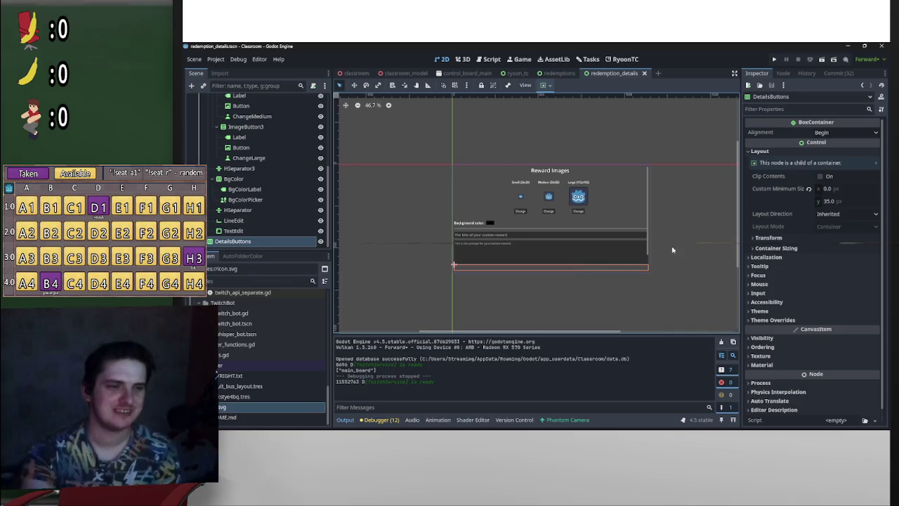
- Set DetailsButtons' minimum height to 25 px and collapse the ScrollContainer, VBox and Margin branches
{"action": "left_click", "coordinate": [831, 202]}
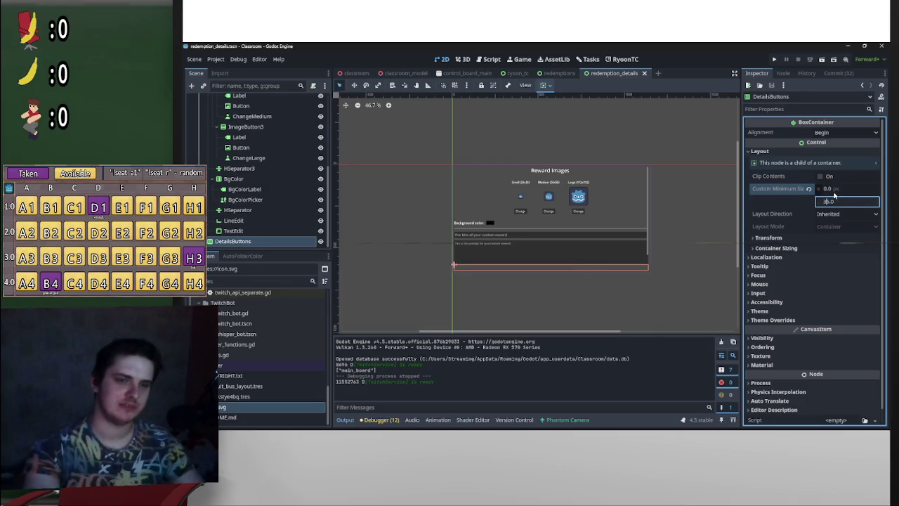
{"action": "key", "text": "Return"}
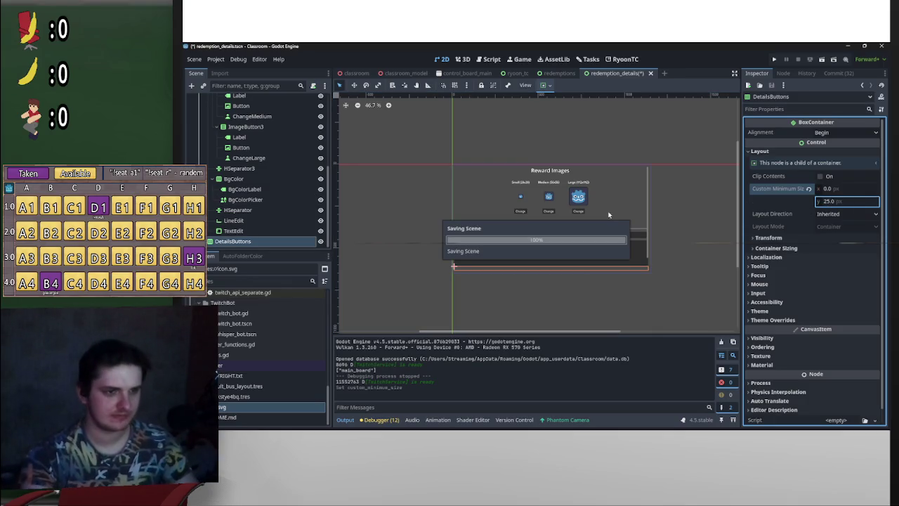
{"action": "scroll", "coordinate": [684, 243], "scroll_direction": "up", "scroll_amount": 4}
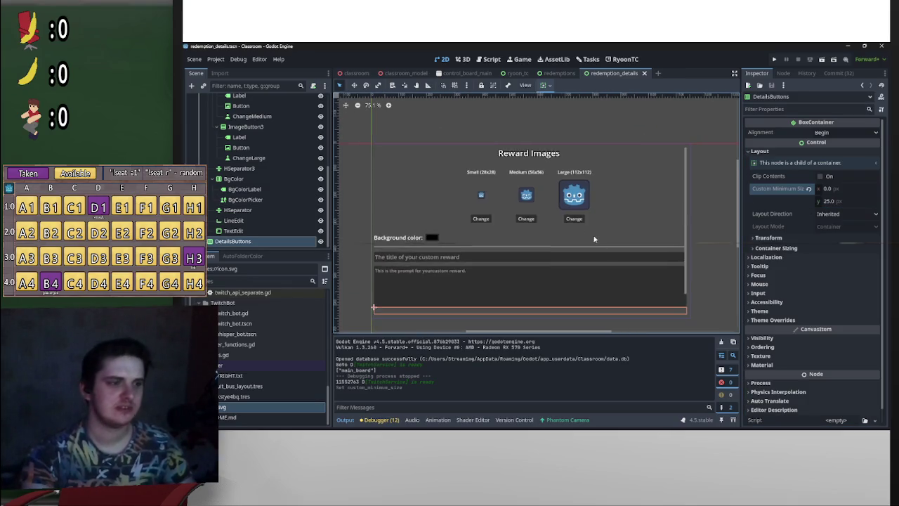
{"action": "scroll", "coordinate": [246, 182], "scroll_direction": "up", "scroll_amount": 5}
{"action": "left_click", "coordinate": [204, 131]}
{"action": "left_click", "coordinate": [200, 120]}
{"action": "left_click", "coordinate": [197, 111]}
- Add a Panel child to RedemptionDetails and anchor it to Full Rect
{"action": "right_click", "coordinate": [214, 100]}
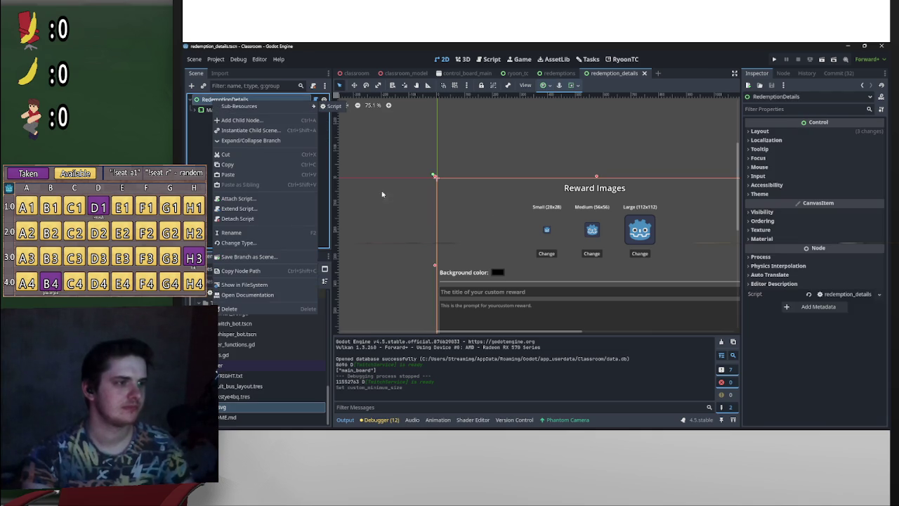
{"action": "left_click", "coordinate": [241, 121]}
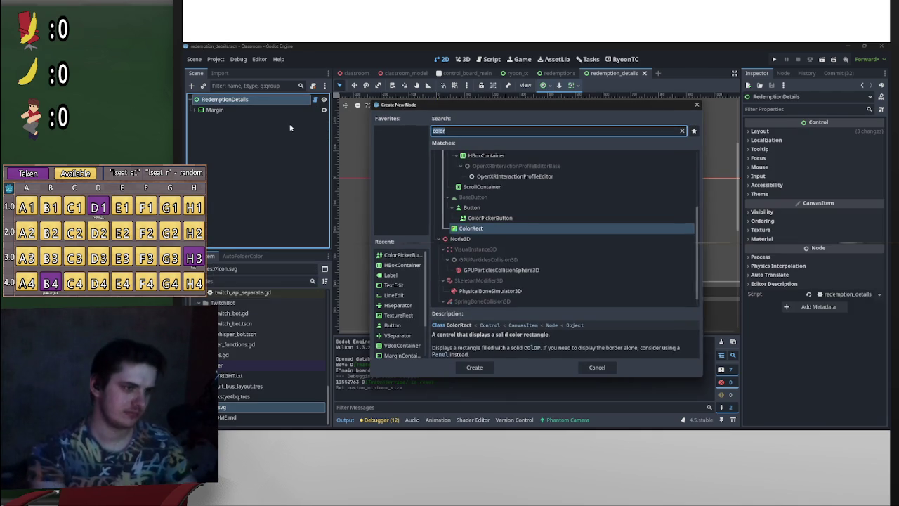
{"action": "type", "text": "panel"}
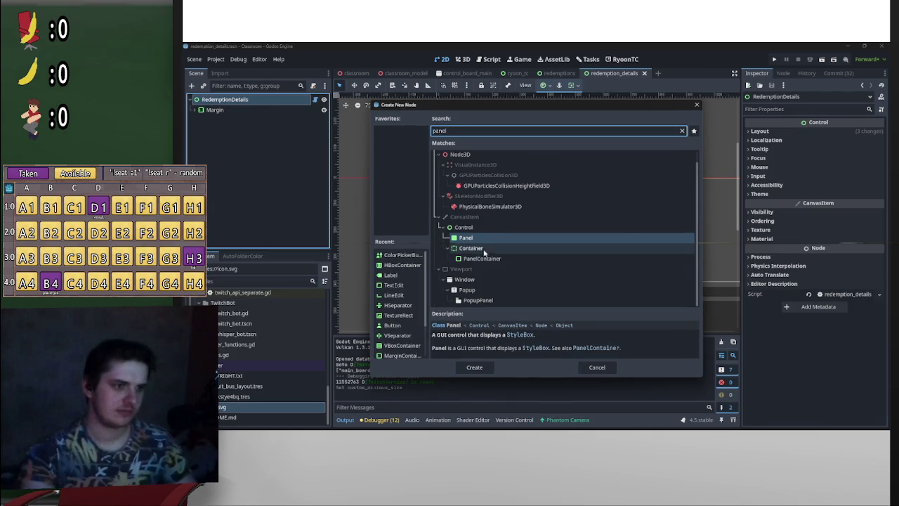
{"action": "double_click", "coordinate": [469, 238]}
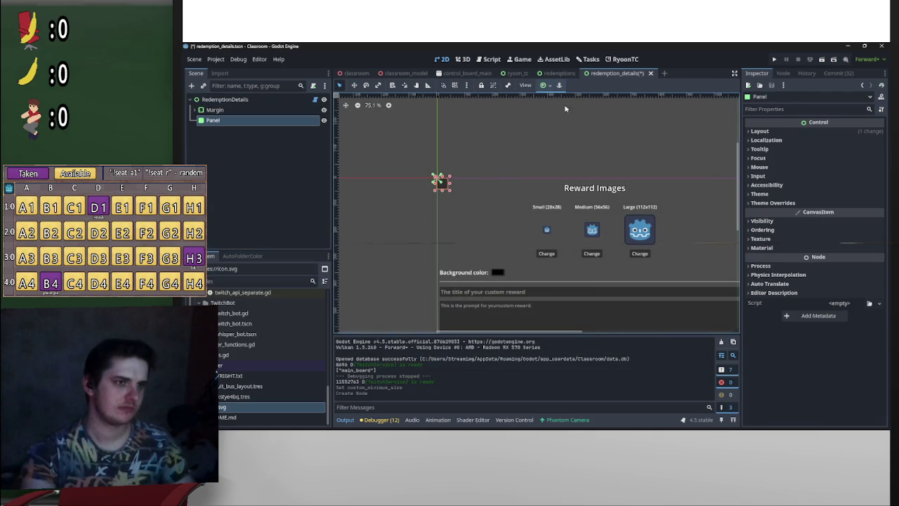
{"action": "left_click", "coordinate": [545, 85]}
{"action": "left_click", "coordinate": [588, 151]}
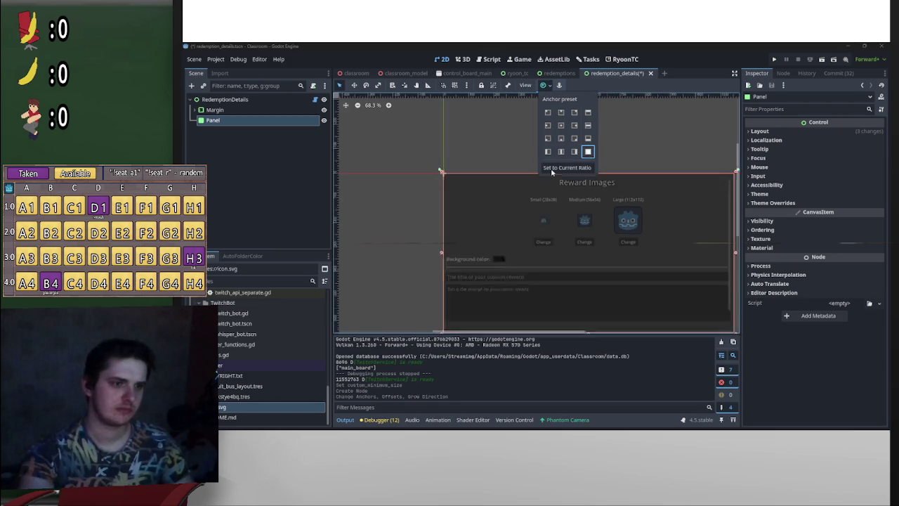
{"action": "left_click", "coordinate": [632, 221]}
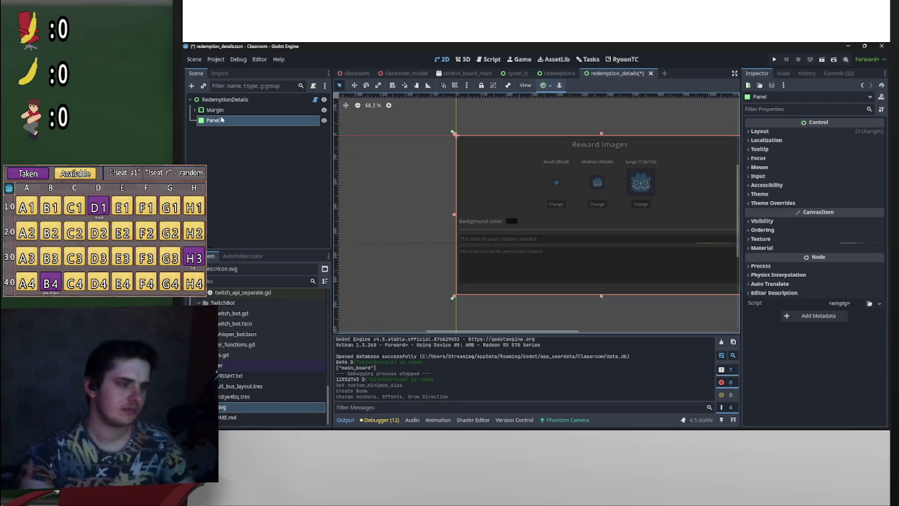
- Move the Panel above Margin, save, and switch to the redemptions scene's RyoonTC view
{"action": "left_click_drag", "start_coordinate": [220, 120], "coordinate": [220, 107]}
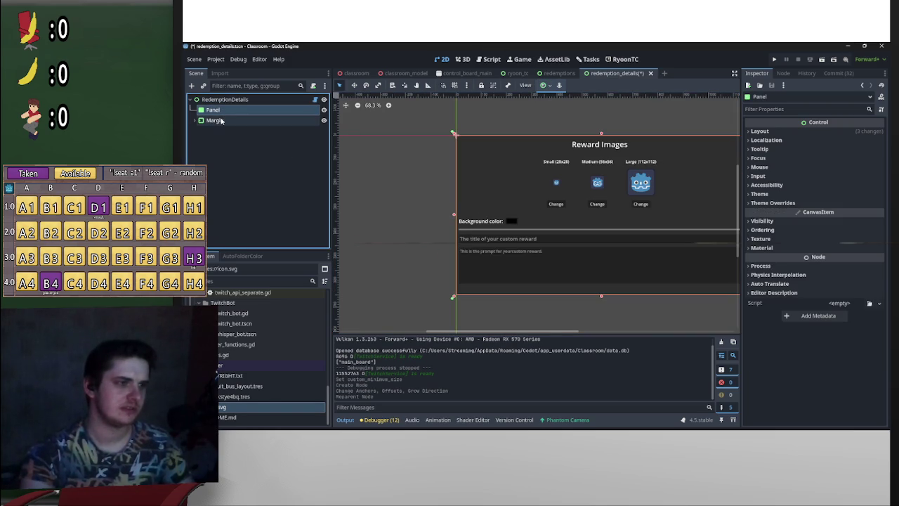
{"action": "key", "text": "ctrl+s"}
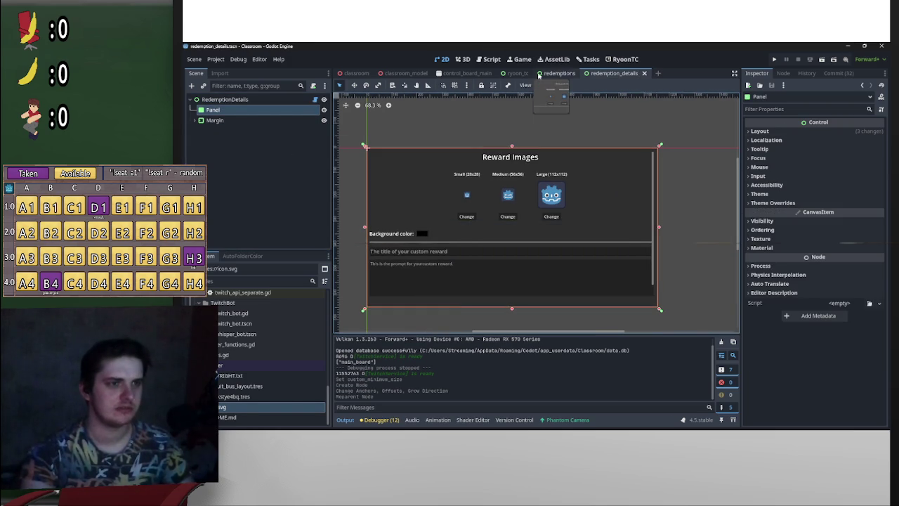
{"action": "left_click", "coordinate": [539, 74]}
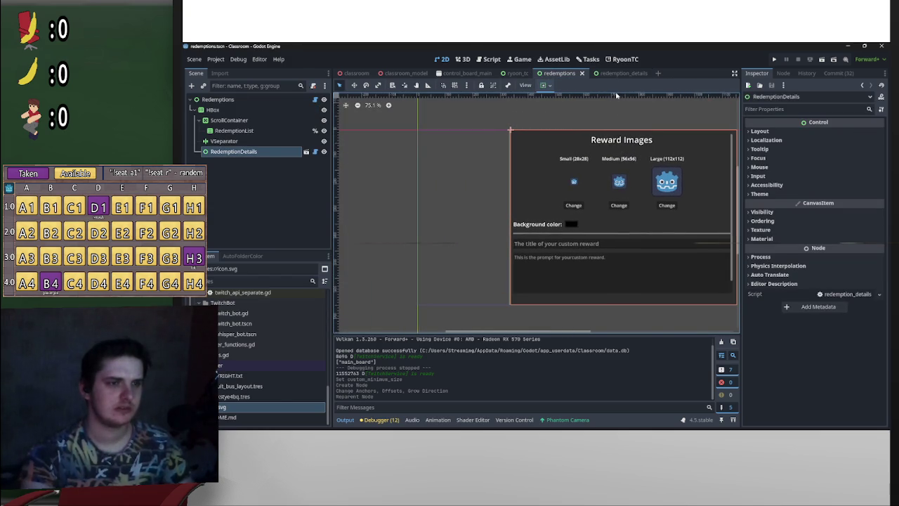
{"action": "left_click", "coordinate": [625, 59]}
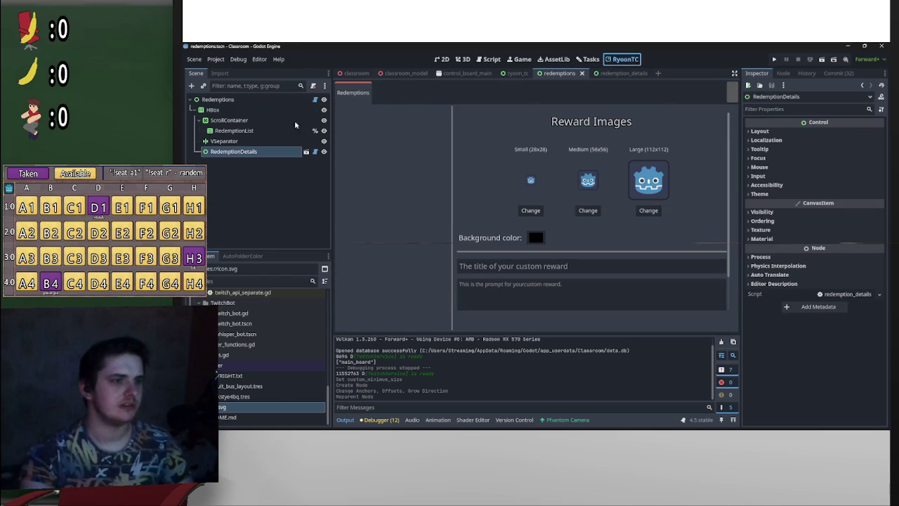
- Check the installed plugins in Project Settings, then return to the RyoonTC view
{"action": "left_click", "coordinate": [216, 59]}
{"action": "left_click", "coordinate": [231, 71]}
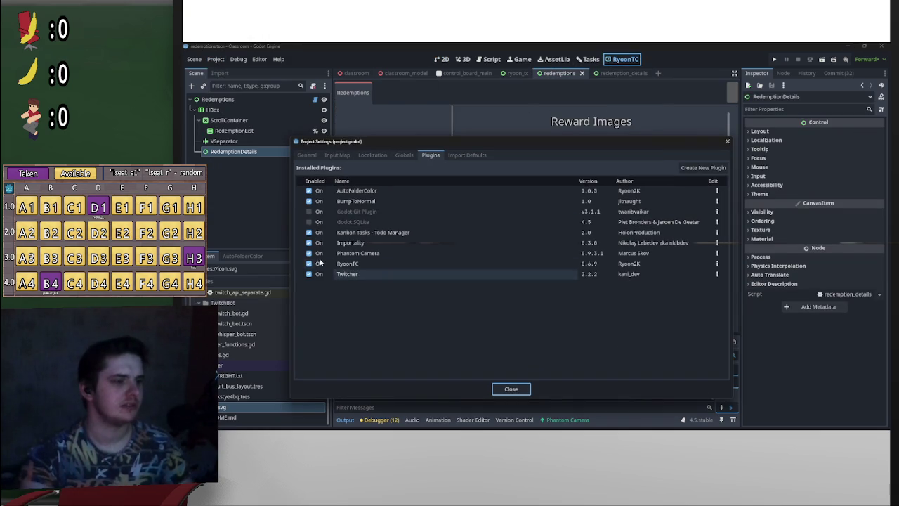
{"action": "left_click", "coordinate": [511, 388]}
{"action": "left_click", "coordinate": [607, 60]}
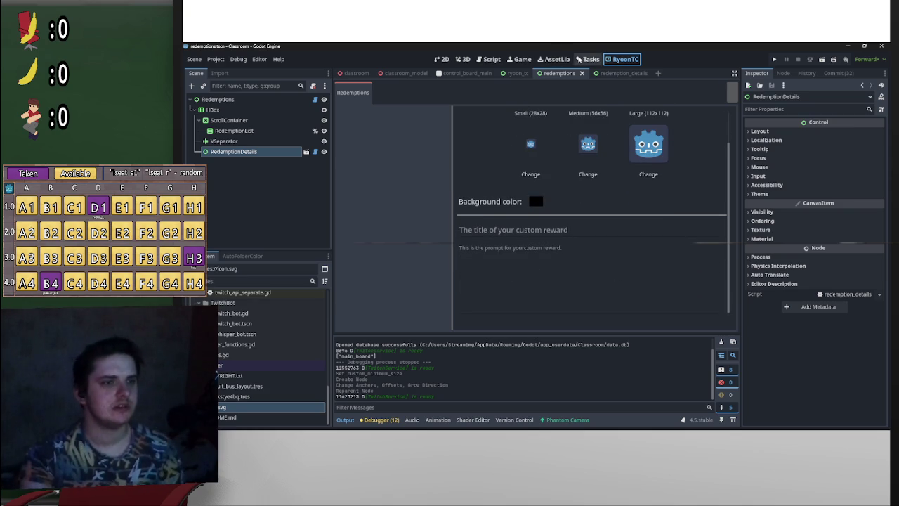
- Flip to 3D and back to 2D, then reopen the redemption_details scene
{"action": "left_click", "coordinate": [462, 59]}
{"action": "left_click", "coordinate": [442, 59]}
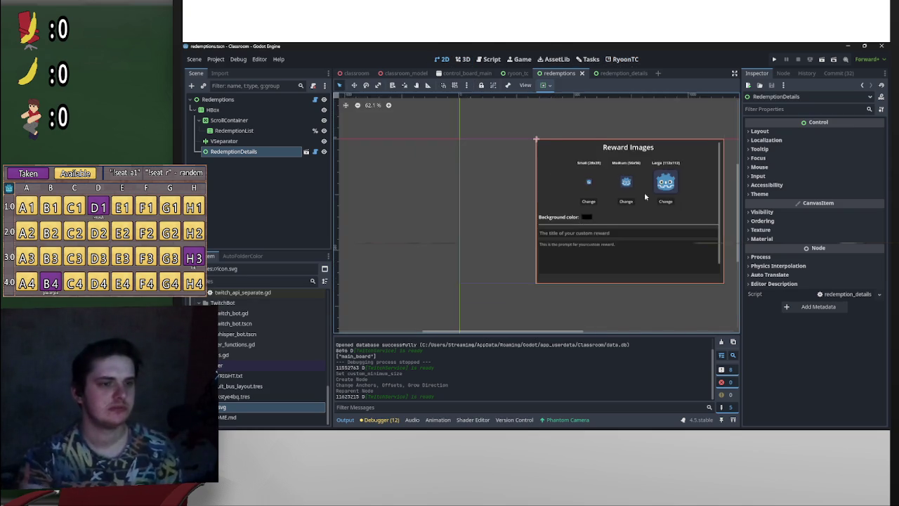
{"action": "scroll", "coordinate": [648, 191], "scroll_direction": "up", "scroll_amount": 2}
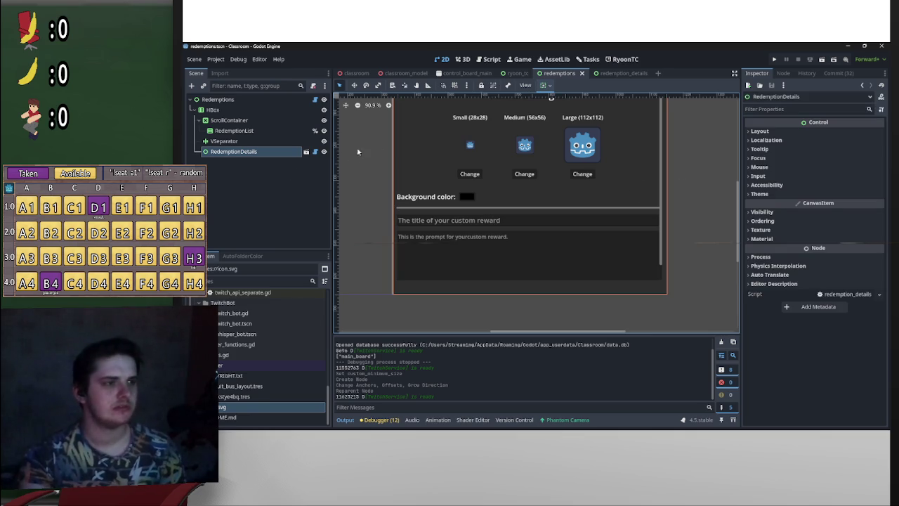
{"action": "left_click", "coordinate": [618, 73]}
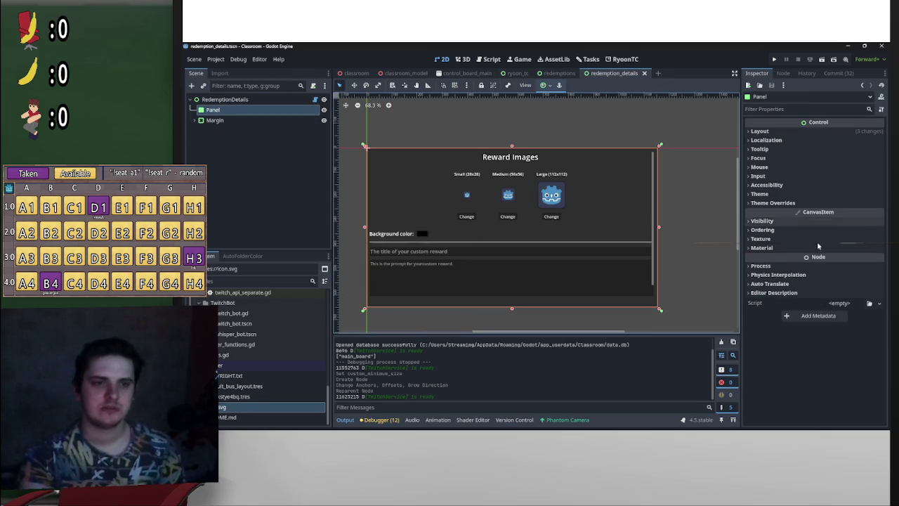
- Assign a new StyleBoxFlat to the Panel's Theme Overrides > Styles > Panel slot
{"action": "left_click", "coordinate": [801, 203]}
{"action": "left_click", "coordinate": [801, 212]}
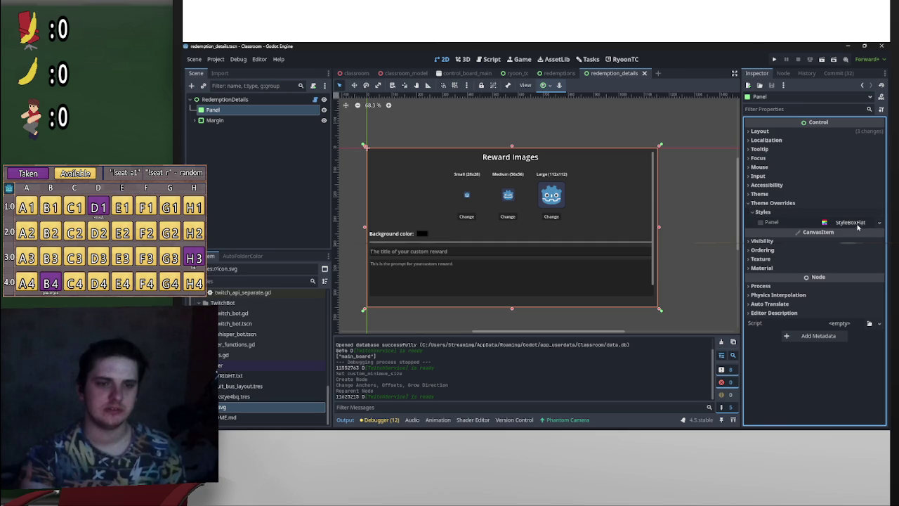
{"action": "left_click", "coordinate": [880, 223]}
{"action": "left_click", "coordinate": [880, 224]}
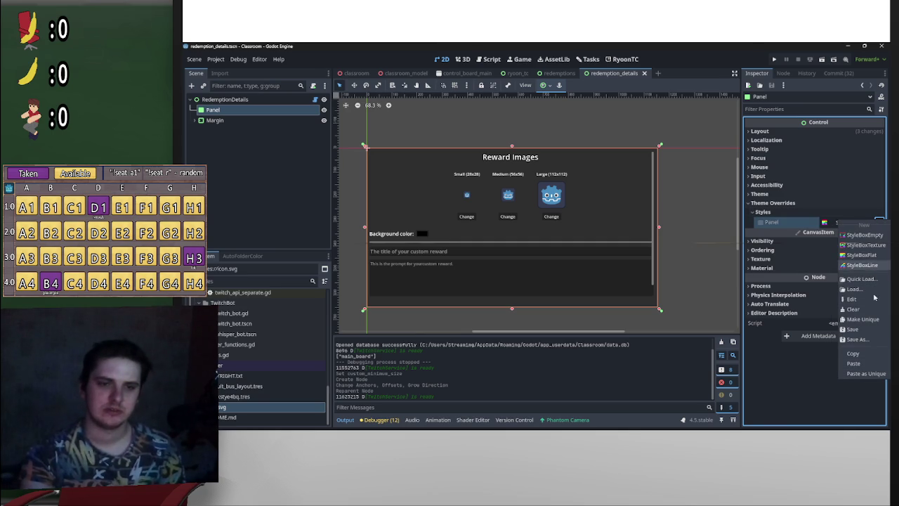
{"action": "left_click", "coordinate": [859, 319]}
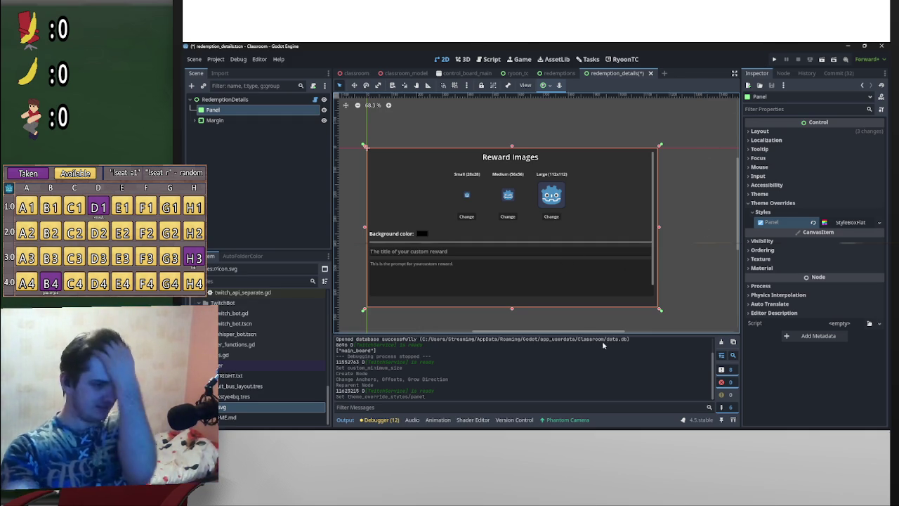
- Make the StyleBoxFlat's background colour more transparent
{"action": "left_click", "coordinate": [848, 222]}
{"action": "left_click", "coordinate": [849, 289]}
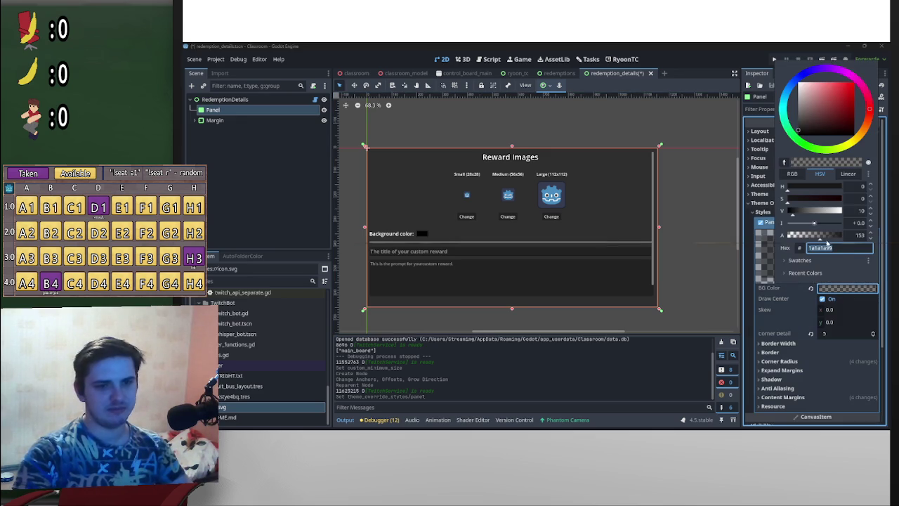
{"action": "left_click_drag", "start_coordinate": [820, 240], "coordinate": [804, 243]}
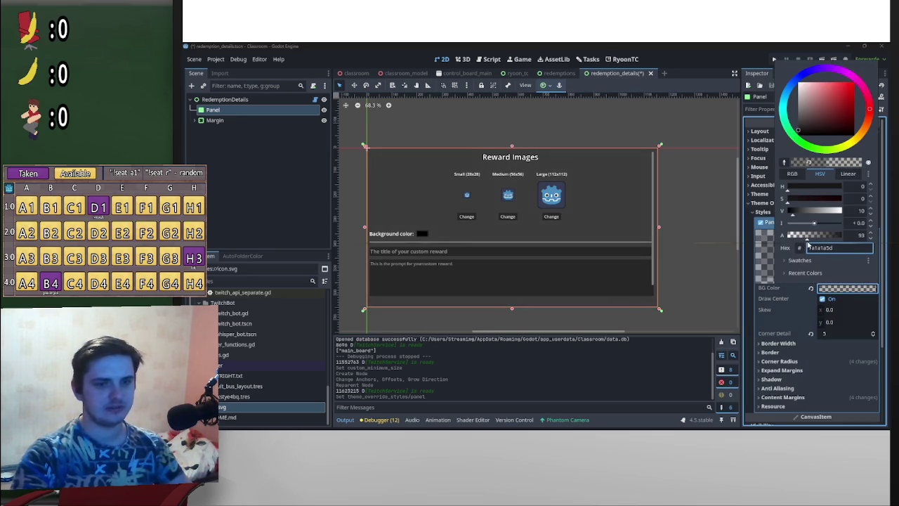
{"action": "left_click", "coordinate": [788, 350]}
- Give the StyleBoxFlat a 2 px border on all four sides
{"action": "left_click", "coordinate": [785, 344]}
{"action": "left_click", "coordinate": [840, 354]}
{"action": "type", "text": "2"}
{"action": "left_click", "coordinate": [841, 365]}
{"action": "type", "text": "2"}
{"action": "left_click", "coordinate": [843, 379]}
{"action": "type", "text": "2"}
{"action": "left_click", "coordinate": [844, 391]}
{"action": "type", "text": "2"}
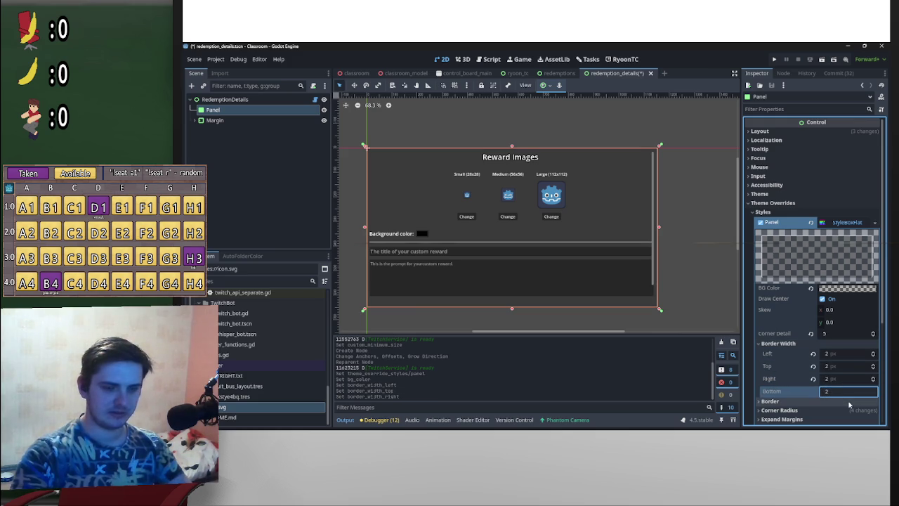
{"action": "key", "text": "Return"}
- Set the border colour to a translucent near-black
{"action": "scroll", "coordinate": [852, 405], "scroll_direction": "down", "scroll_amount": 2}
{"action": "left_click", "coordinate": [773, 326]}
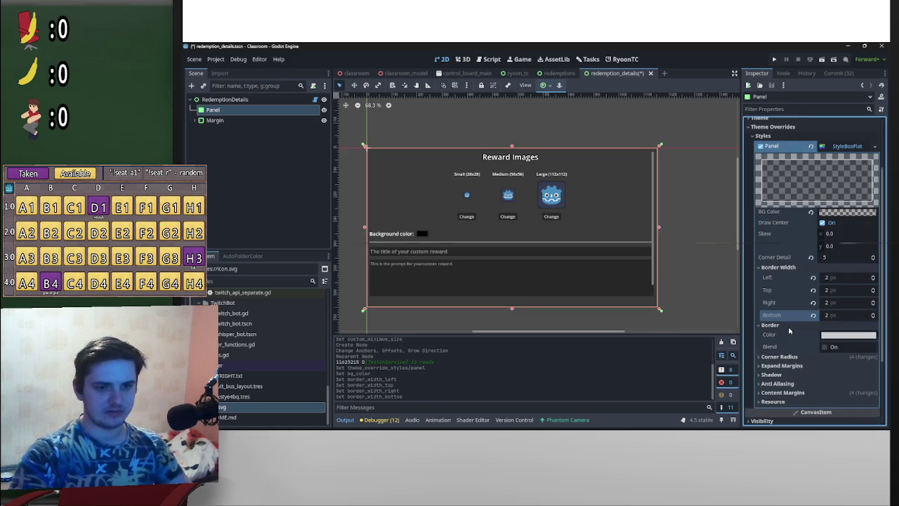
{"action": "left_click", "coordinate": [843, 335]}
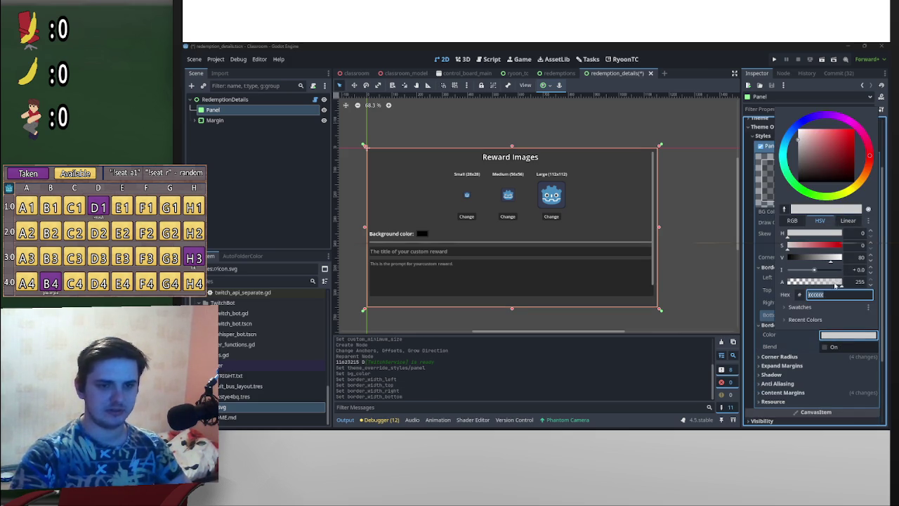
{"action": "left_click_drag", "start_coordinate": [817, 259], "coordinate": [787, 258]}
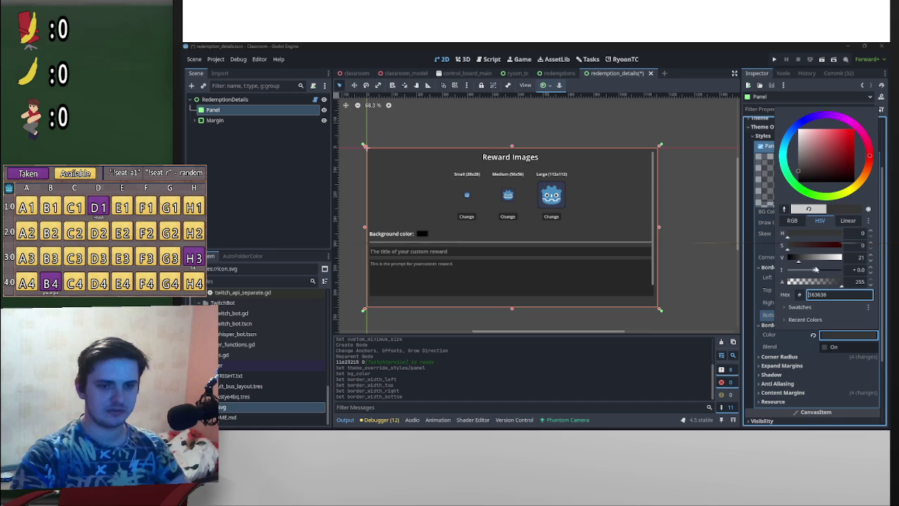
{"action": "left_click", "coordinate": [796, 258]}
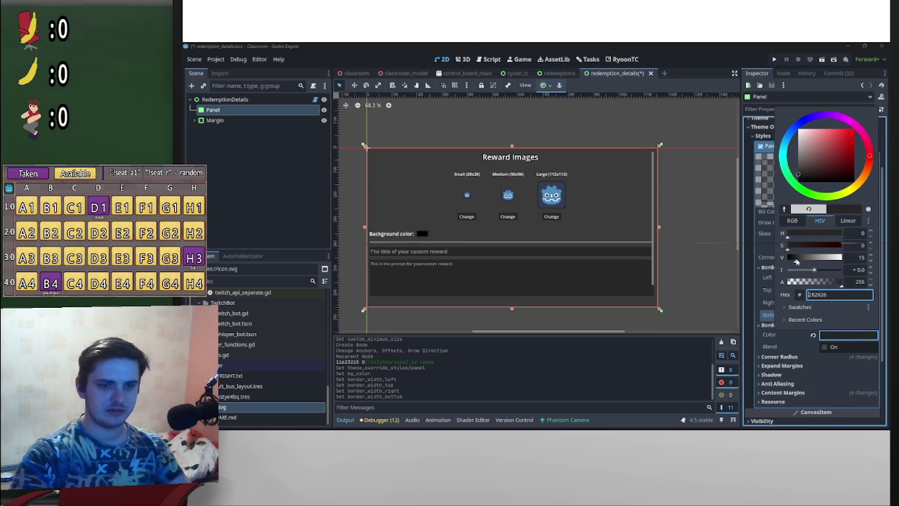
{"action": "left_click_drag", "start_coordinate": [841, 288], "coordinate": [829, 284]}
{"action": "left_click", "coordinate": [789, 258]}
{"action": "left_click", "coordinate": [701, 265]}
- Increase the Panel's border widths to 5 px on all sides
{"action": "scroll", "coordinate": [693, 261], "scroll_direction": "up", "scroll_amount": 3}
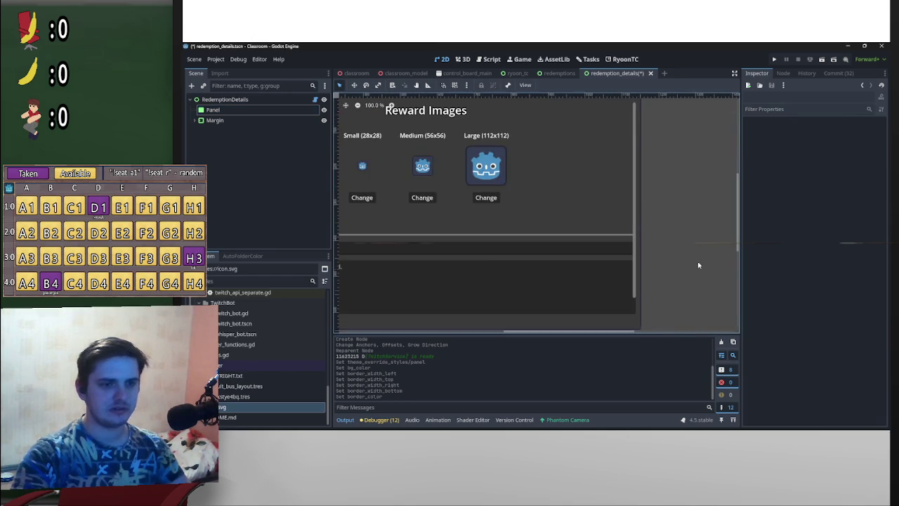
{"action": "scroll", "coordinate": [663, 287], "scroll_direction": "down", "scroll_amount": 1}
{"action": "left_click", "coordinate": [213, 110]}
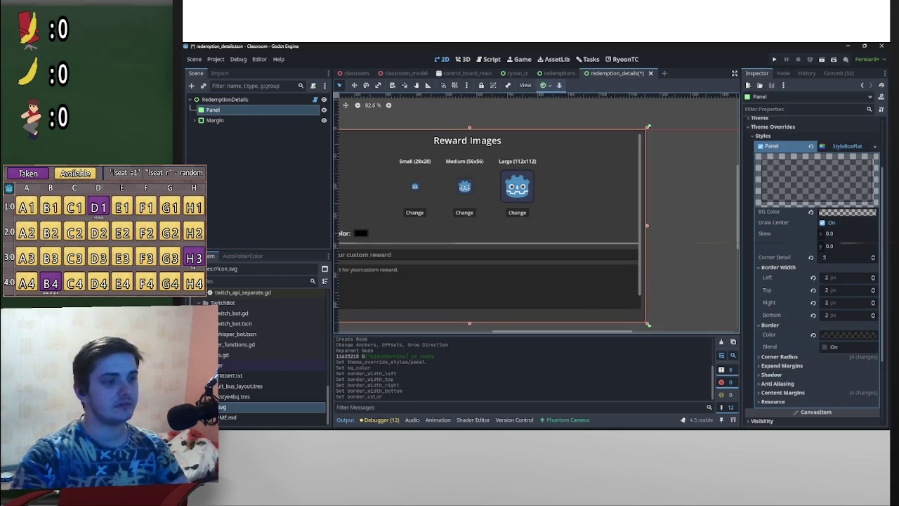
{"action": "left_click", "coordinate": [835, 281]}
{"action": "type", "text": "5"}
{"action": "key", "text": "Tab"}
{"action": "type", "text": "5"}
{"action": "key", "text": "Tab"}
{"action": "type", "text": "5"}
{"action": "key", "text": "Tab"}
{"action": "type", "text": "5"}
{"action": "key", "text": "Return"}
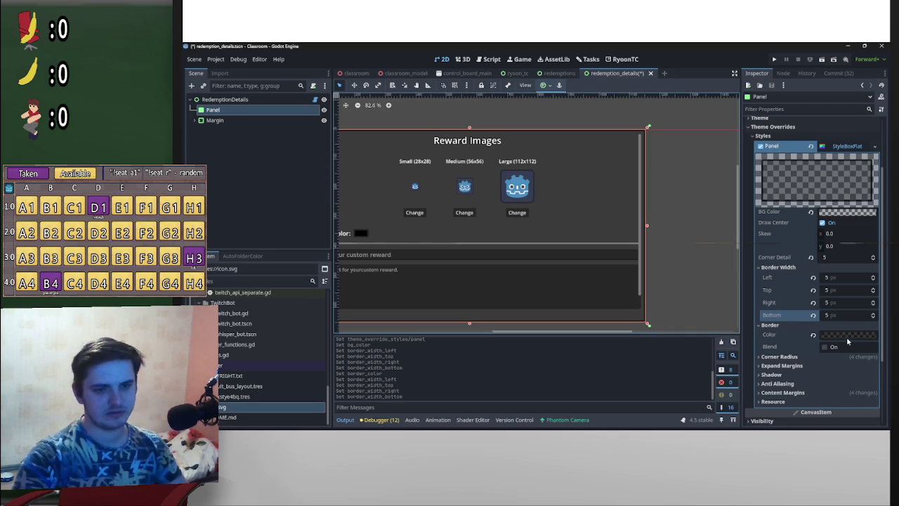
- Adjust the border colour to a lighter, more translucent 1a1a1adf and save the scene
{"action": "left_click", "coordinate": [847, 337]}
{"action": "left_click_drag", "start_coordinate": [830, 287], "coordinate": [828, 284]}
{"action": "left_click_drag", "start_coordinate": [791, 261], "coordinate": [800, 268]}
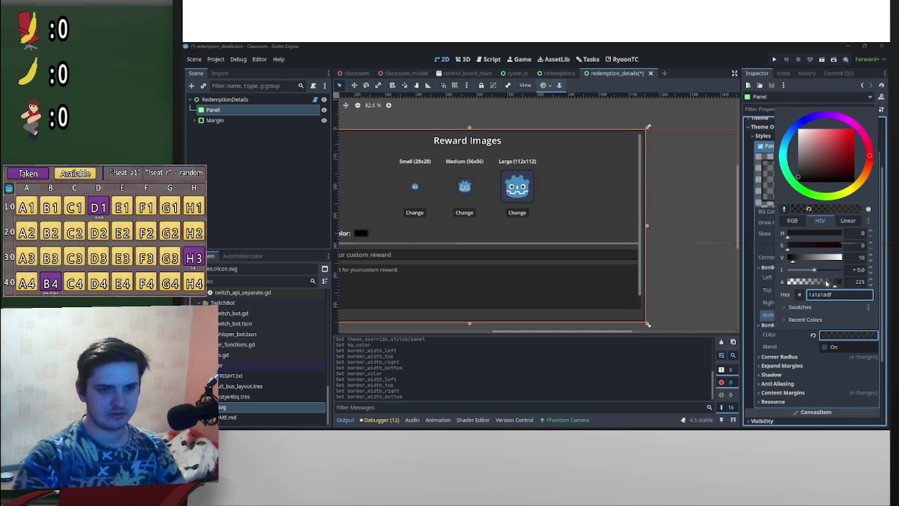
{"action": "left_click", "coordinate": [685, 262]}
{"action": "left_click", "coordinate": [686, 261]}
{"action": "scroll", "coordinate": [687, 262], "scroll_direction": "down", "scroll_amount": 2}
{"action": "key", "text": "ctrl+s"}
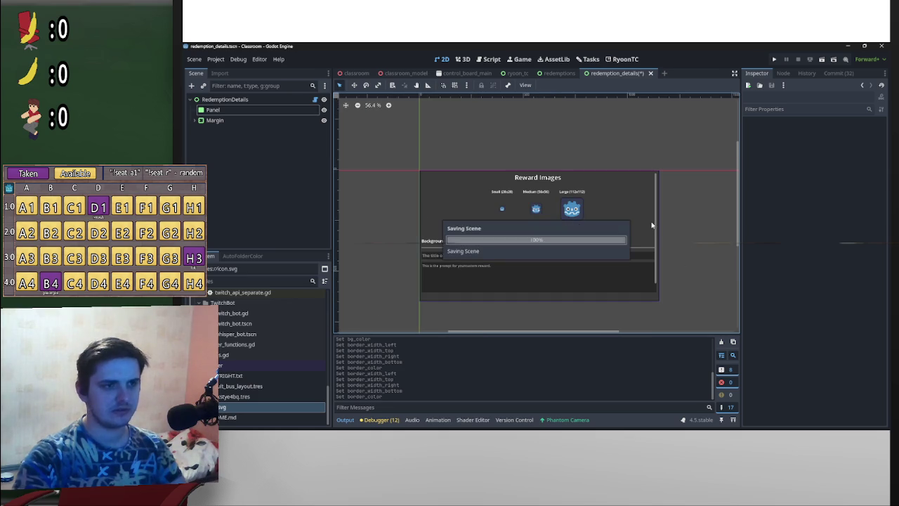
- Disable and re-enable the RyoonTC plugin in Project Settings > Plugins
{"action": "left_click", "coordinate": [194, 59]}
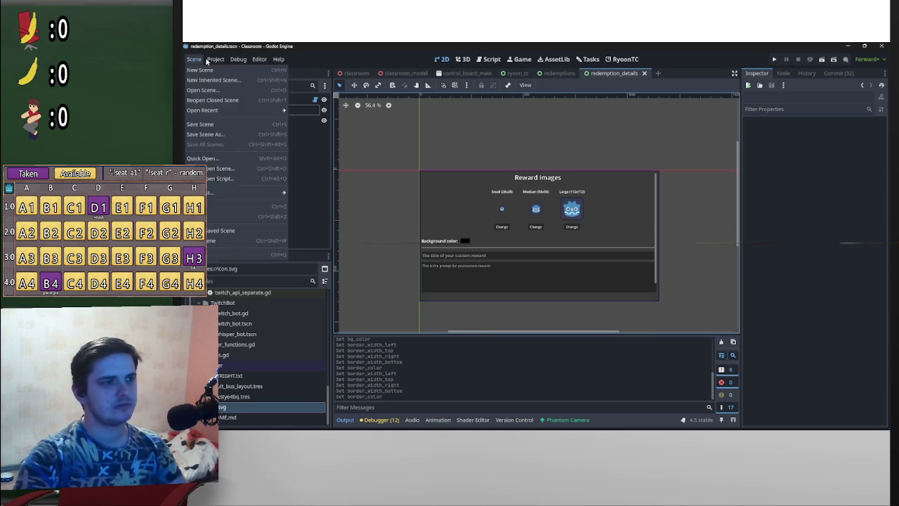
{"action": "left_click", "coordinate": [215, 59]}
{"action": "left_click", "coordinate": [215, 59]}
{"action": "left_click", "coordinate": [239, 71]}
{"action": "left_click", "coordinate": [309, 263]}
{"action": "left_click", "coordinate": [309, 263]}
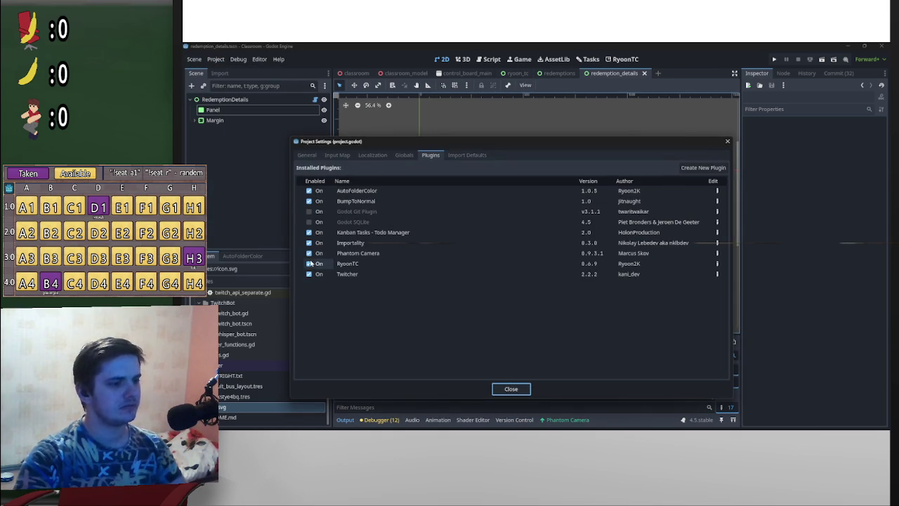
{"action": "left_click", "coordinate": [510, 388]}
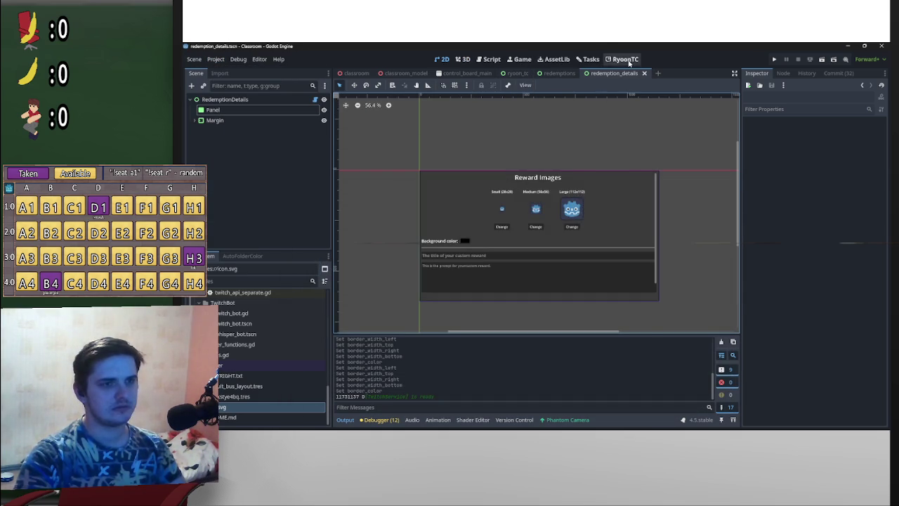
- Open the RyoonTC main screen and scroll through the reward list and Reward Images details
{"action": "left_click", "coordinate": [621, 59]}
{"action": "scroll", "coordinate": [678, 225], "scroll_direction": "down", "scroll_amount": 1}
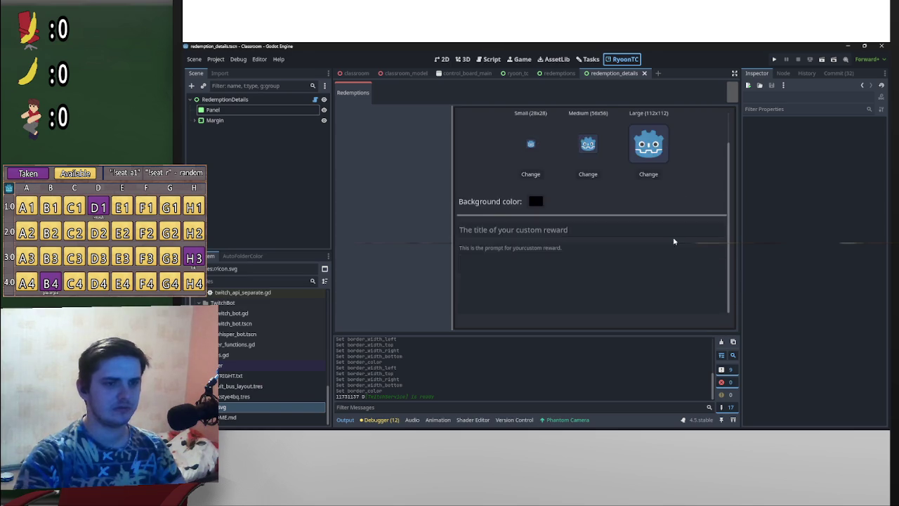
{"action": "scroll", "coordinate": [674, 238], "scroll_direction": "up", "scroll_amount": 1}
{"action": "scroll", "coordinate": [667, 237], "scroll_direction": "down", "scroll_amount": 1}
{"action": "scroll", "coordinate": [481, 225], "scroll_direction": "up", "scroll_amount": 1}
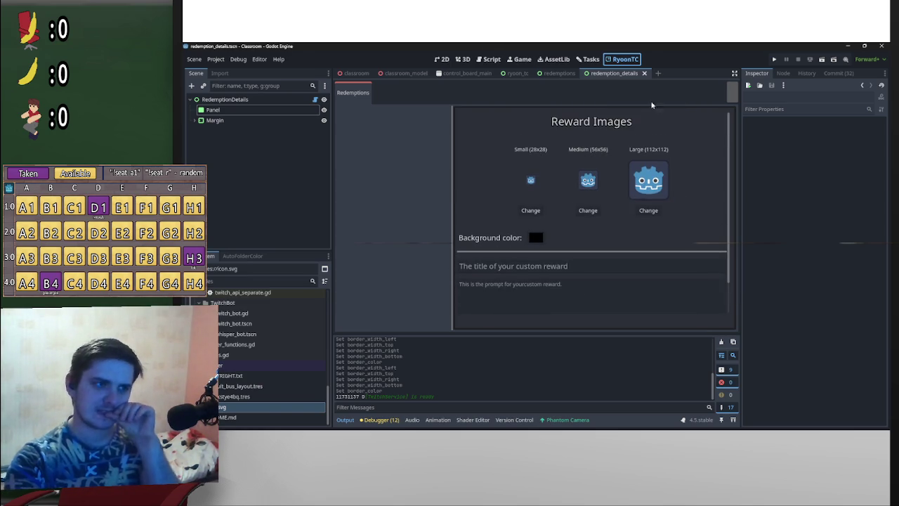
{"action": "left_click", "coordinate": [732, 94]}
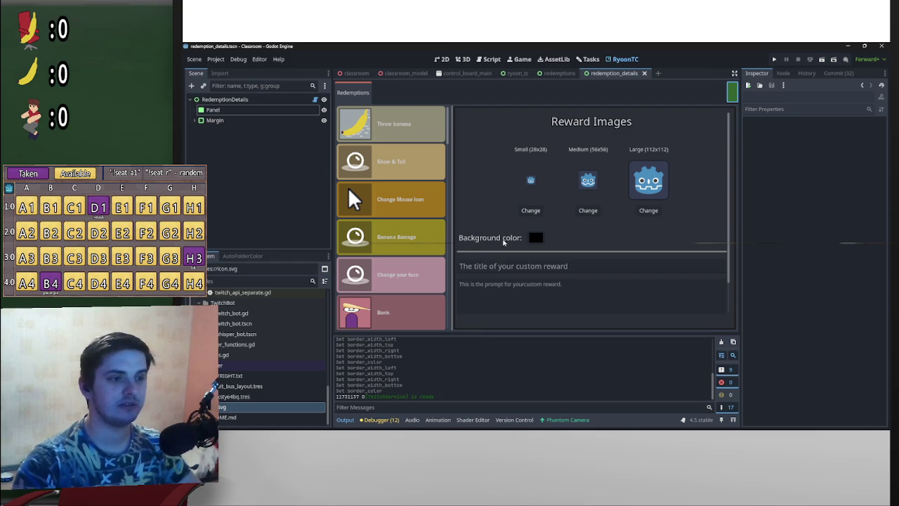
- Enter 'ASDF' as the reward title in the plugin screen
{"action": "scroll", "coordinate": [534, 242], "scroll_direction": "down", "scroll_amount": 2}
{"action": "scroll", "coordinate": [639, 261], "scroll_direction": "up", "scroll_amount": 2}
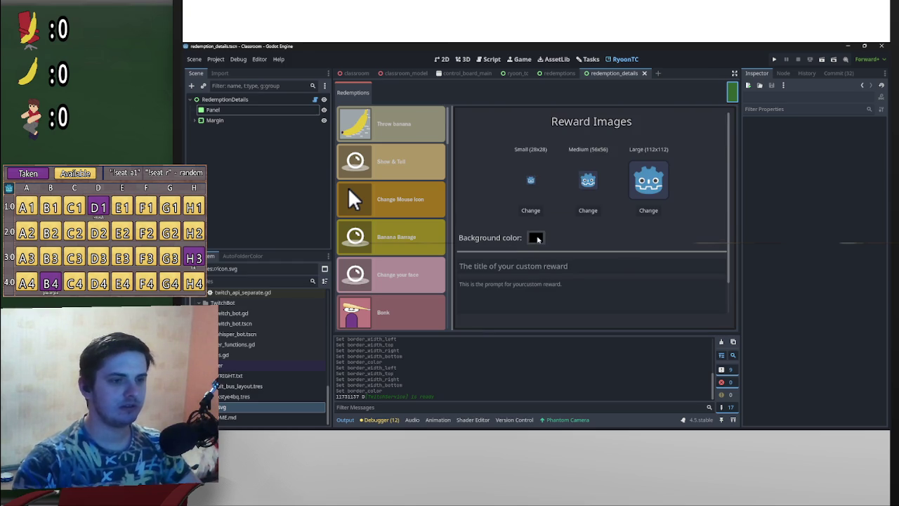
{"action": "scroll", "coordinate": [583, 270], "scroll_direction": "down", "scroll_amount": 1}
{"action": "scroll", "coordinate": [589, 281], "scroll_direction": "up", "scroll_amount": 1}
{"action": "scroll", "coordinate": [588, 281], "scroll_direction": "down", "scroll_amount": 1}
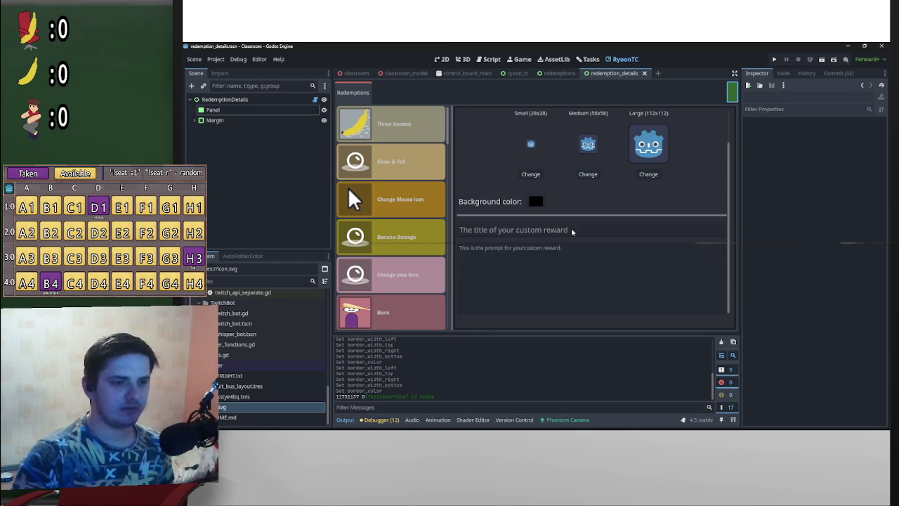
{"action": "left_click", "coordinate": [524, 233]}
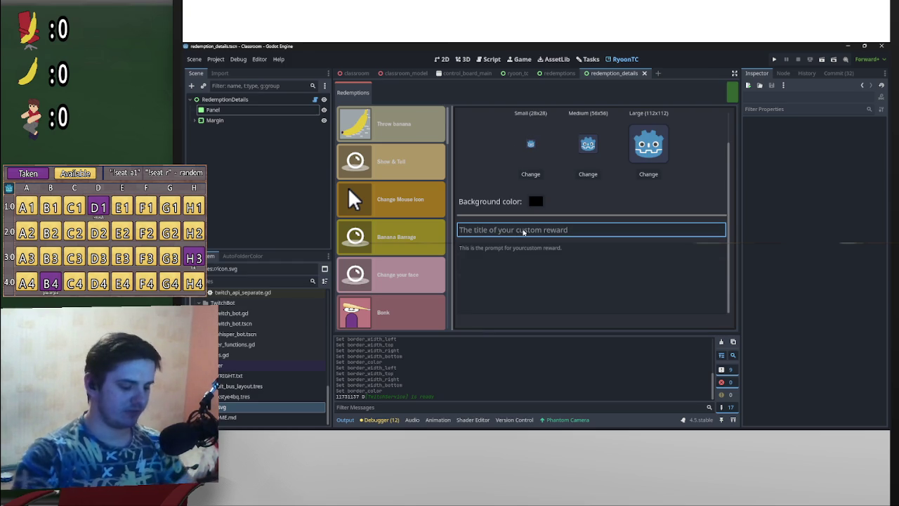
{"action": "type", "text": "A"}
{"action": "type", "text": "SDF"}
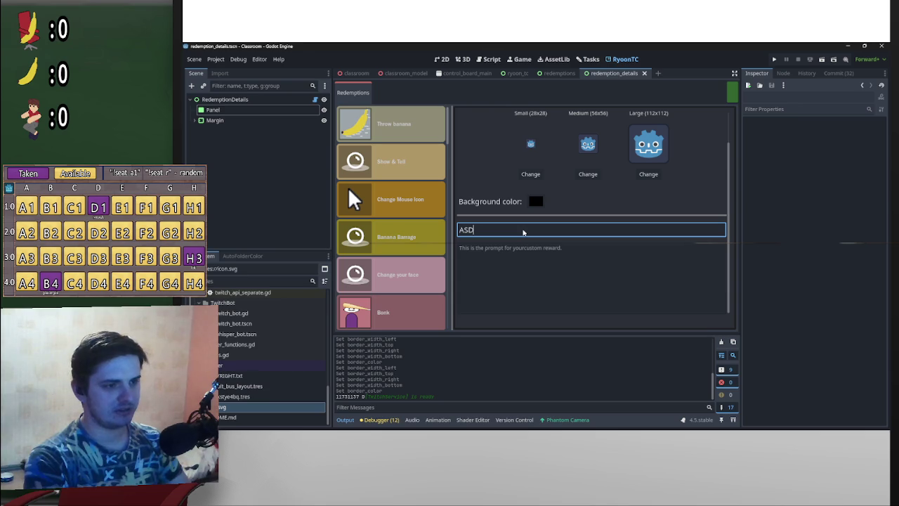
- Type test text into the reward description box, then erase it
{"action": "left_click", "coordinate": [618, 286]}
{"action": "type", "text": "sdfgdsl;gjrdtiophgjtchgr"}
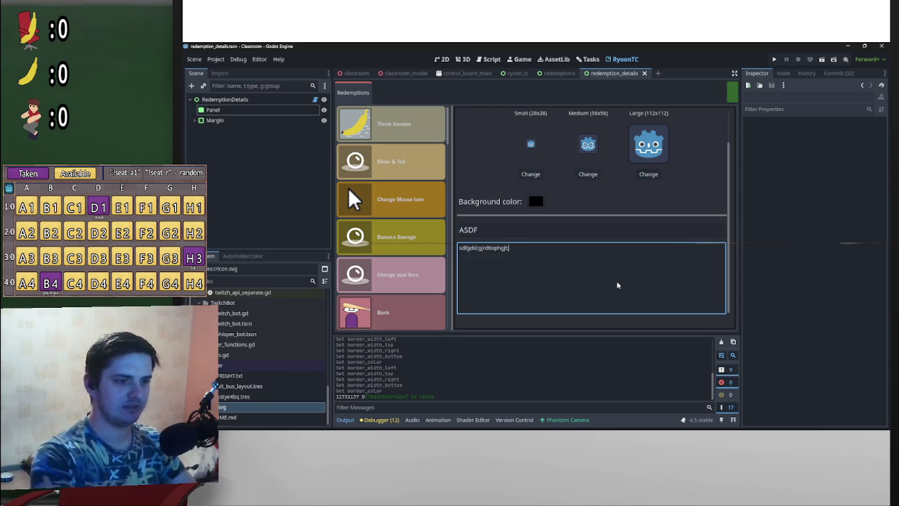
{"action": "key", "text": "ctrl+a"}
{"action": "key", "text": "BackSpace"}
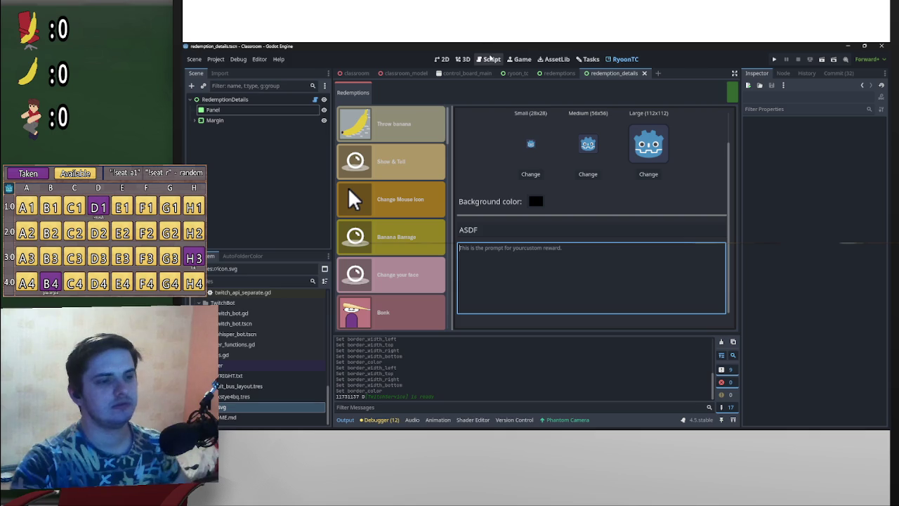
- Switch to the redemptions scene and show it in the 2D view
{"action": "left_click", "coordinate": [556, 73]}
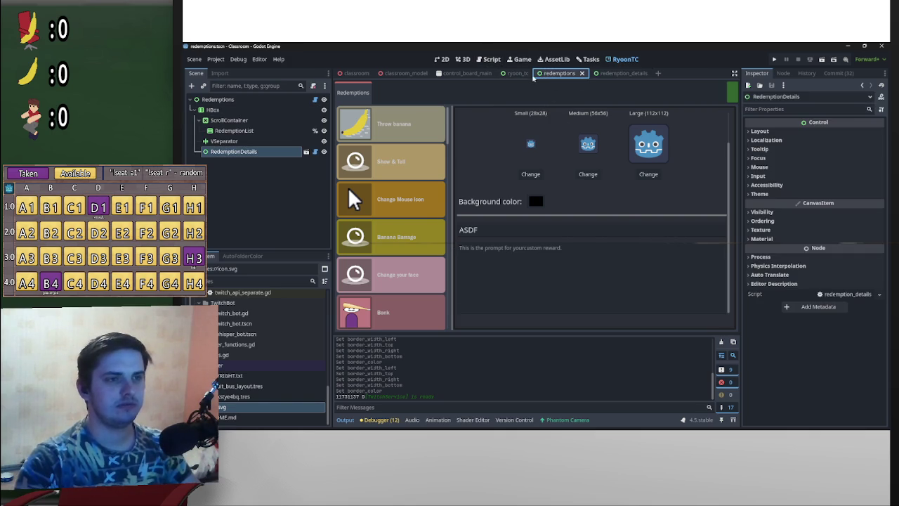
{"action": "left_click", "coordinate": [462, 59]}
{"action": "left_click", "coordinate": [441, 59]}
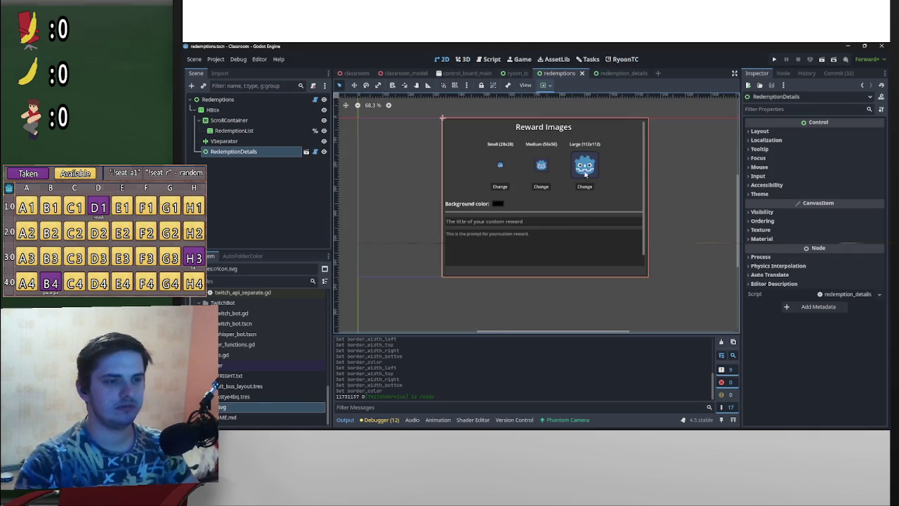
- Set the prompt TextEdit's font size override to 18 and save
{"action": "left_click", "coordinate": [615, 73]}
{"action": "scroll", "coordinate": [576, 286], "scroll_direction": "down", "scroll_amount": 2}
{"action": "left_click", "coordinate": [577, 285]}
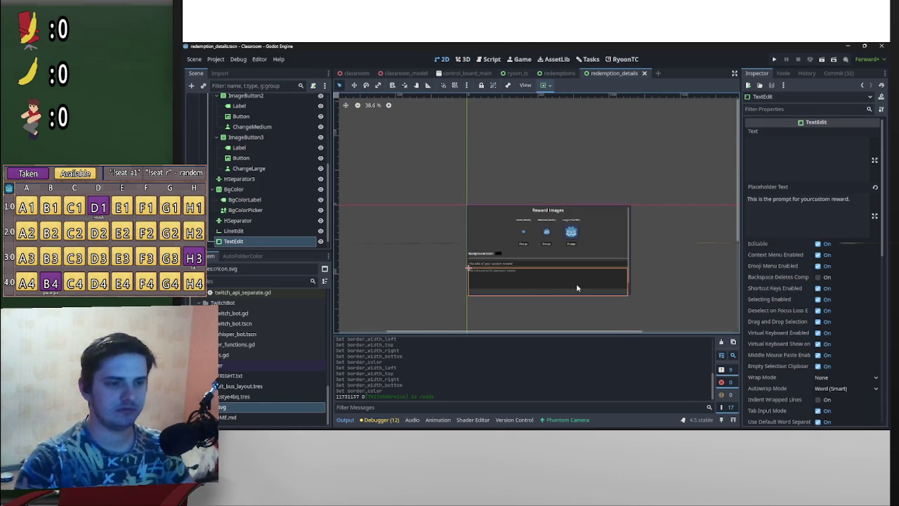
{"action": "scroll", "coordinate": [577, 288], "scroll_direction": "up", "scroll_amount": 4}
{"action": "scroll", "coordinate": [788, 276], "scroll_direction": "down", "scroll_amount": 10}
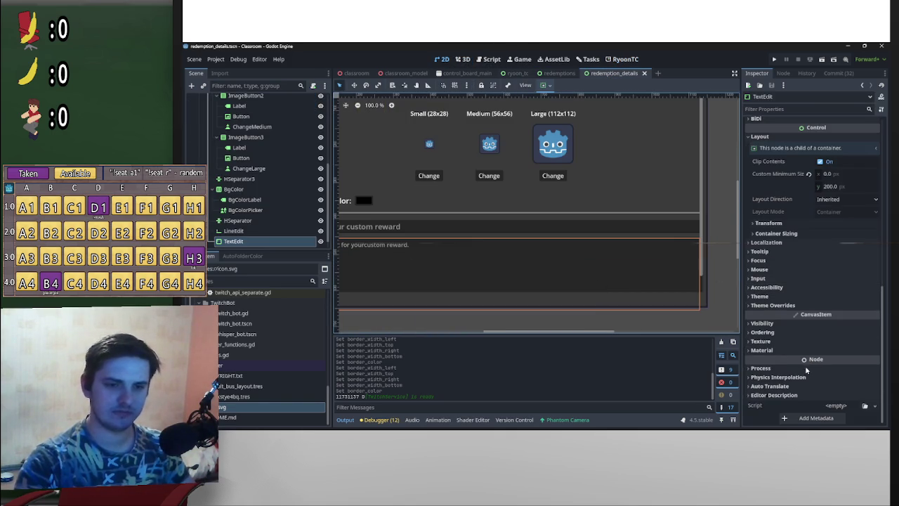
{"action": "left_click", "coordinate": [774, 307]}
{"action": "left_click", "coordinate": [773, 344]}
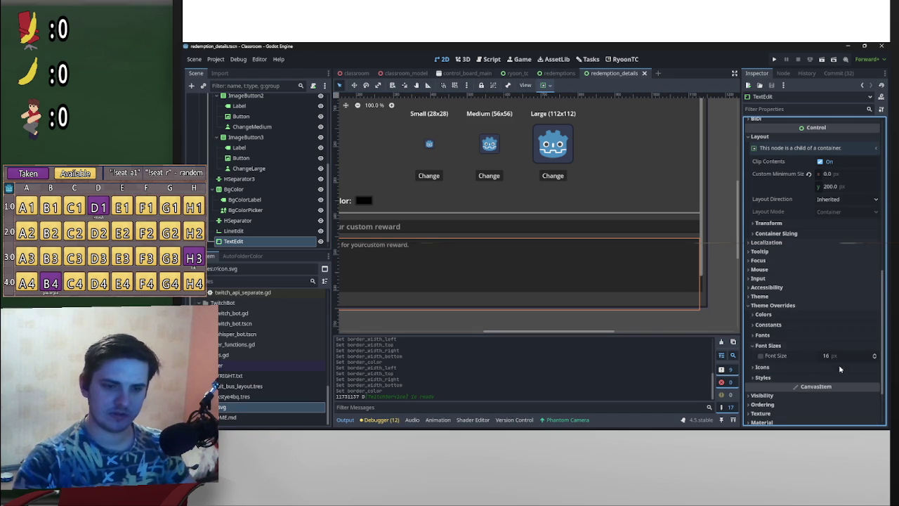
{"action": "left_click", "coordinate": [836, 356]}
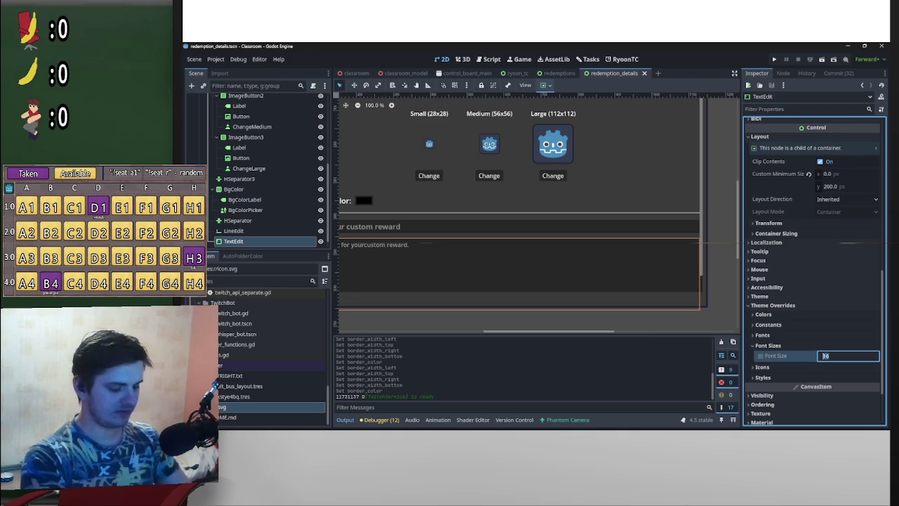
{"action": "type", "text": "20"}
{"action": "key", "text": "Return"}
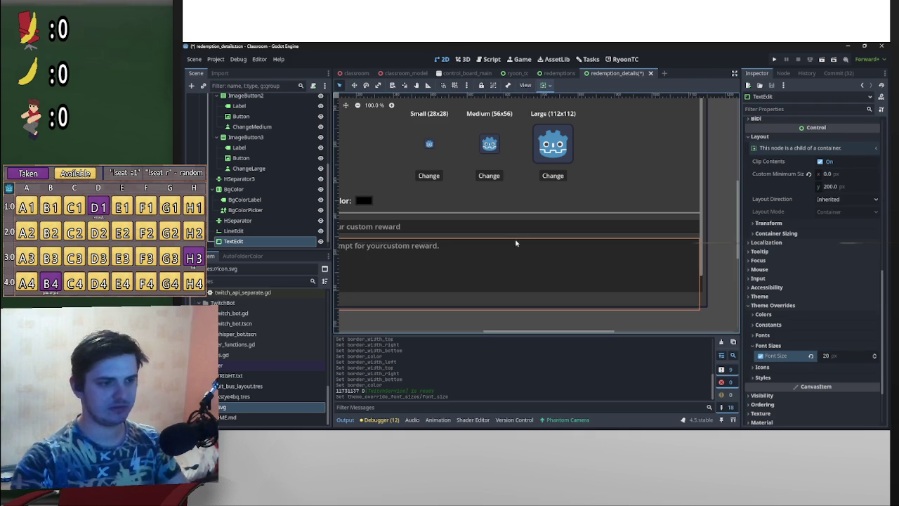
{"action": "left_click", "coordinate": [832, 357]}
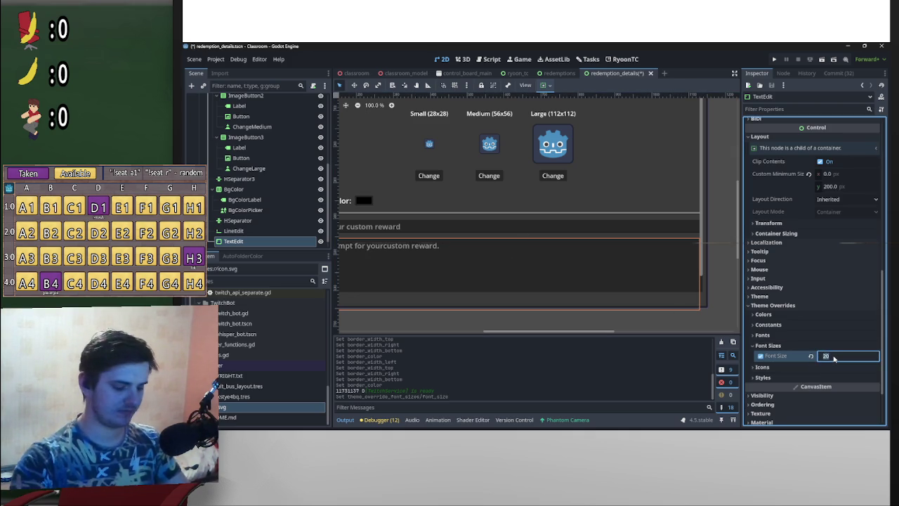
{"action": "type", "text": "18"}
{"action": "key", "text": "Return"}
{"action": "key", "text": "ctrl+s"}
- Give the reward title field and Background color label a 24 px font size
{"action": "scroll", "coordinate": [501, 240], "scroll_direction": "down", "scroll_amount": 1}
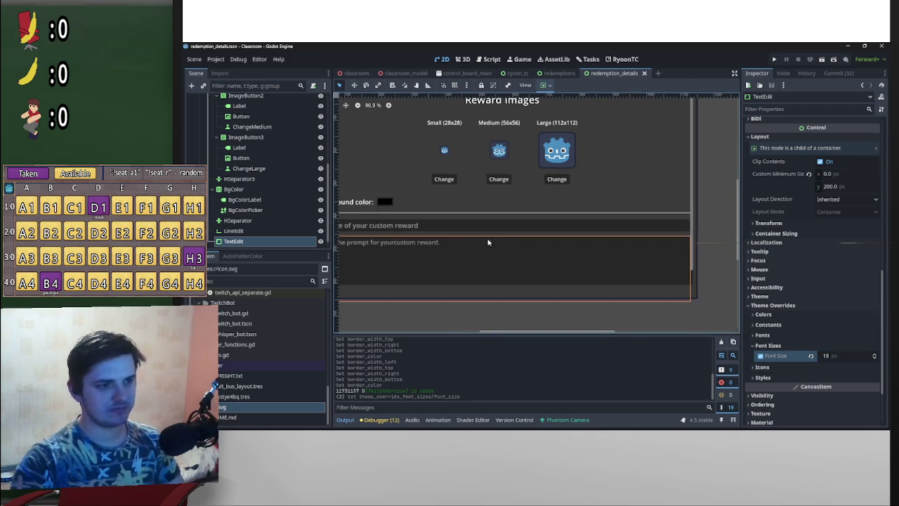
{"action": "scroll", "coordinate": [443, 228], "scroll_direction": "down", "scroll_amount": 1}
{"action": "left_click", "coordinate": [560, 239]}
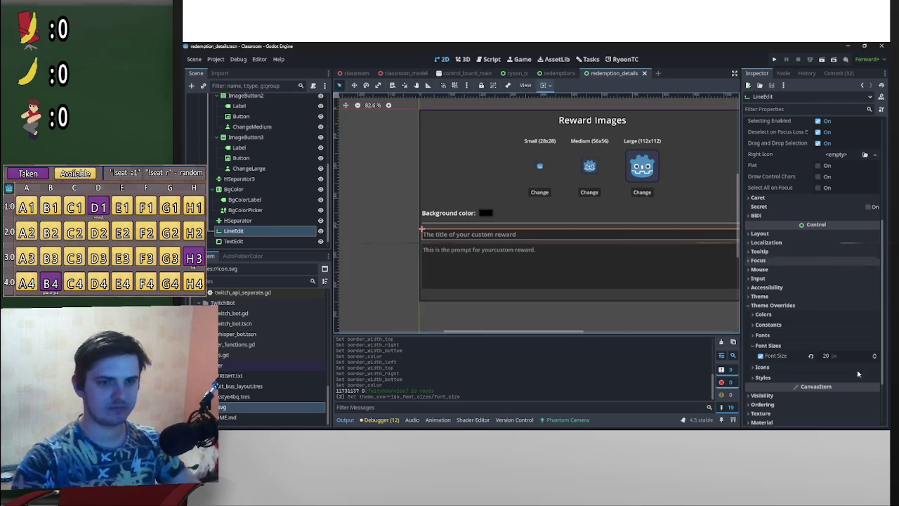
{"action": "left_click", "coordinate": [832, 357]}
{"action": "left_click", "coordinate": [832, 356]}
{"action": "type", "text": "4"}
{"action": "key", "text": "Return"}
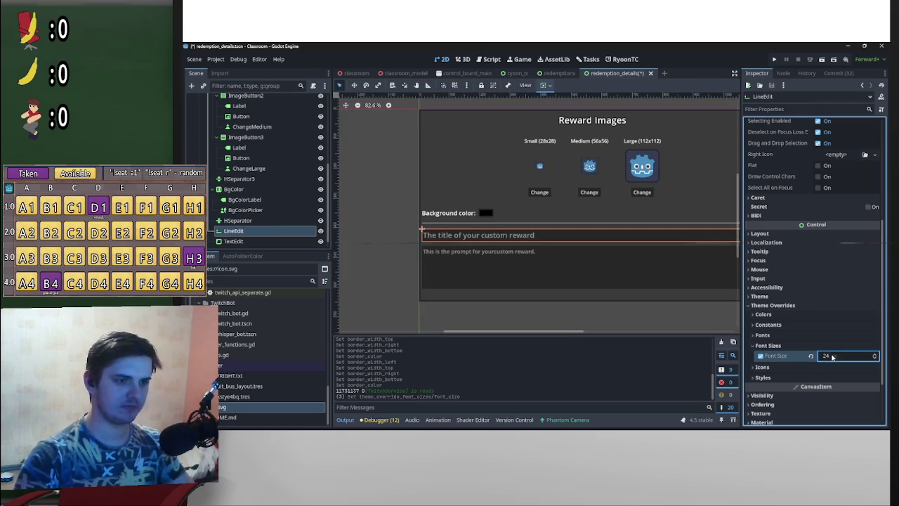
{"action": "left_click", "coordinate": [447, 212]}
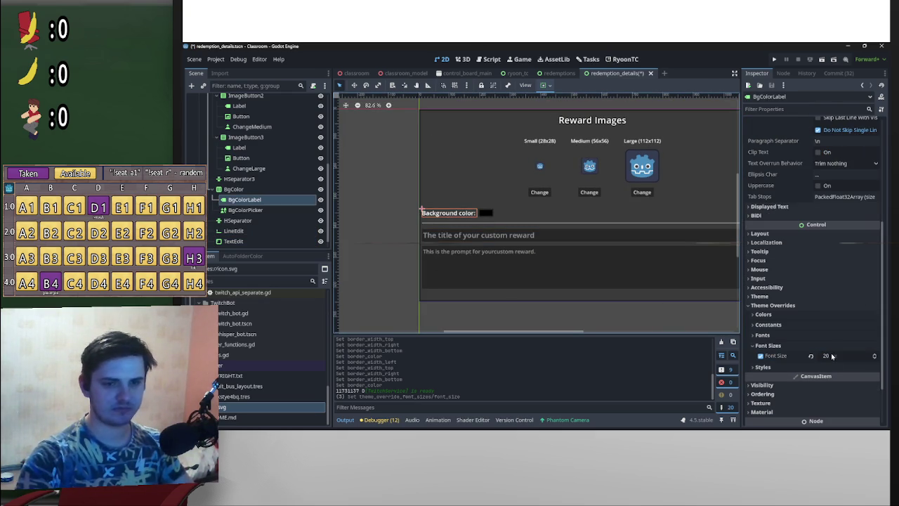
{"action": "left_click", "coordinate": [832, 356]}
{"action": "type", "text": "24"}
{"action": "key", "text": "Return"}
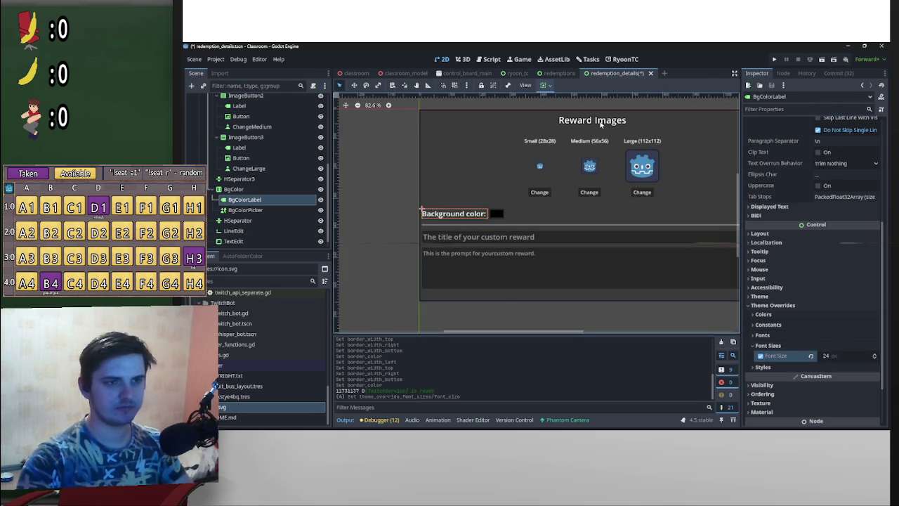
- Save, re-edit the prompt box's font size, then undo that change
{"action": "left_click", "coordinate": [600, 123]}
{"action": "left_click", "coordinate": [532, 260]}
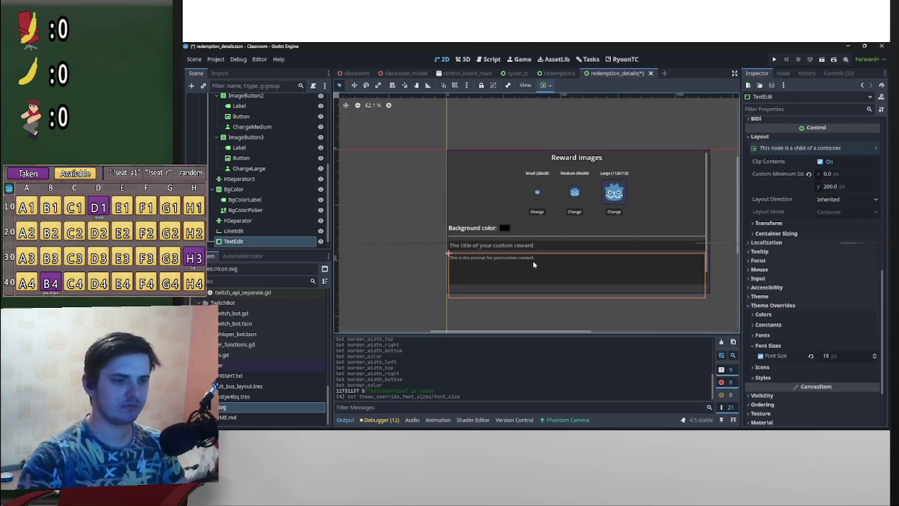
{"action": "key", "text": "ctrl+s"}
{"action": "scroll", "coordinate": [587, 319], "scroll_direction": "down", "scroll_amount": 2}
{"action": "scroll", "coordinate": [587, 320], "scroll_direction": "up", "scroll_amount": 5}
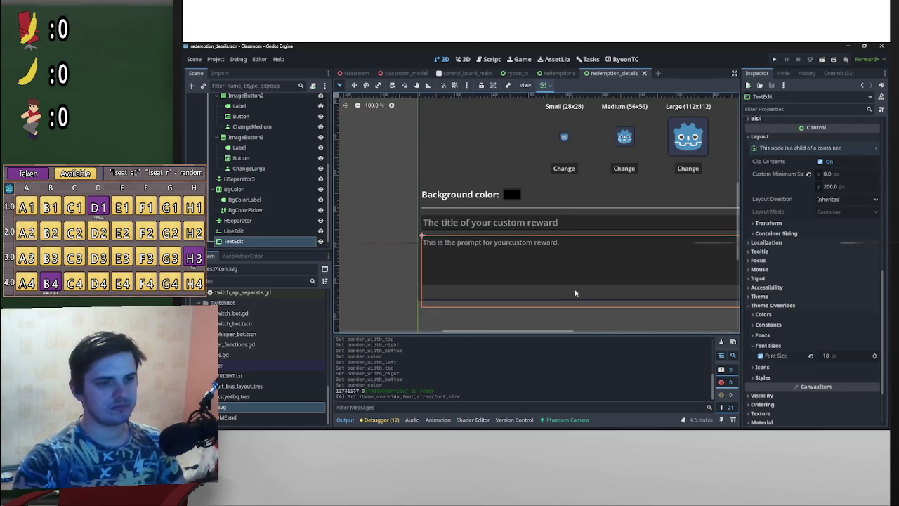
{"action": "left_click", "coordinate": [840, 357]}
{"action": "key", "text": "Return"}
{"action": "key", "text": "ctrl+z"}
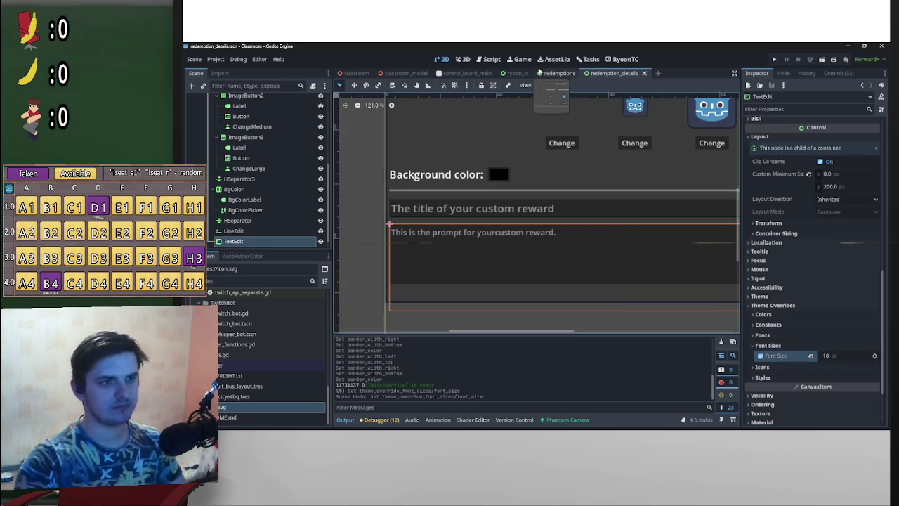
- Open Project Settings and close it again
{"action": "left_click", "coordinate": [210, 60]}
{"action": "left_click", "coordinate": [217, 70]}
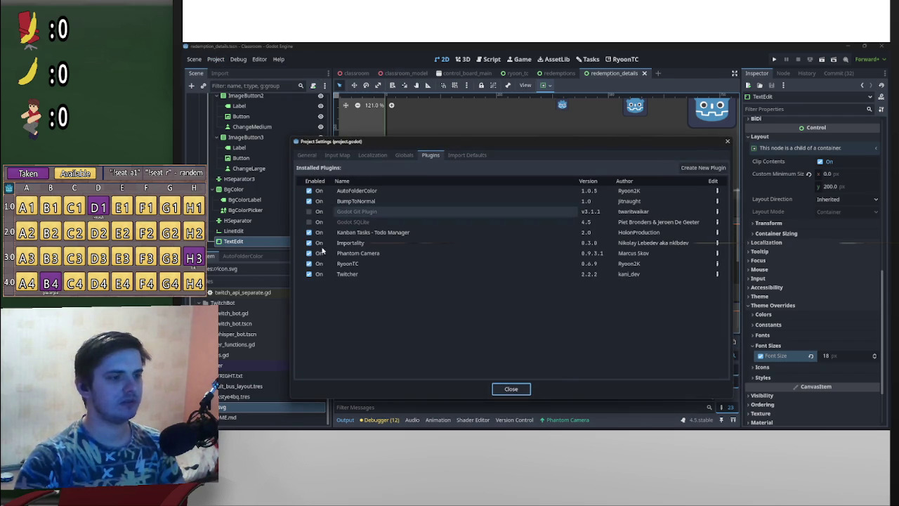
{"action": "left_click", "coordinate": [523, 388]}
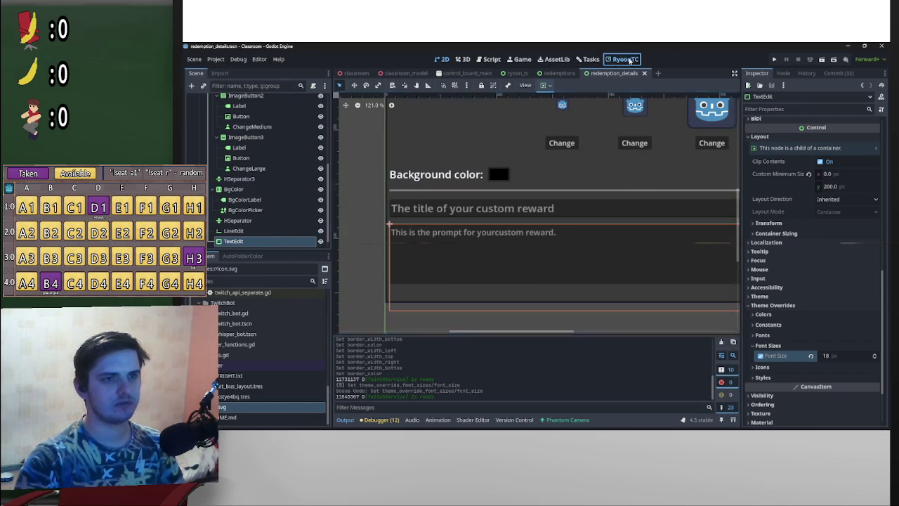
- Preview the reward details panel in the RyoonTC screen, then return to the 2D editor
{"action": "left_click", "coordinate": [623, 59]}
{"action": "scroll", "coordinate": [569, 297], "scroll_direction": "down", "scroll_amount": 2}
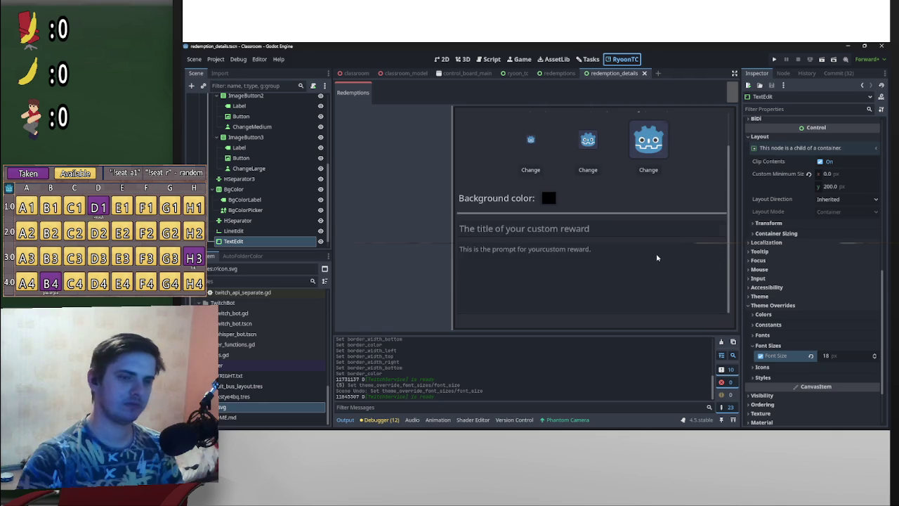
{"action": "scroll", "coordinate": [680, 246], "scroll_direction": "up", "scroll_amount": 2}
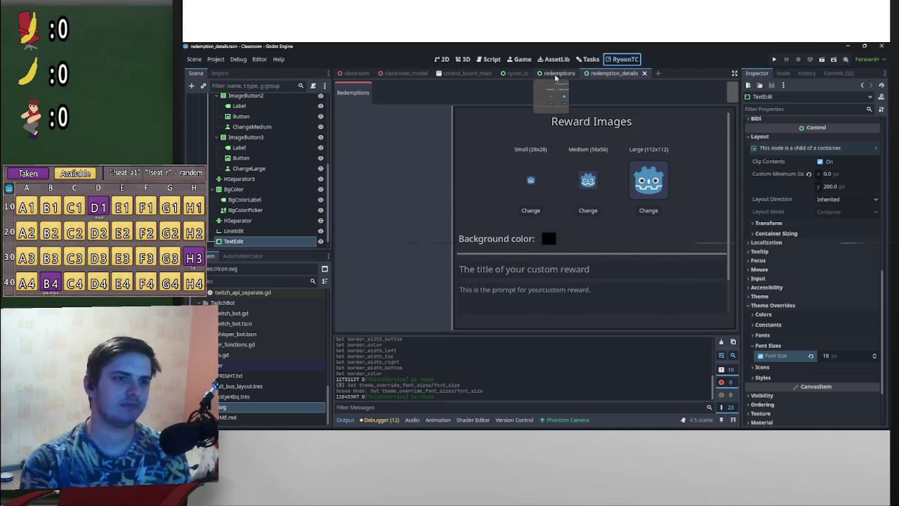
{"action": "left_click", "coordinate": [445, 59]}
{"action": "scroll", "coordinate": [486, 226], "scroll_direction": "down", "scroll_amount": 3}
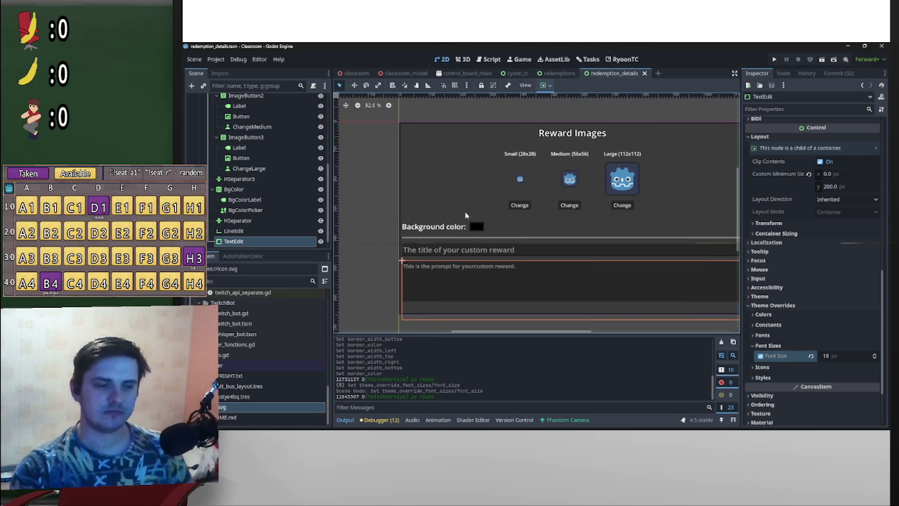
- Set the reward panel's ScrollContainer vertical scroll offset to 62 px, then deselect it
{"action": "scroll", "coordinate": [480, 288], "scroll_direction": "down", "scroll_amount": 2}
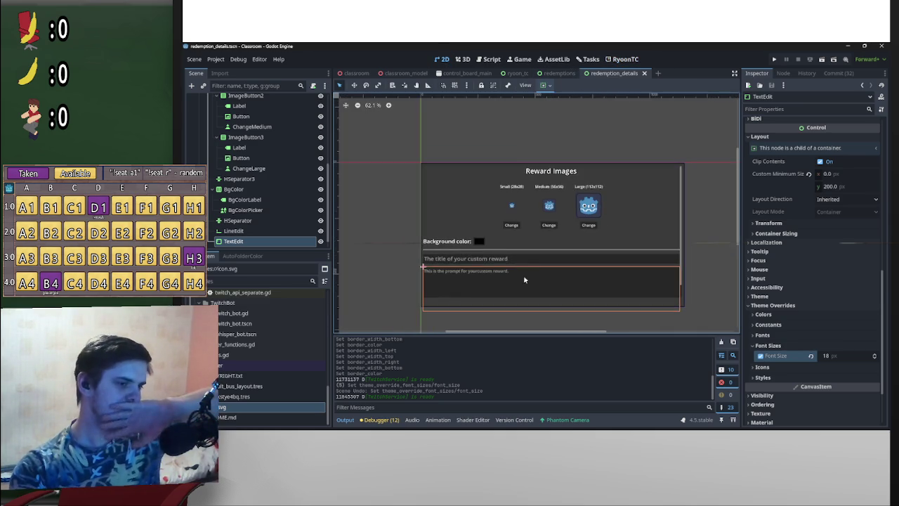
{"action": "scroll", "coordinate": [593, 266], "scroll_direction": "down", "scroll_amount": 2}
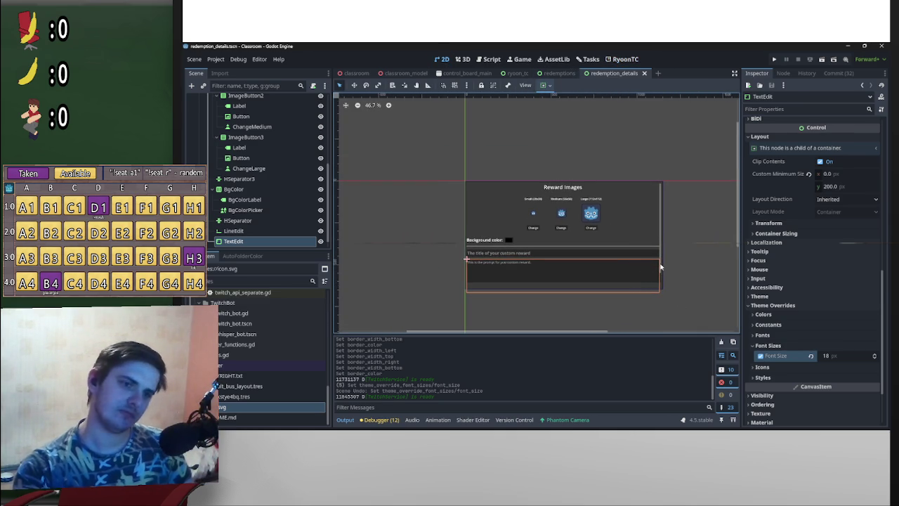
{"action": "left_click", "coordinate": [660, 267]}
{"action": "scroll", "coordinate": [295, 152], "scroll_direction": "up", "scroll_amount": 2}
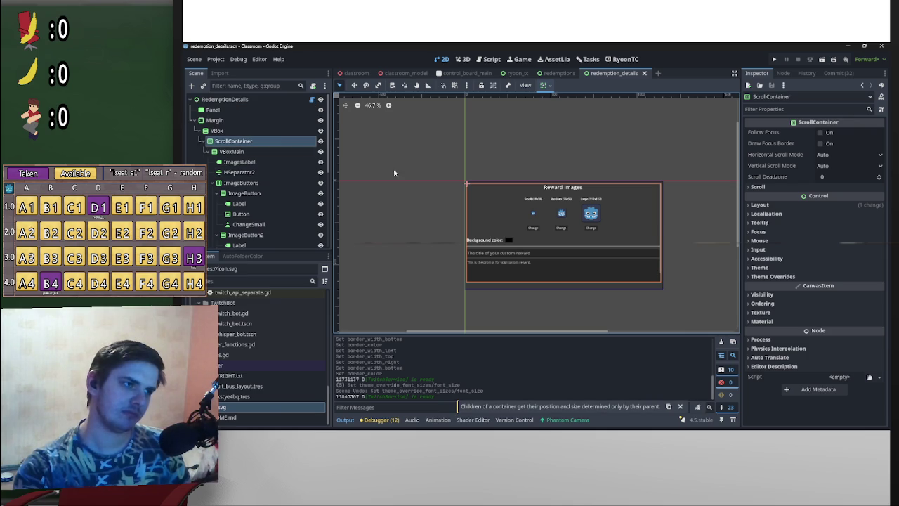
{"action": "left_click", "coordinate": [802, 187]}
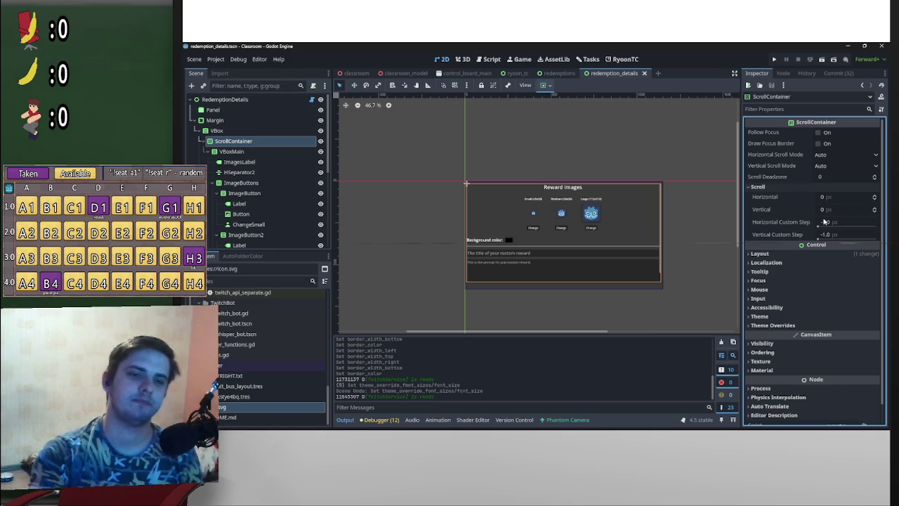
{"action": "left_click_drag", "start_coordinate": [825, 210], "coordinate": [842, 209]}
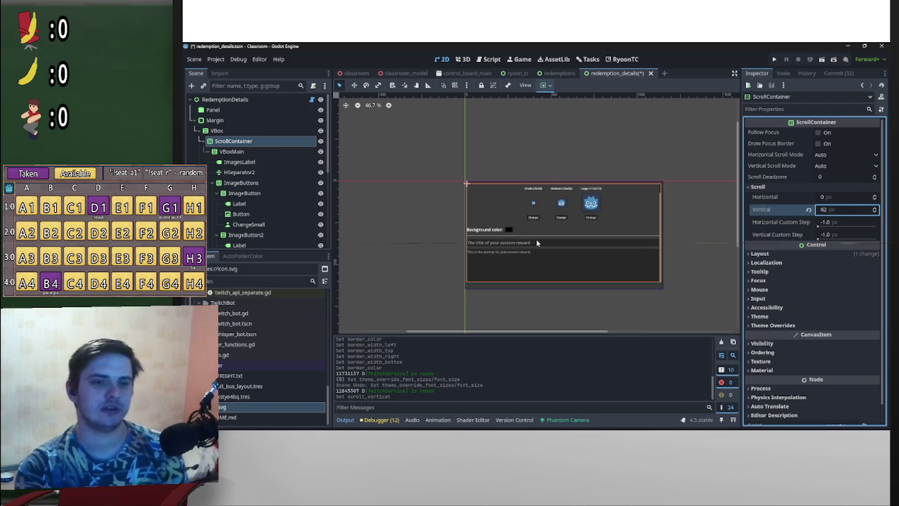
{"action": "left_click", "coordinate": [716, 227]}
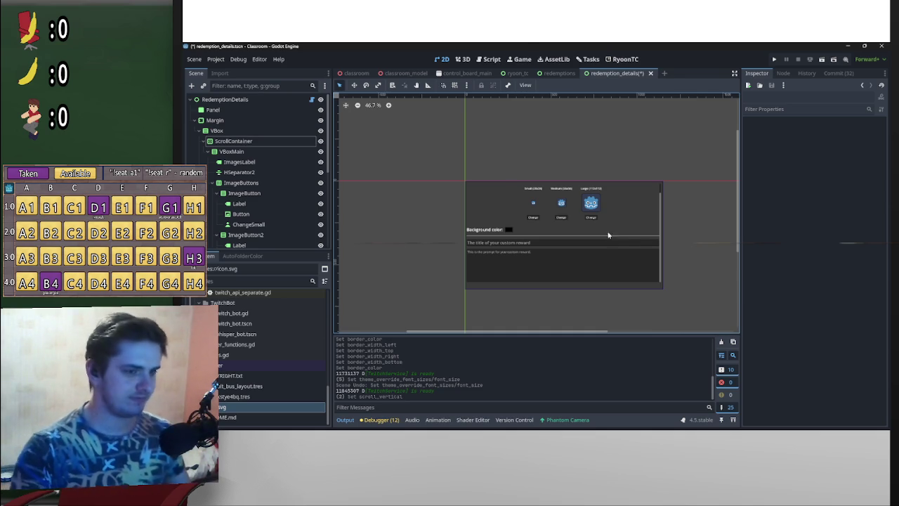
{"action": "key", "text": "alt+Tab"}
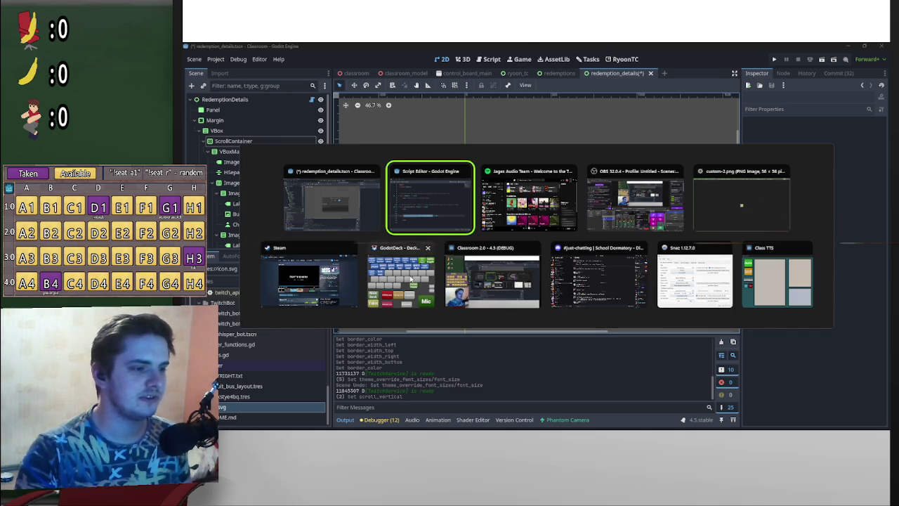
{"action": "left_click", "coordinate": [400, 278]}
{"action": "left_click", "coordinate": [570, 120]}
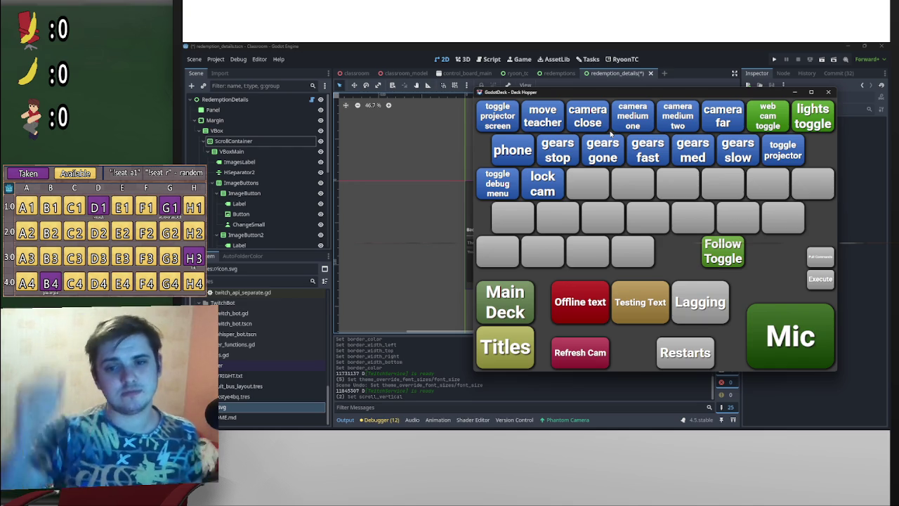
{"action": "left_click", "coordinate": [796, 92]}
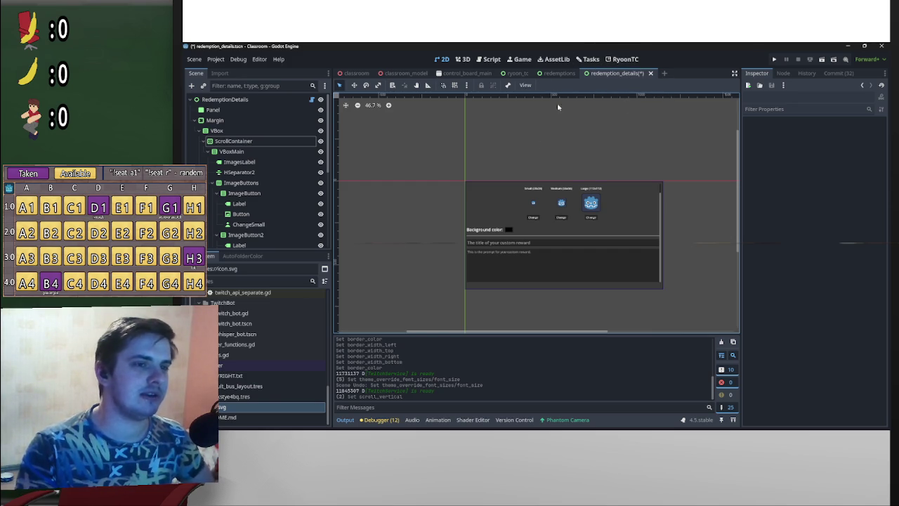
- Switch to the RyoonTC plugin screen and load the reward list into the Redemptions panel
{"action": "mouse_move", "coordinate": [602, 73]}
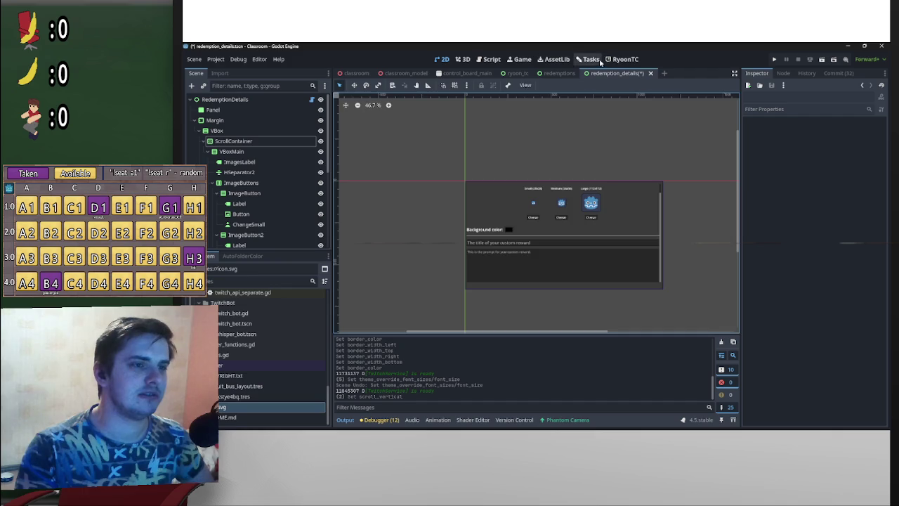
{"action": "left_click", "coordinate": [588, 59]}
{"action": "left_click", "coordinate": [623, 59]}
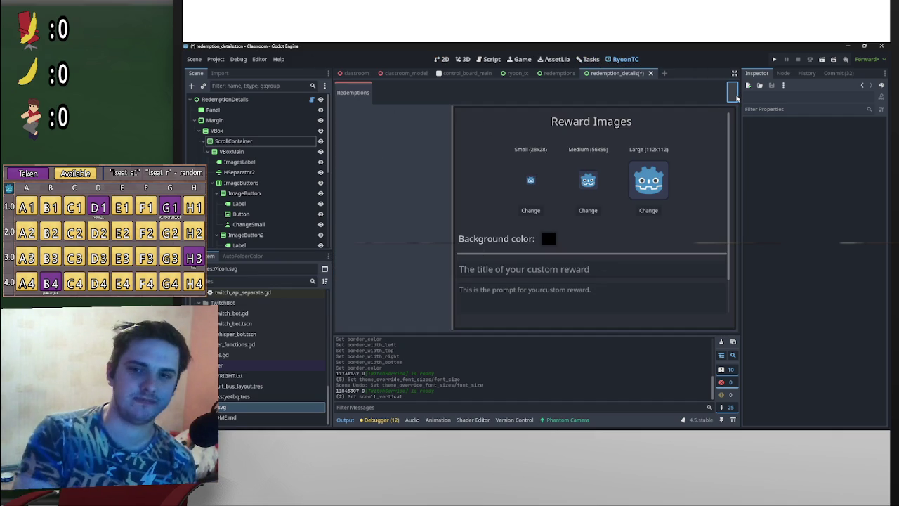
{"action": "left_click", "coordinate": [734, 96]}
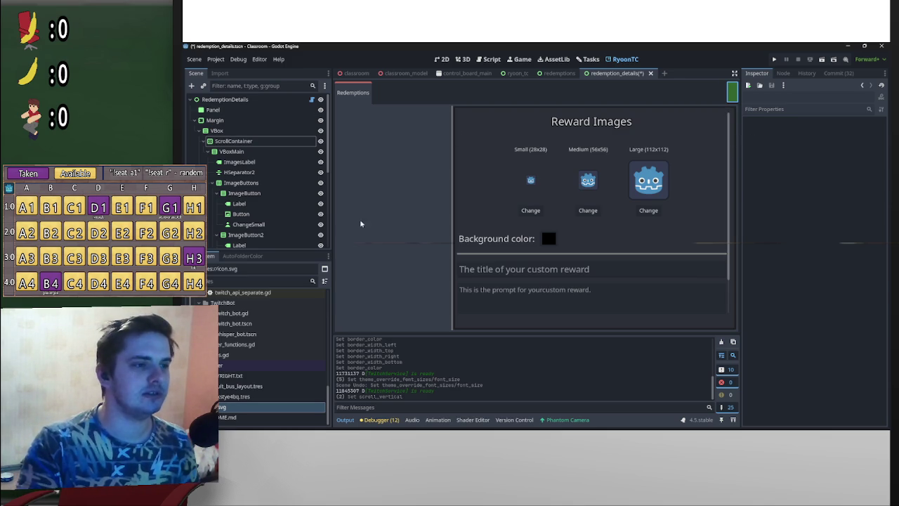
- Select the Throw banana reward and save the redemption_details scene
{"action": "scroll", "coordinate": [353, 196], "scroll_direction": "down", "scroll_amount": 5}
{"action": "mouse_move", "coordinate": [447, 181]}
{"action": "left_mouse_down"}
{"action": "mouse_move", "coordinate": [457, 311]}
{"action": "mouse_move", "coordinate": [457, 88]}
{"action": "left_mouse_up"}
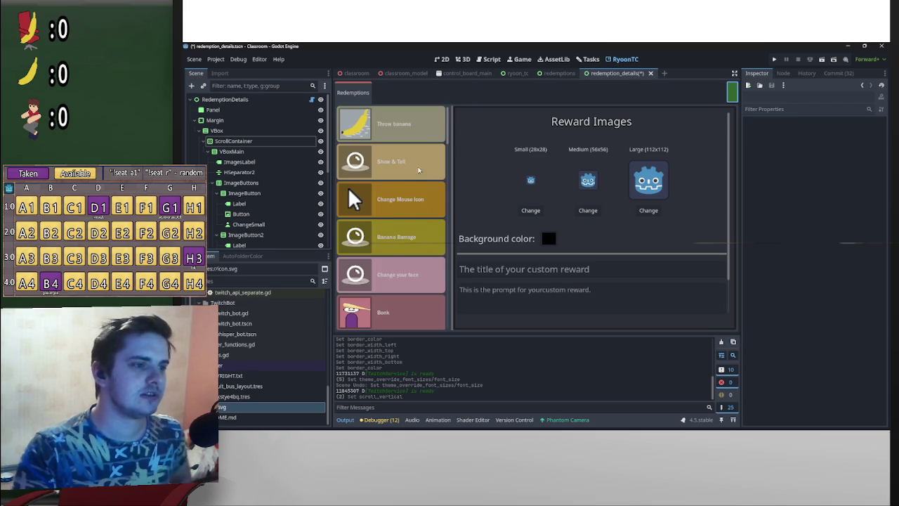
{"action": "left_click", "coordinate": [418, 125]}
{"action": "scroll", "coordinate": [449, 137], "scroll_direction": "down", "scroll_amount": 5}
{"action": "scroll", "coordinate": [387, 112], "scroll_direction": "up", "scroll_amount": 5}
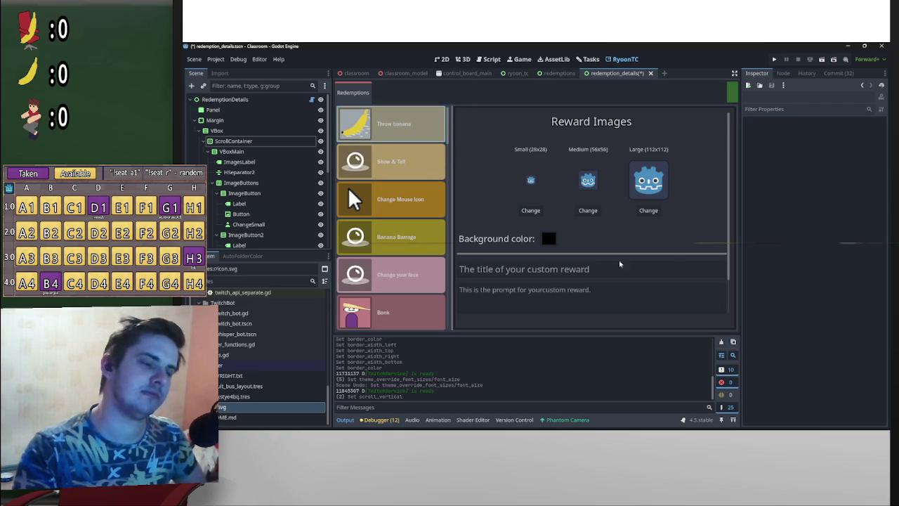
{"action": "scroll", "coordinate": [726, 162], "scroll_direction": "down", "scroll_amount": 2}
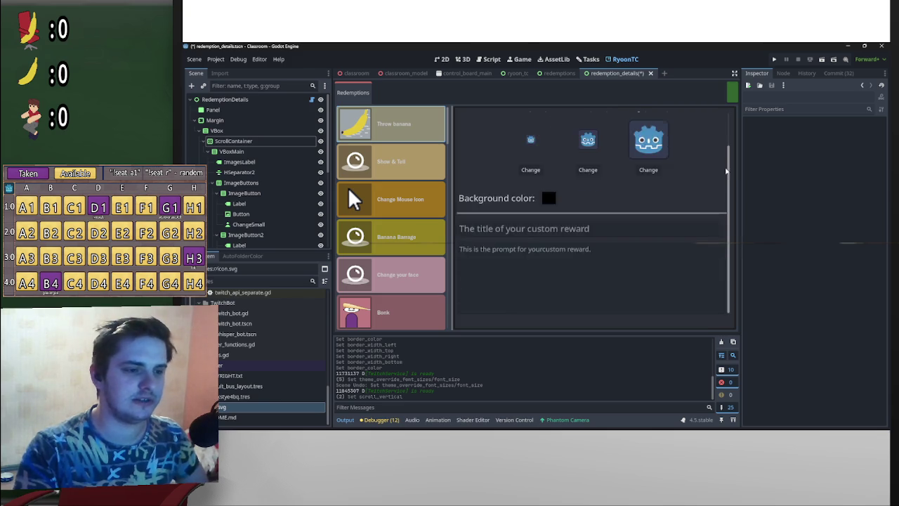
{"action": "scroll", "coordinate": [706, 176], "scroll_direction": "up", "scroll_amount": 2}
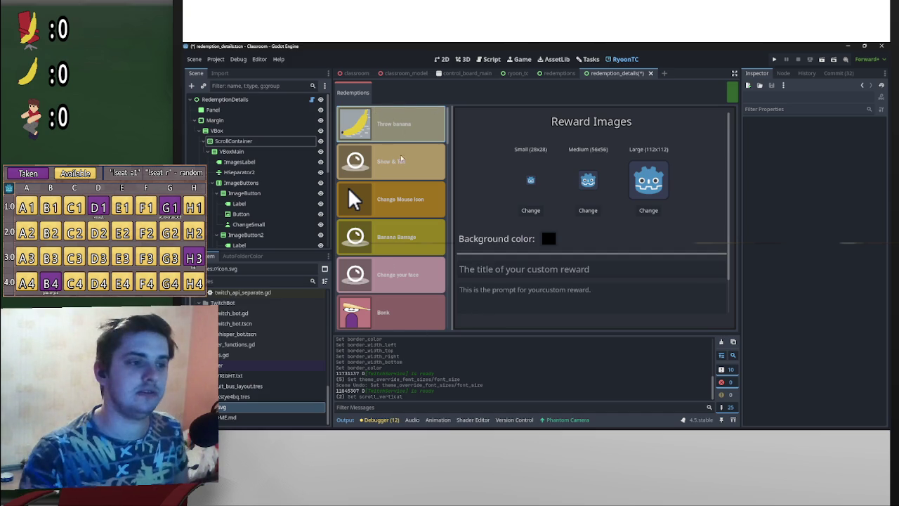
{"action": "scroll", "coordinate": [444, 123], "scroll_direction": "down", "scroll_amount": 5}
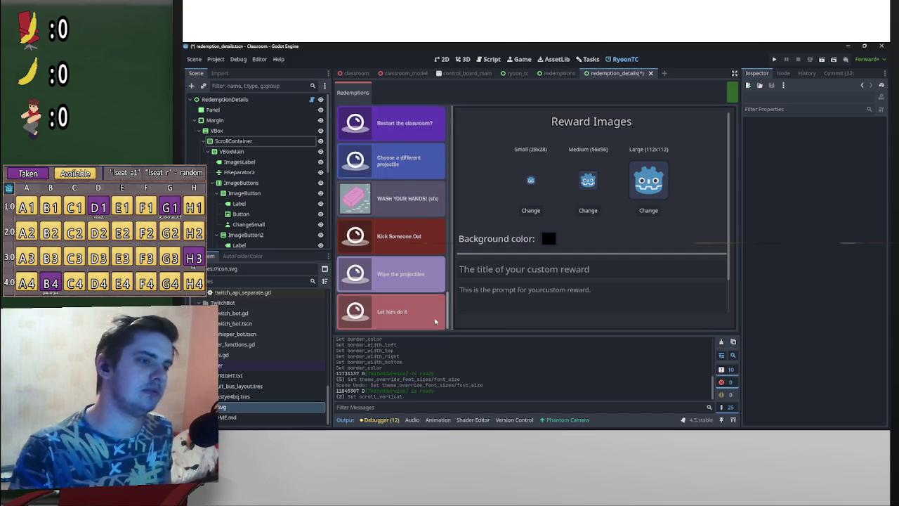
{"action": "scroll", "coordinate": [449, 116], "scroll_direction": "up", "scroll_amount": 5}
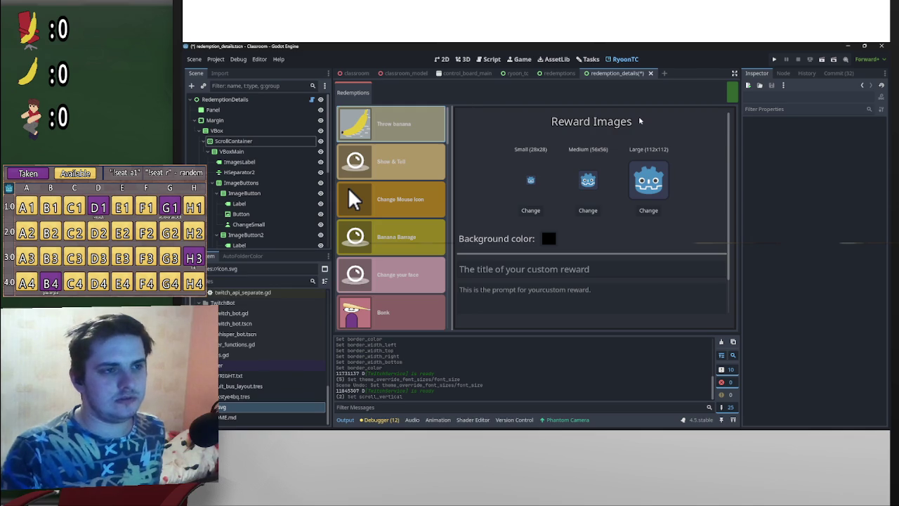
{"action": "scroll", "coordinate": [454, 157], "scroll_direction": "down", "scroll_amount": 5}
{"action": "scroll", "coordinate": [466, 126], "scroll_direction": "up", "scroll_amount": 5}
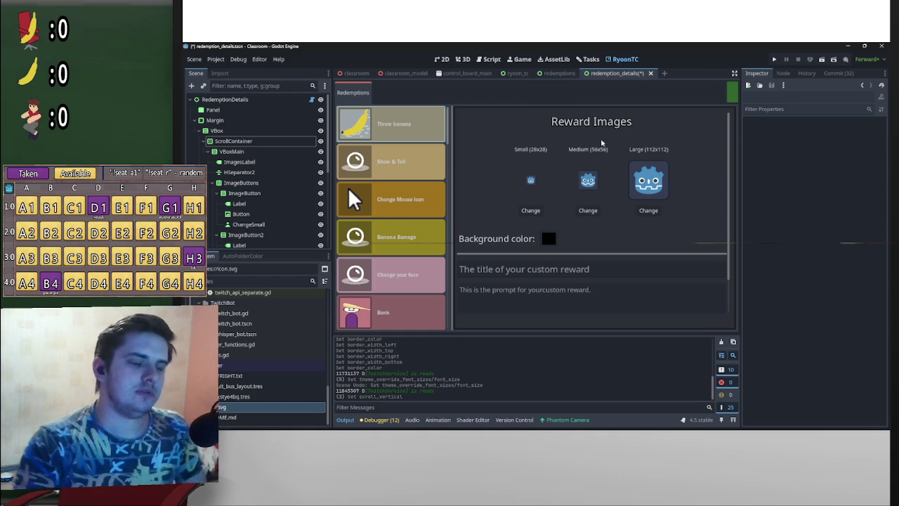
{"action": "key", "text": "ctrl+s"}
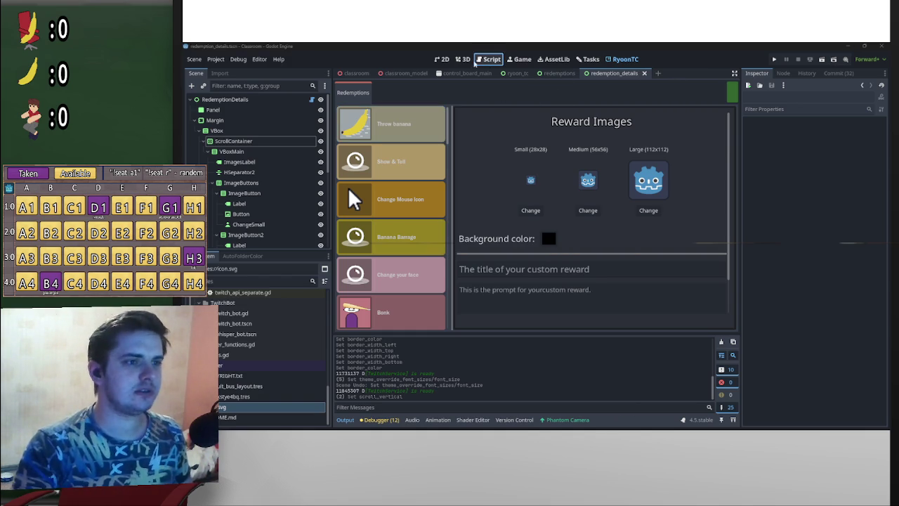
- Return to the 2D view of redemption_details and zoom and pan the canvas
{"action": "left_click", "coordinate": [441, 59]}
{"action": "scroll", "coordinate": [589, 233], "scroll_direction": "up", "scroll_amount": 5}
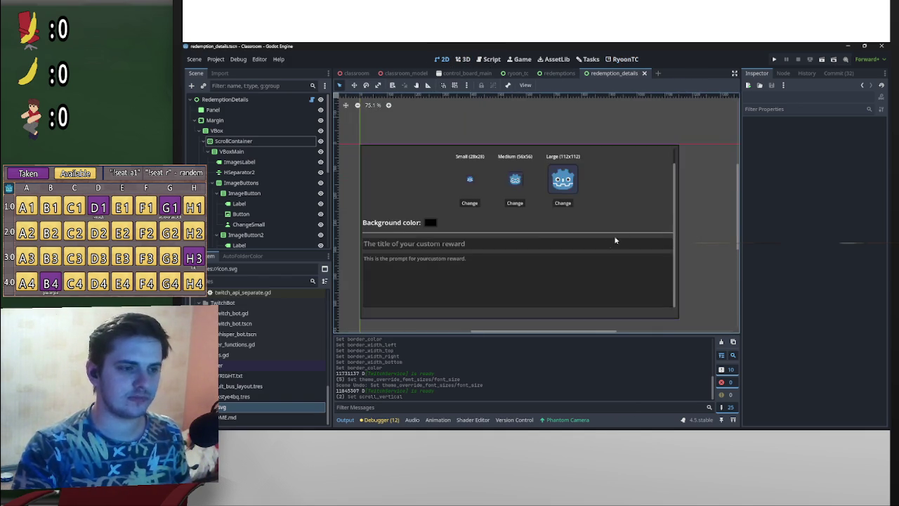
{"action": "scroll", "coordinate": [589, 233], "scroll_direction": "right", "scroll_amount": 2}
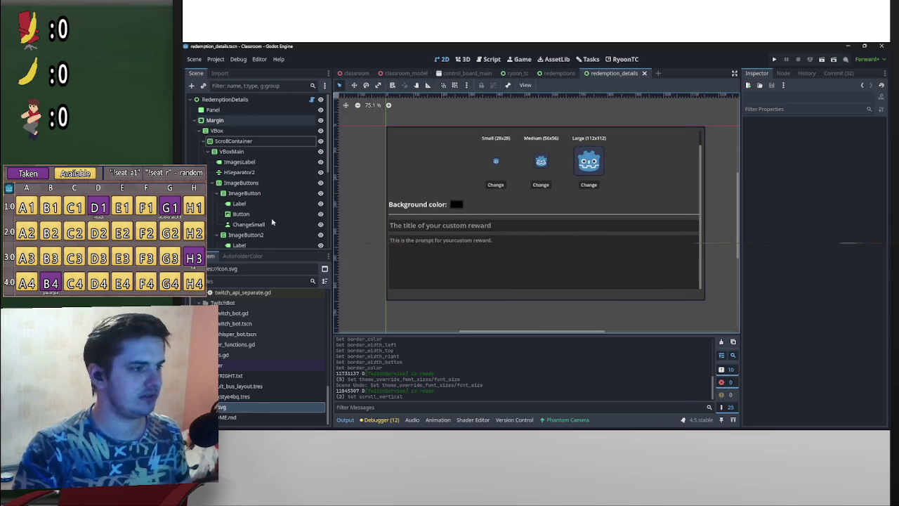
{"action": "mouse_move", "coordinate": [597, 427]}
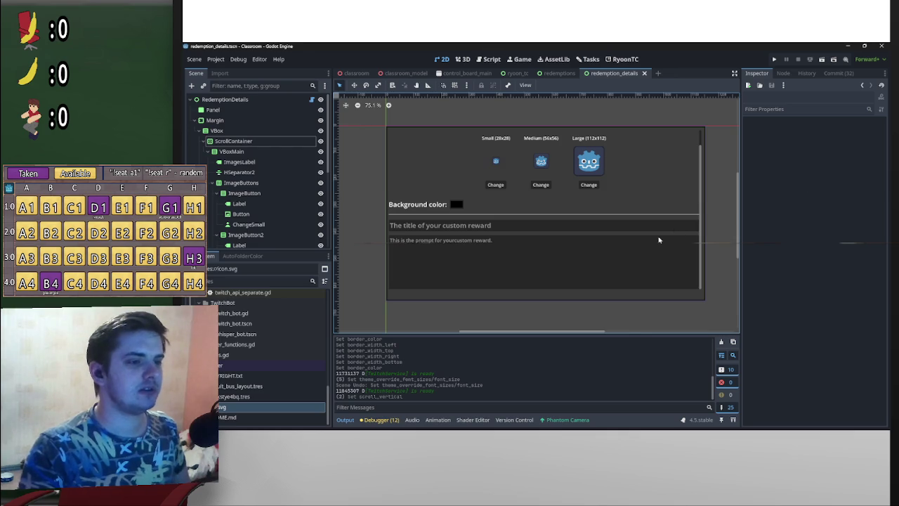
{"action": "scroll", "coordinate": [661, 239], "scroll_direction": "down", "scroll_amount": 3}
{"action": "scroll", "coordinate": [658, 198], "scroll_direction": "up", "scroll_amount": 1}
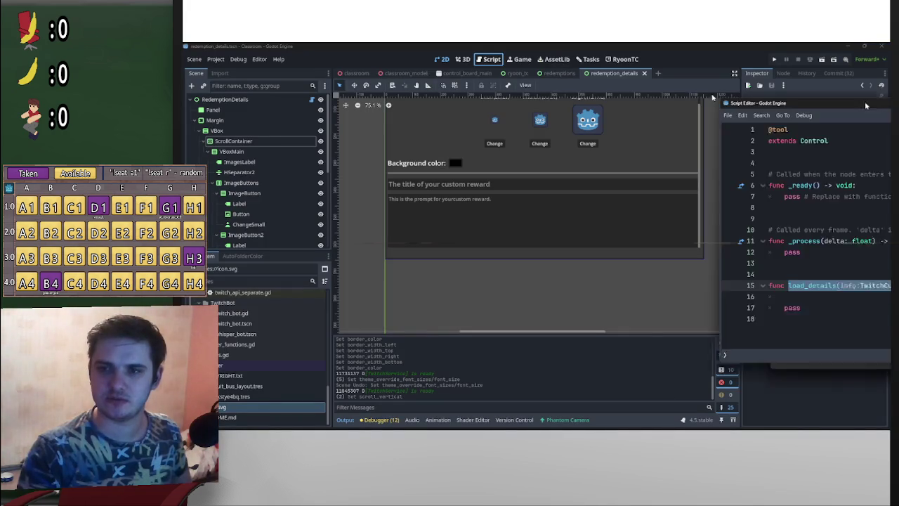
- Move the floating script editor over the viewport and show its script list panel
{"action": "left_click_drag", "start_coordinate": [865, 104], "coordinate": [584, 83]}
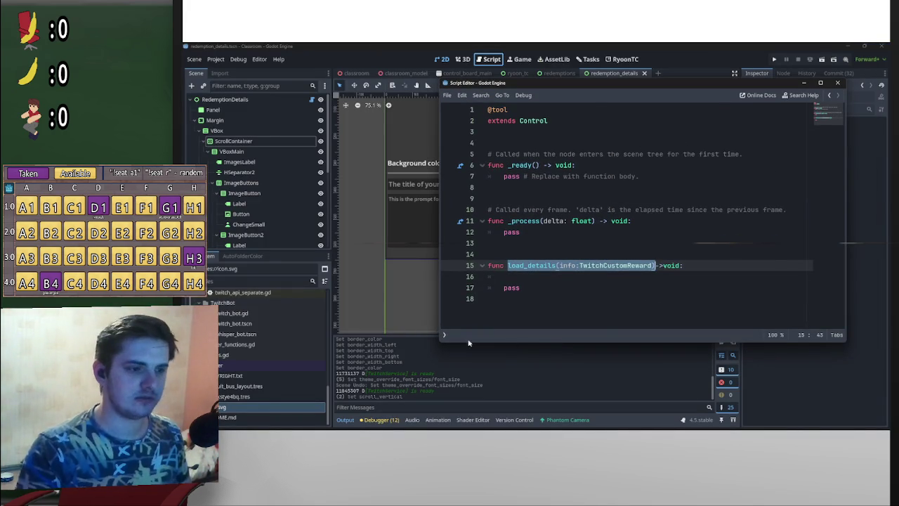
{"action": "left_click", "coordinate": [444, 334]}
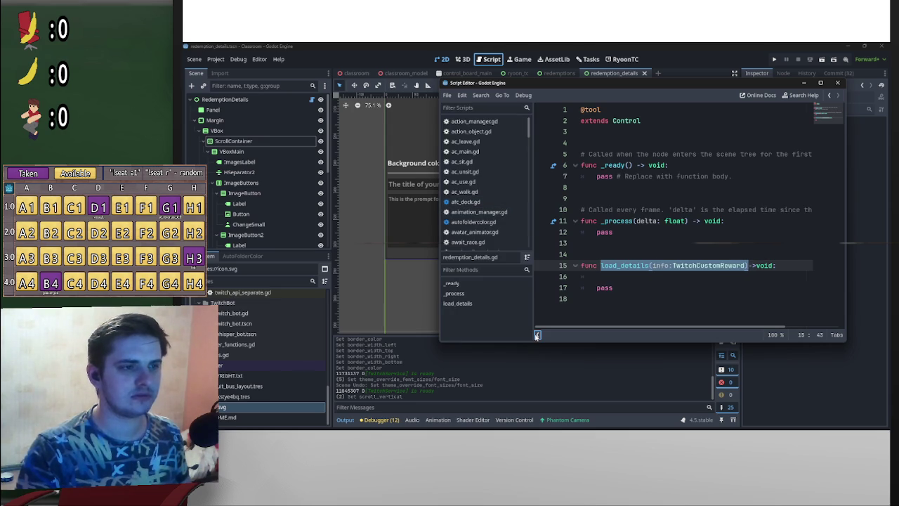
{"action": "scroll", "coordinate": [509, 194], "scroll_direction": "down", "scroll_amount": 3}
{"action": "scroll", "coordinate": [509, 189], "scroll_direction": "up", "scroll_amount": 3}
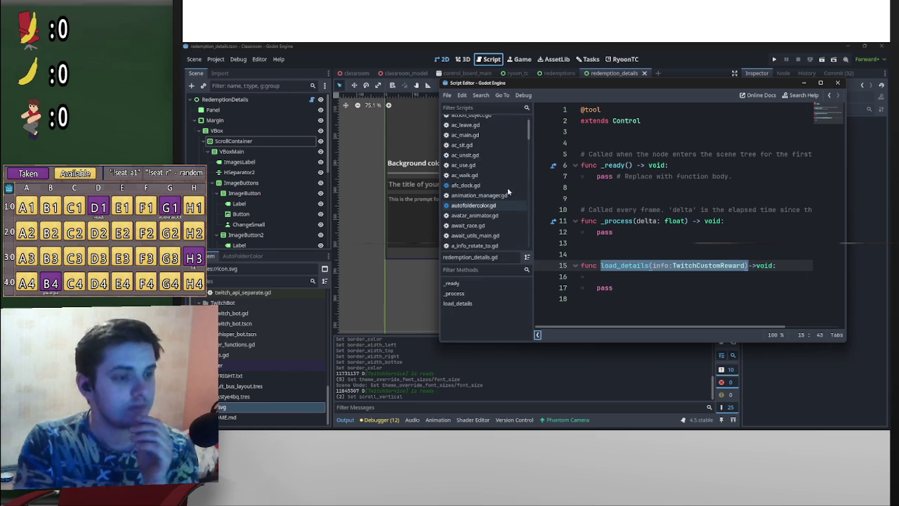
- Filter scripts by 'twitchrewa', open twitch_custom_reward.gd, and shift its window right
{"action": "left_click", "coordinate": [492, 107]}
{"action": "type", "text": "twitchre"}
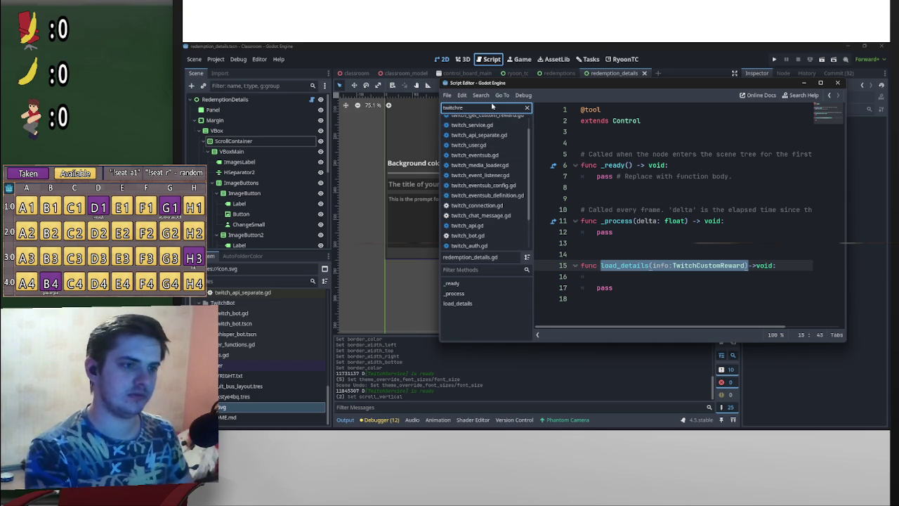
{"action": "type", "text": "wa"}
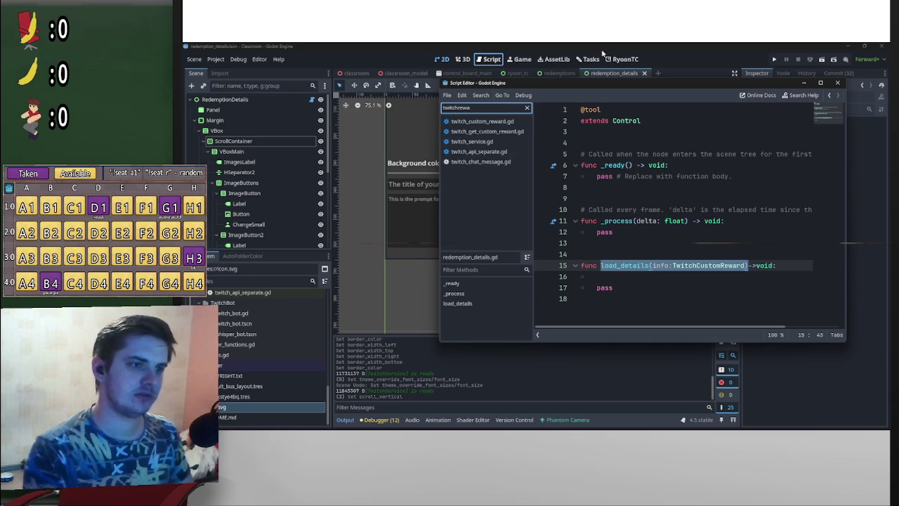
{"action": "left_click", "coordinate": [507, 124]}
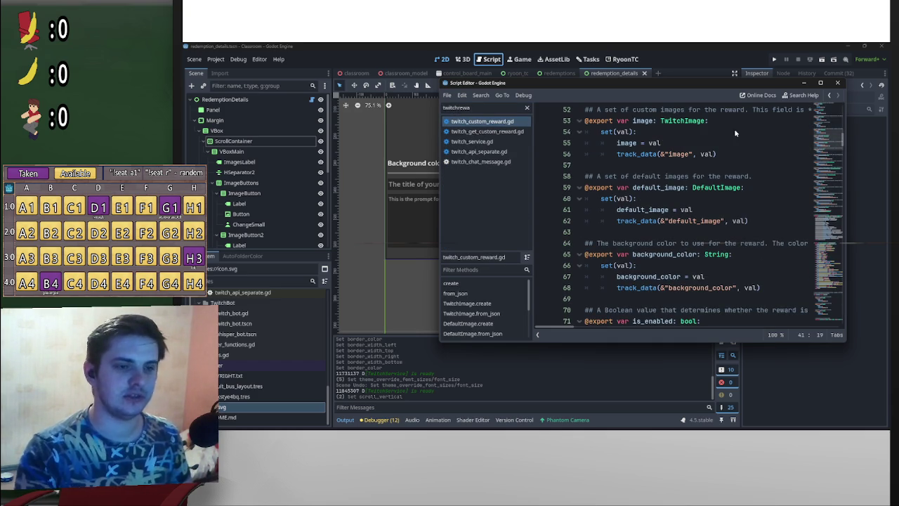
{"action": "left_click_drag", "start_coordinate": [719, 84], "coordinate": [791, 102]}
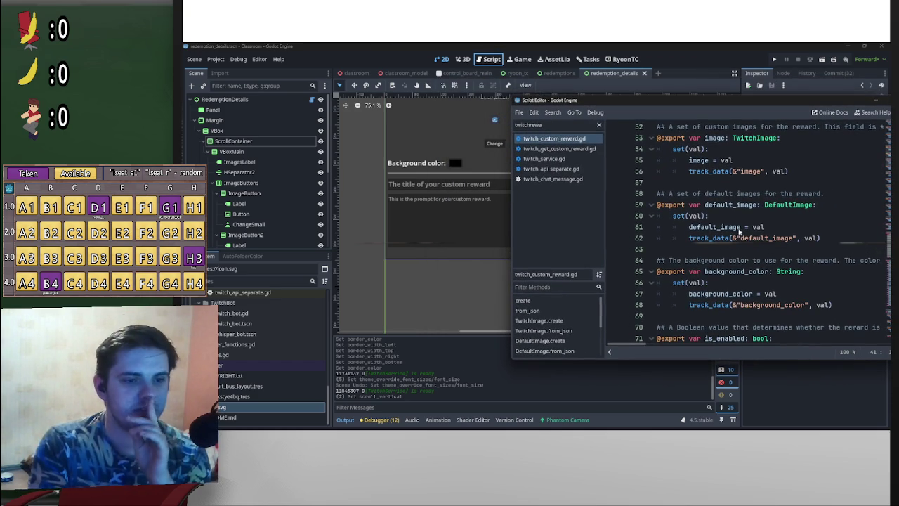
{"action": "scroll", "coordinate": [701, 253], "scroll_direction": "down", "scroll_amount": 2}
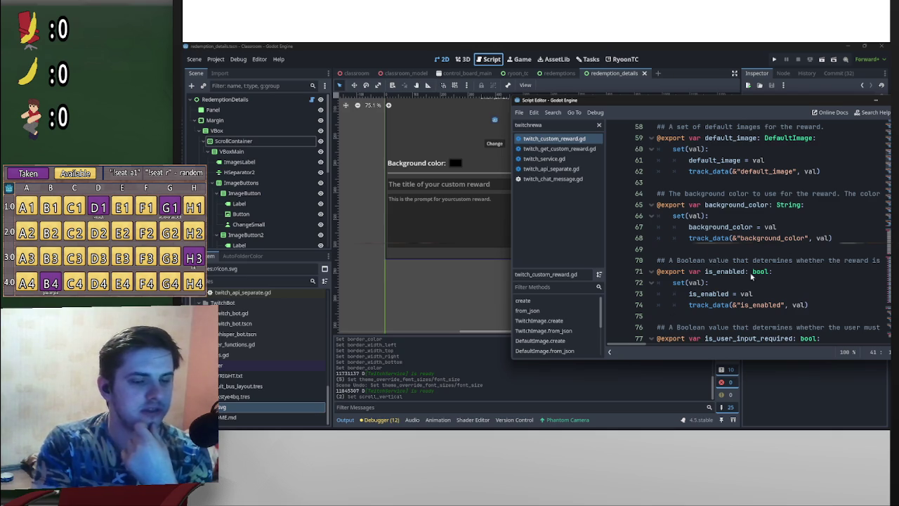
{"action": "left_click_drag", "start_coordinate": [693, 107], "coordinate": [741, 116]}
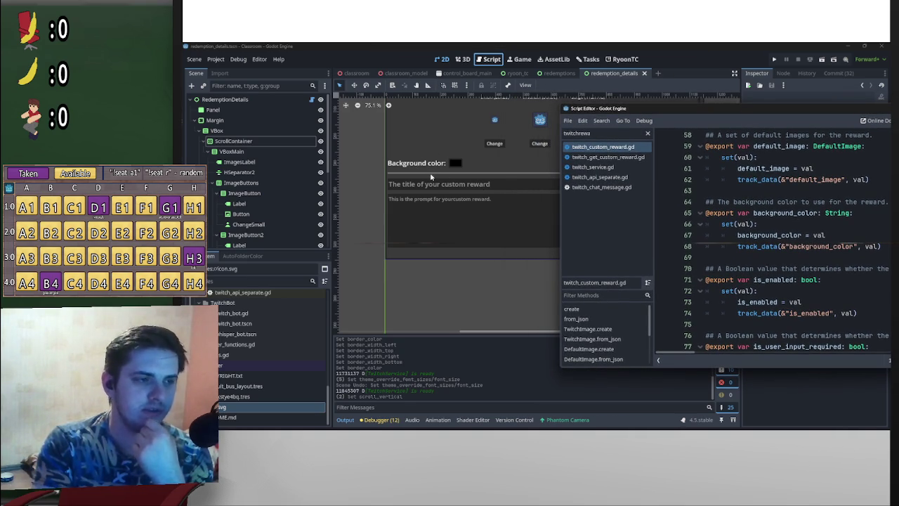
{"action": "left_click_drag", "start_coordinate": [686, 115], "coordinate": [805, 132]}
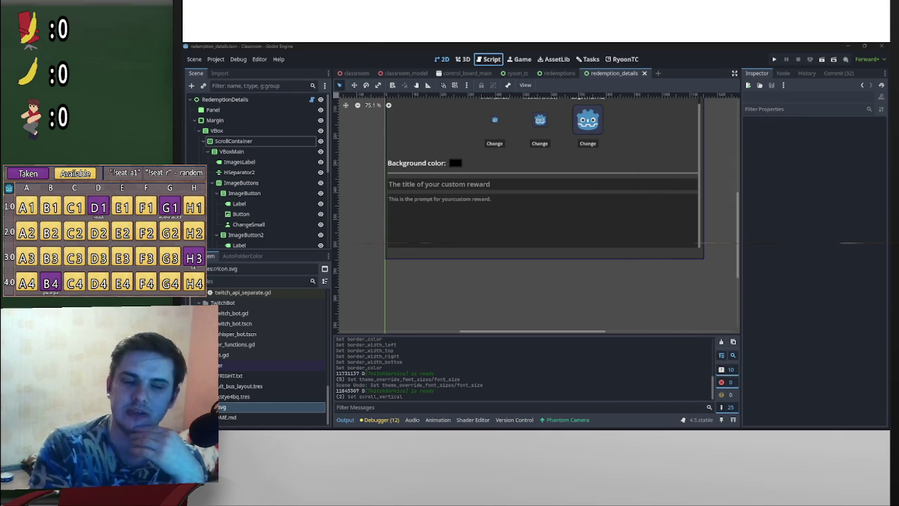
{"action": "scroll", "coordinate": [291, 237], "scroll_direction": "down", "scroll_amount": 5}
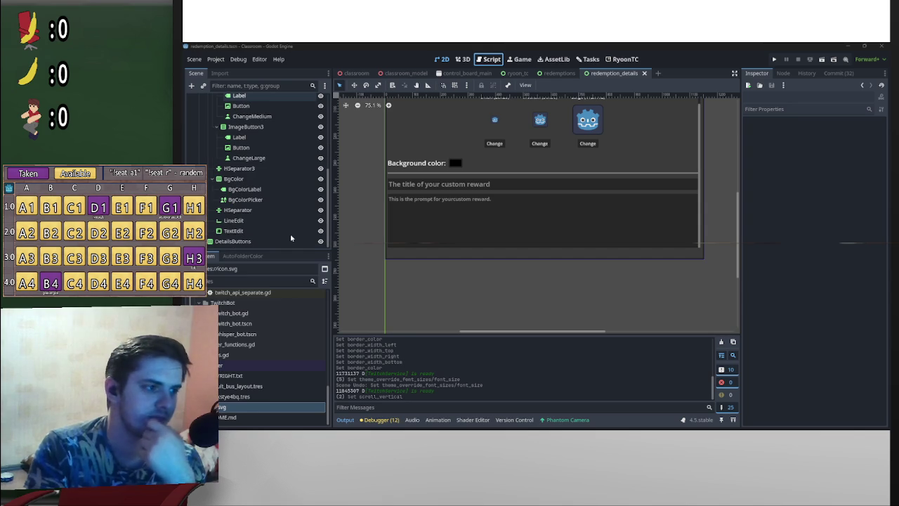
{"action": "key", "text": "Down"}
{"action": "key", "text": "Down"}
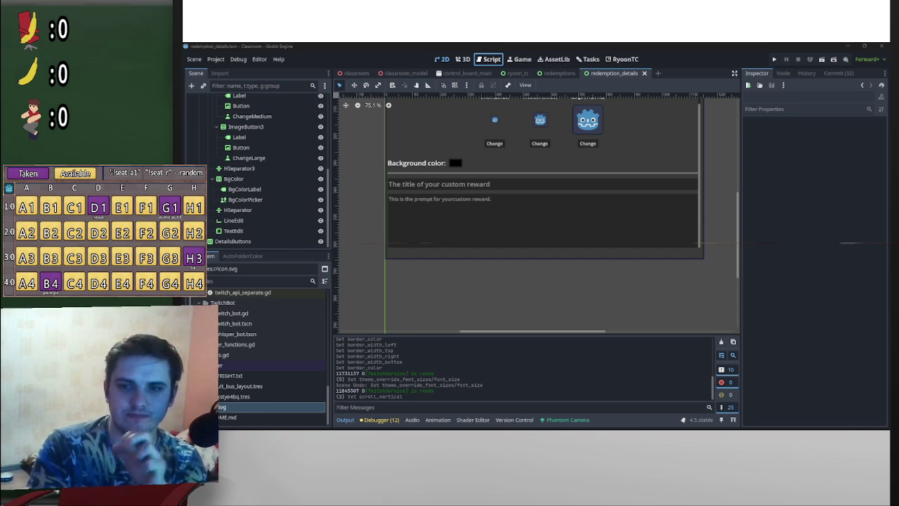
{"action": "scroll", "coordinate": [510, 184], "scroll_direction": "up", "scroll_amount": 5}
{"action": "scroll", "coordinate": [588, 191], "scroll_direction": "down", "scroll_amount": 5}
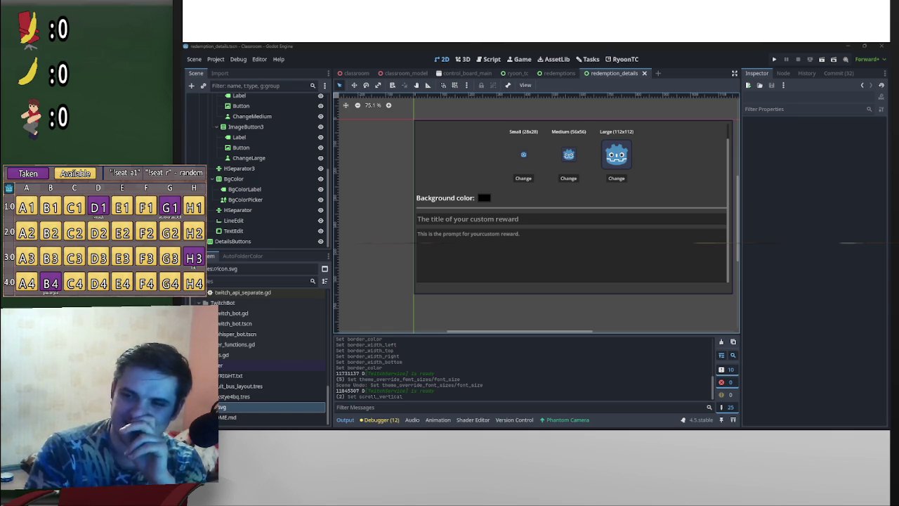
{"action": "scroll", "coordinate": [710, 236], "scroll_direction": "down", "scroll_amount": 1}
{"action": "scroll", "coordinate": [661, 250], "scroll_direction": "left", "scroll_amount": 1}
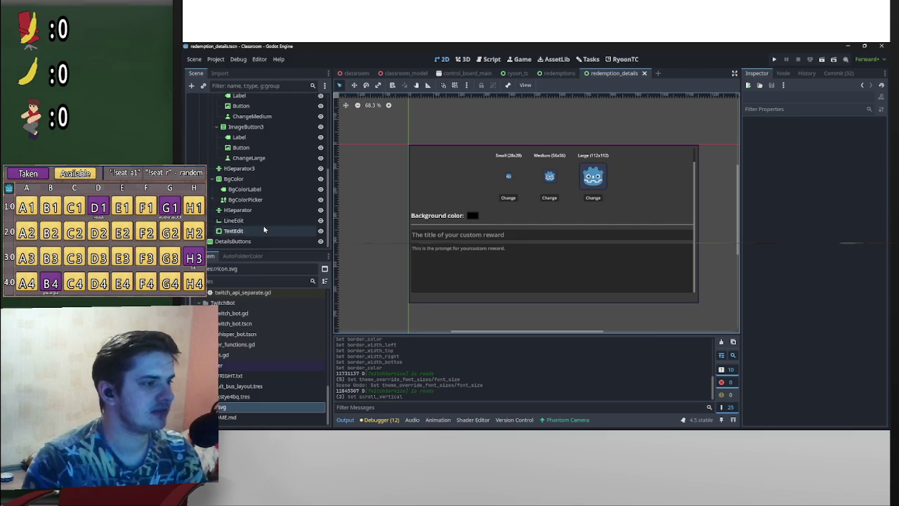
{"action": "scroll", "coordinate": [259, 191], "scroll_direction": "up", "scroll_amount": 5}
{"action": "left_click", "coordinate": [209, 151]}
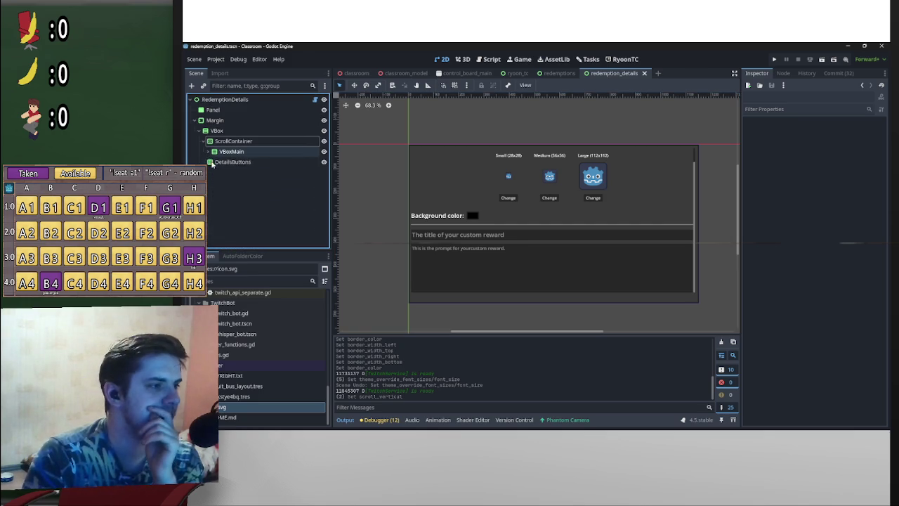
{"action": "left_click", "coordinate": [210, 151]}
{"action": "left_click", "coordinate": [213, 183]}
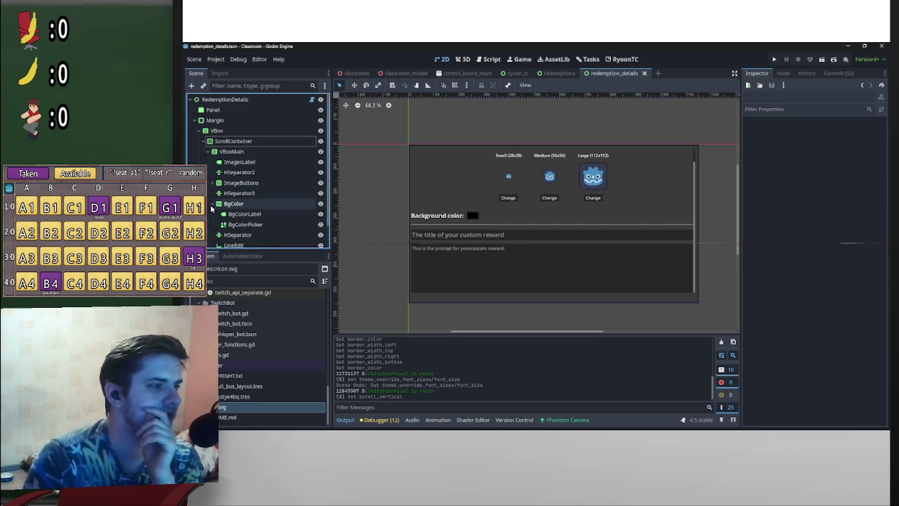
{"action": "right_click", "coordinate": [254, 143]}
- Create an HBoxContainer, move it under VBoxMain after TextEdit, and rename it CheckBoxOption
{"action": "left_click", "coordinate": [294, 148]}
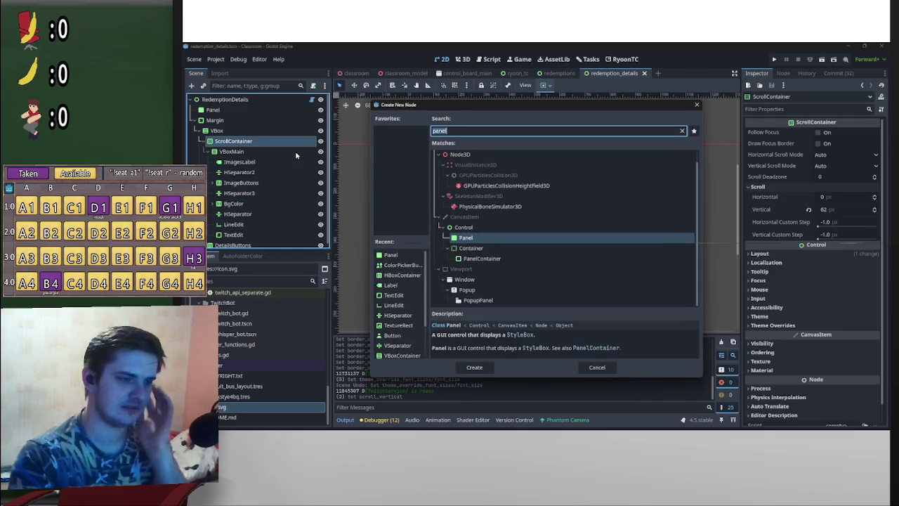
{"action": "type", "text": "hbox"}
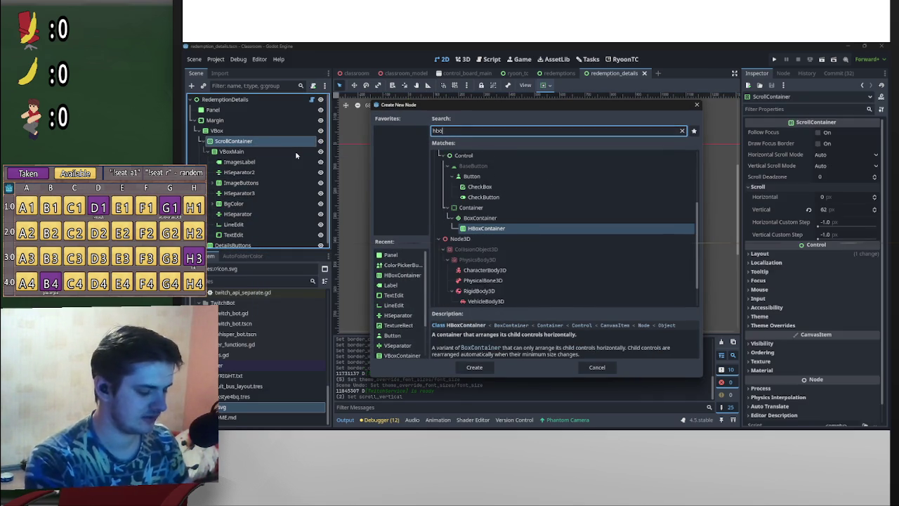
{"action": "key", "text": "Return"}
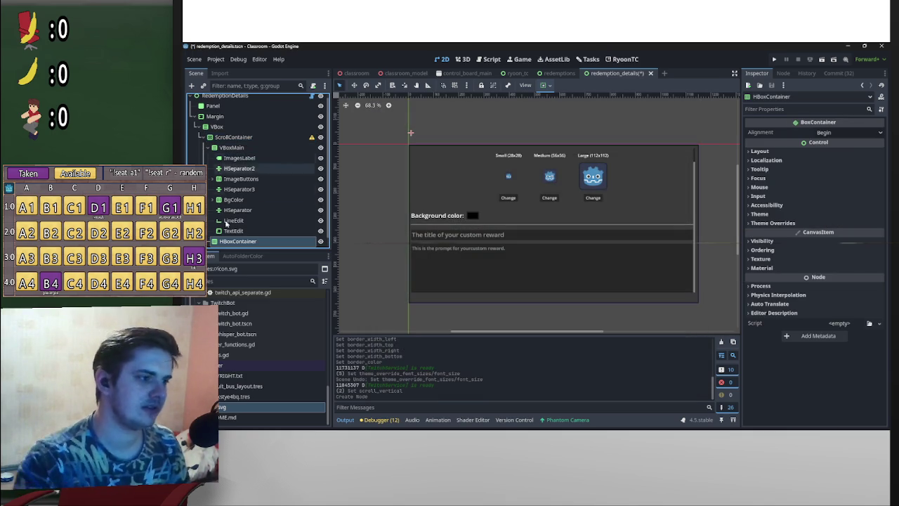
{"action": "left_click", "coordinate": [265, 243]}
{"action": "left_click_drag", "start_coordinate": [265, 247], "coordinate": [218, 238]}
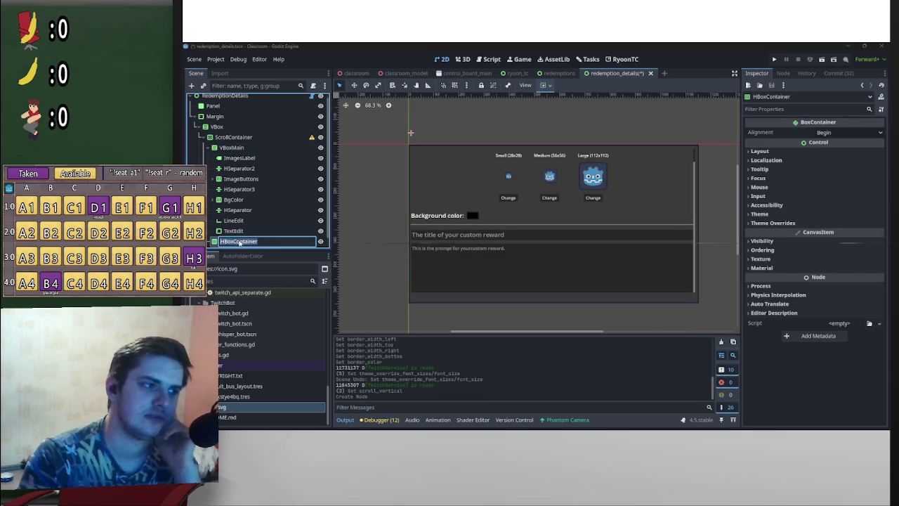
{"action": "key", "text": "Return"}
{"action": "left_click_drag", "start_coordinate": [239, 241], "coordinate": [269, 147]}
{"action": "double_click", "coordinate": [256, 231]}
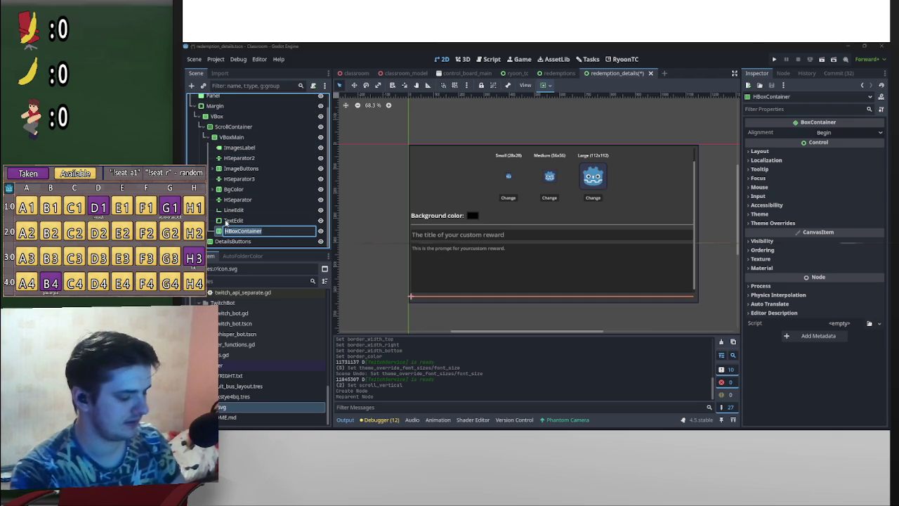
{"action": "type", "text": "CheckBoxOption"}
{"action": "key", "text": "Return"}
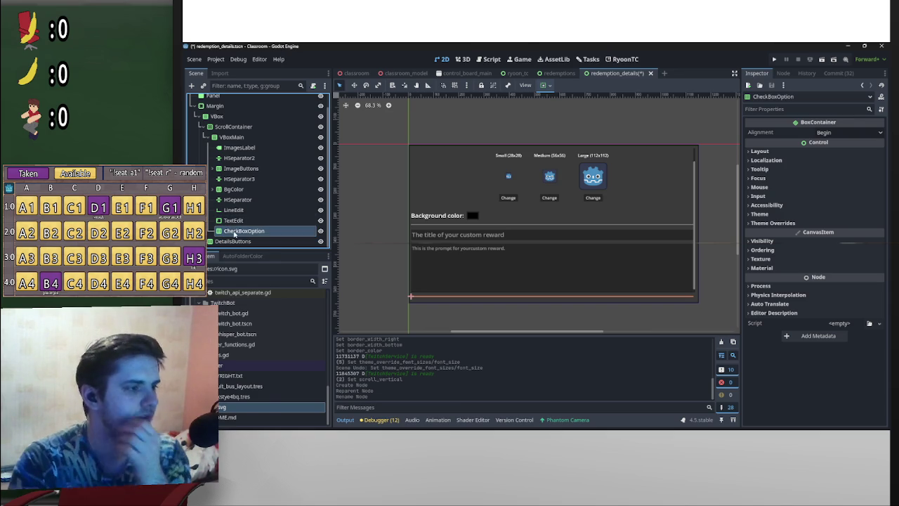
- Add a CheckBox child node to CheckBoxOption
{"action": "right_click", "coordinate": [234, 234]}
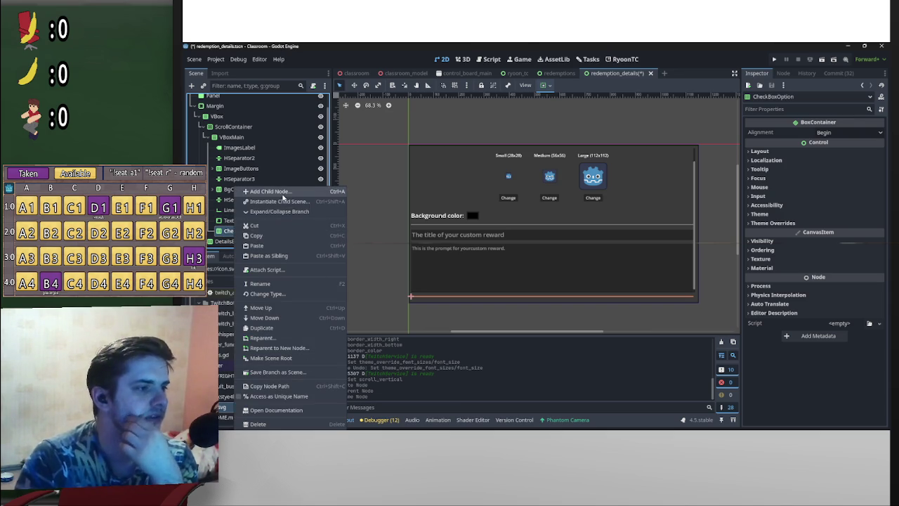
{"action": "left_click", "coordinate": [283, 196]}
{"action": "type", "text": "check"}
{"action": "double_click", "coordinate": [481, 210]}
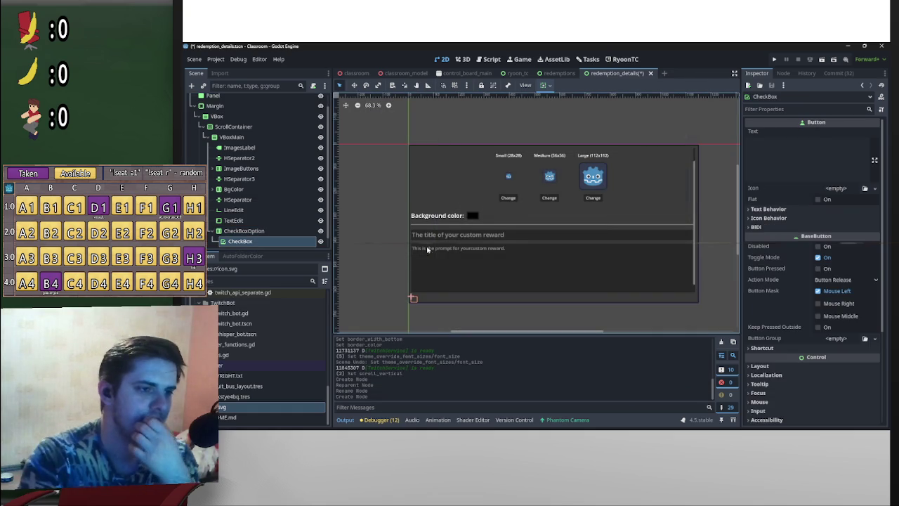
{"action": "scroll", "coordinate": [416, 240], "scroll_direction": "down", "scroll_amount": 1}
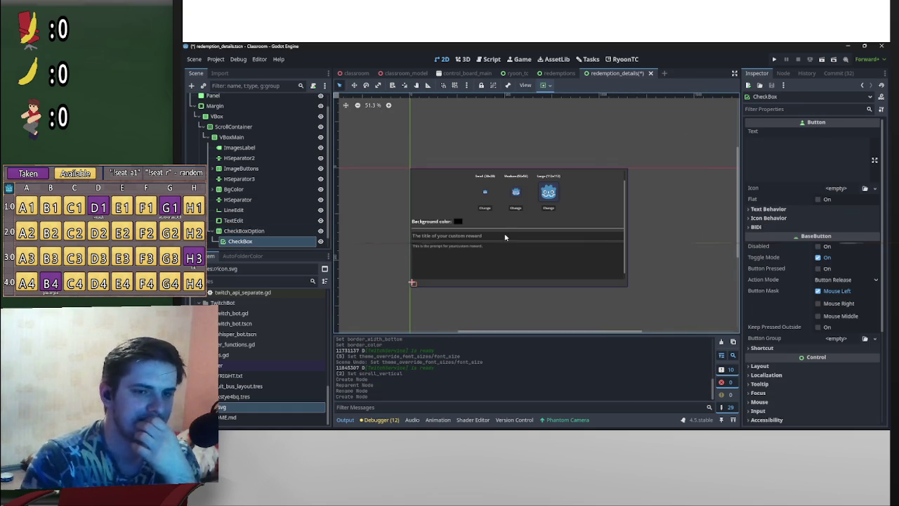
{"action": "scroll", "coordinate": [267, 232], "scroll_direction": "down", "scroll_amount": 1}
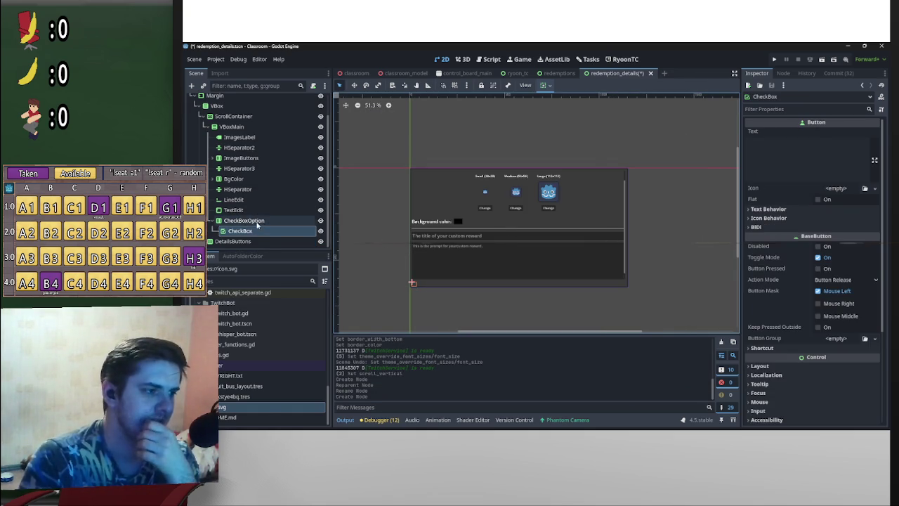
- Begin adding a Label child to CheckBoxOption by searching 'label'
{"action": "right_click", "coordinate": [257, 222]}
{"action": "left_click", "coordinate": [295, 190]}
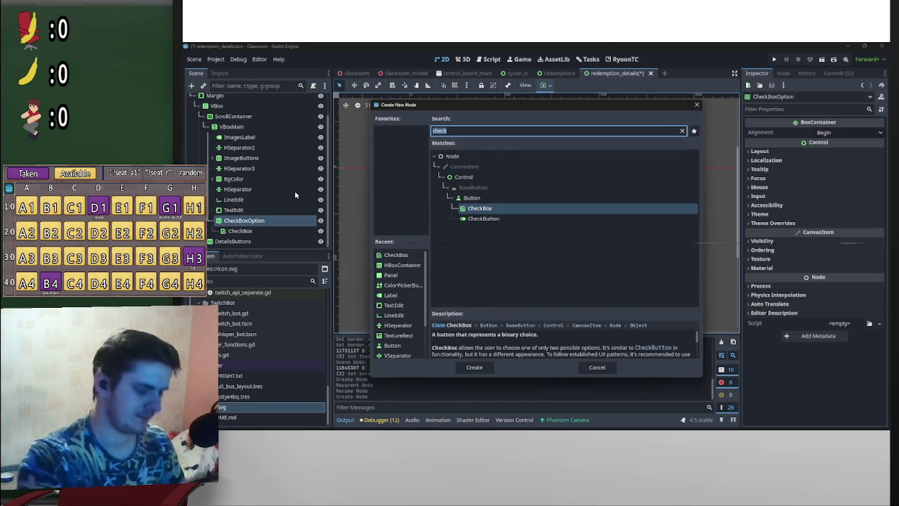
{"action": "type", "text": "label"}
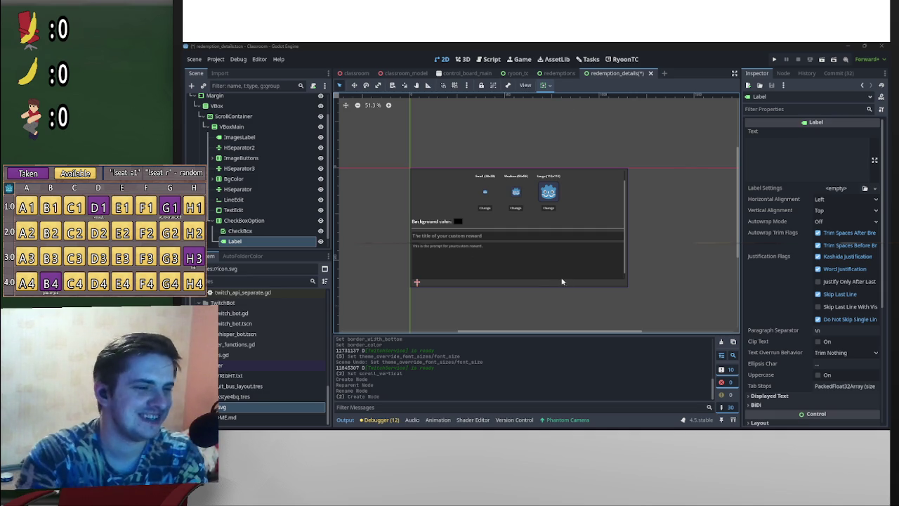
- Select the new Label, then the CheckBox, and toggle the CheckBox's Flat property
{"action": "scroll", "coordinate": [431, 279], "scroll_direction": "up", "scroll_amount": 8}
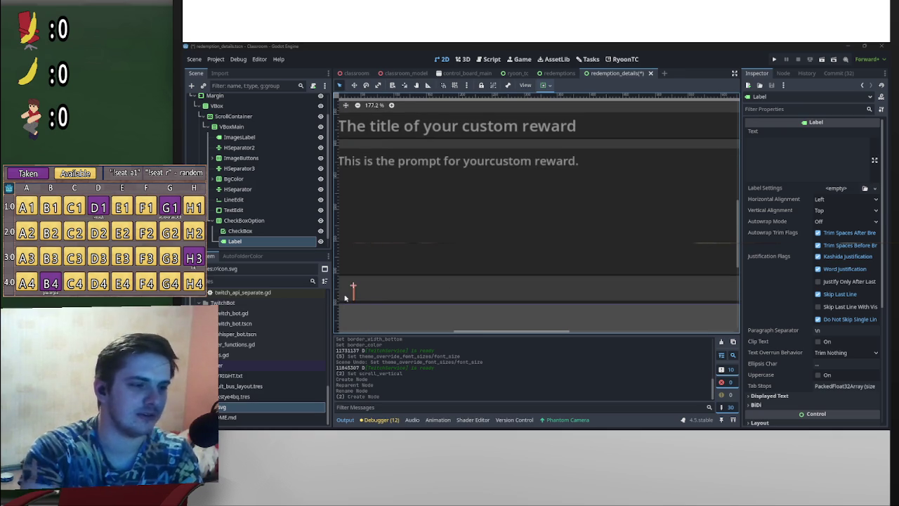
{"action": "left_click", "coordinate": [491, 271]}
{"action": "left_click", "coordinate": [235, 230]}
{"action": "left_click", "coordinate": [233, 241]}
{"action": "left_click", "coordinate": [239, 220]}
{"action": "scroll", "coordinate": [598, 224], "scroll_direction": "down", "scroll_amount": 3}
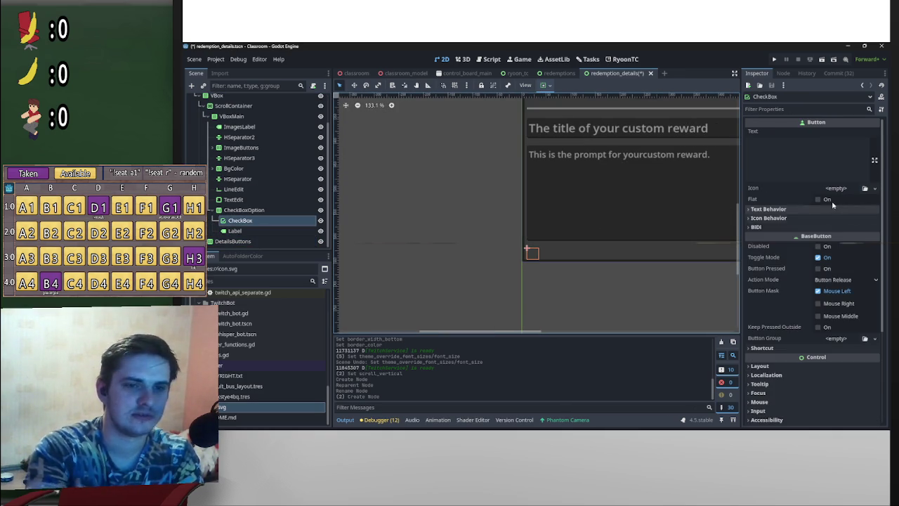
{"action": "scroll", "coordinate": [526, 251], "scroll_direction": "up", "scroll_amount": 5}
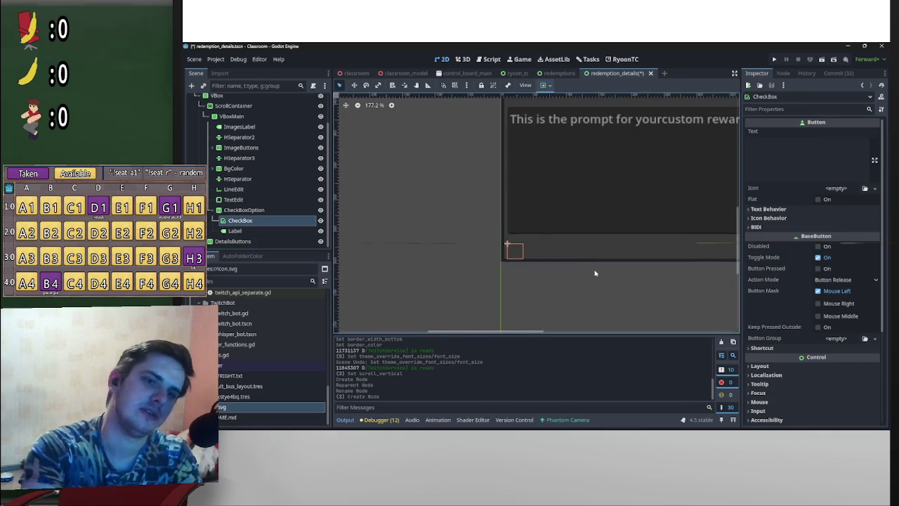
{"action": "left_click", "coordinate": [817, 201]}
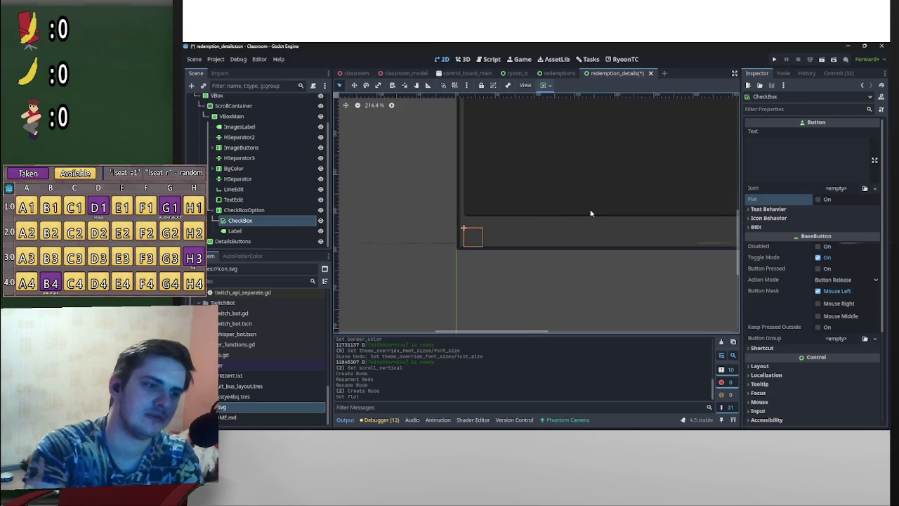
{"action": "scroll", "coordinate": [514, 239], "scroll_direction": "down", "scroll_amount": 12}
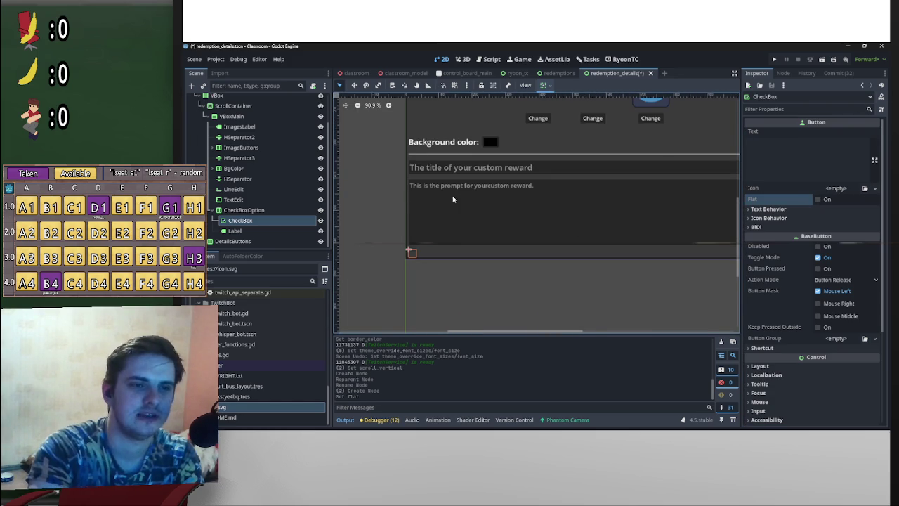
{"action": "scroll", "coordinate": [508, 199], "scroll_direction": "up", "scroll_amount": 1}
{"action": "scroll", "coordinate": [238, 176], "scroll_direction": "up", "scroll_amount": 2}
- Raise the ScrollContainer's vertical scroll offset to 101 px and reselect the CheckBox
{"action": "left_click", "coordinate": [233, 141]}
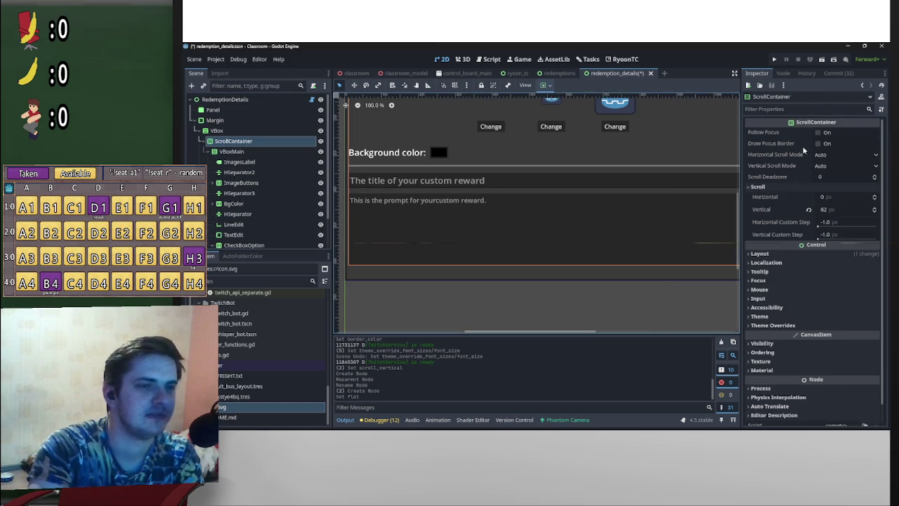
{"action": "left_click_drag", "start_coordinate": [841, 216], "coordinate": [814, 210]}
{"action": "scroll", "coordinate": [592, 208], "scroll_direction": "down", "scroll_amount": 1}
{"action": "scroll", "coordinate": [498, 260], "scroll_direction": "up", "scroll_amount": 12}
{"action": "scroll", "coordinate": [465, 250], "scroll_direction": "down", "scroll_amount": 2}
{"action": "left_click", "coordinate": [475, 253]}
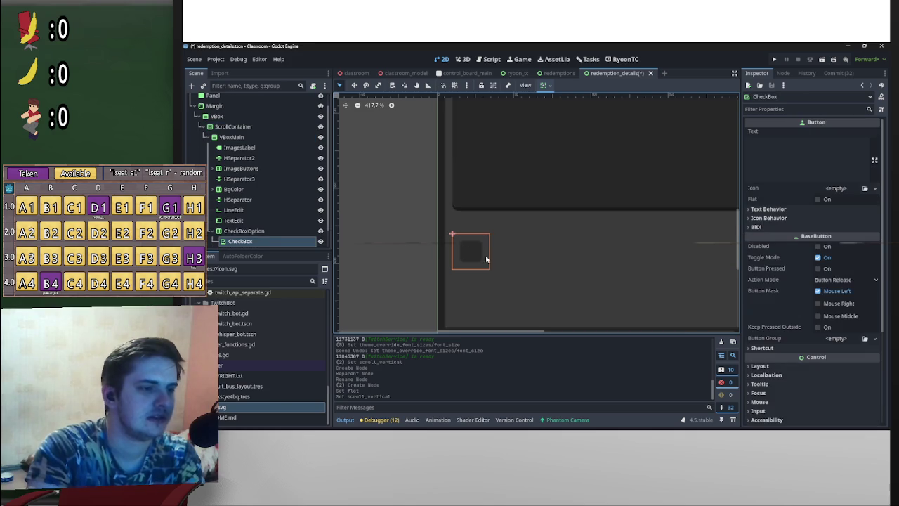
{"action": "scroll", "coordinate": [476, 251], "scroll_direction": "down", "scroll_amount": 2}
{"action": "scroll", "coordinate": [610, 256], "scroll_direction": "down", "scroll_amount": 4}
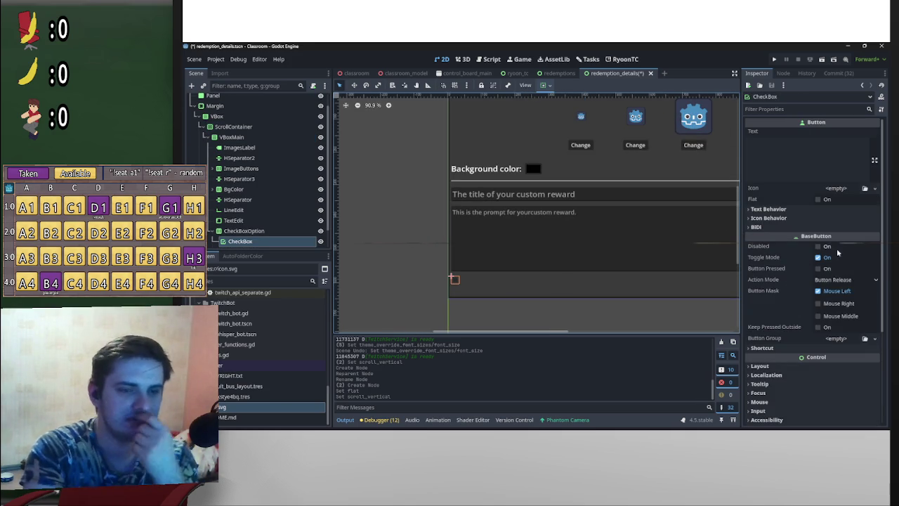
{"action": "scroll", "coordinate": [815, 281], "scroll_direction": "down", "scroll_amount": 4}
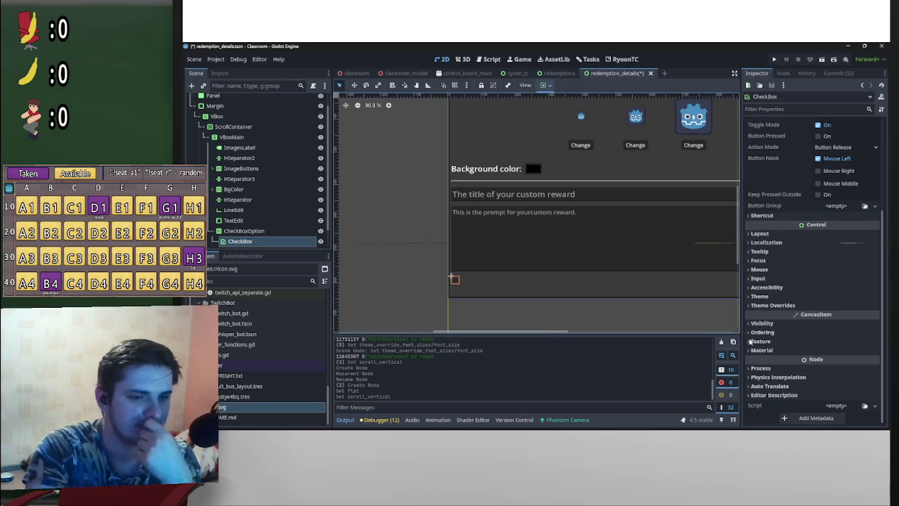
- Set the CheckBox's Custom Minimum Size to 50 × 50
{"action": "left_click", "coordinate": [786, 306]}
{"action": "left_click", "coordinate": [795, 317]}
{"action": "left_click", "coordinate": [794, 316]}
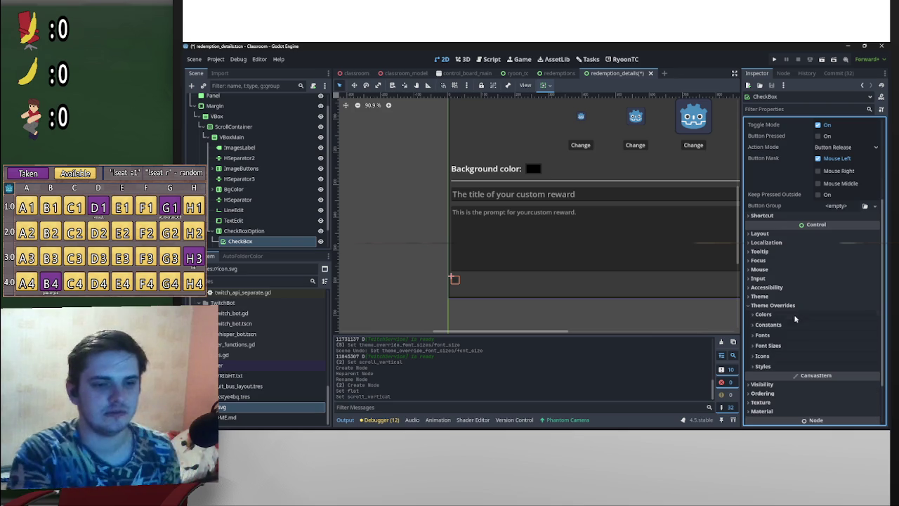
{"action": "left_click", "coordinate": [786, 233]}
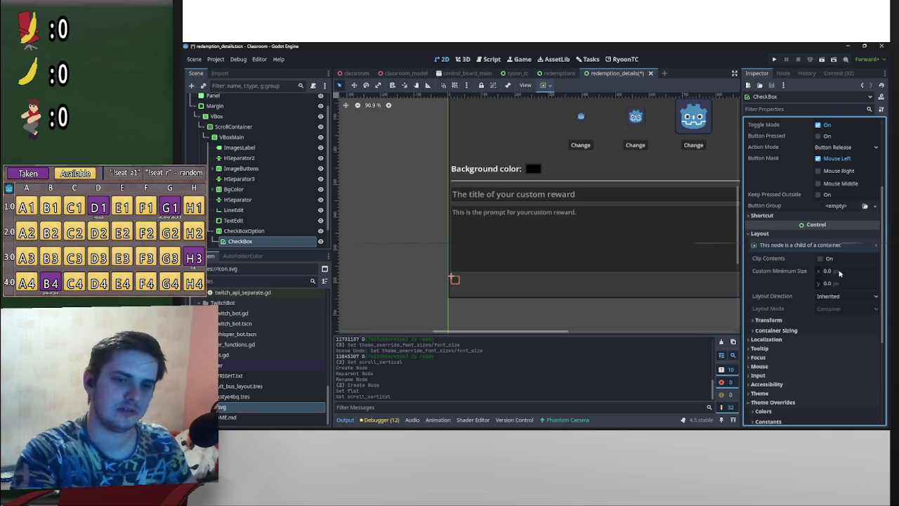
{"action": "left_click", "coordinate": [839, 272]}
{"action": "type", "text": "25"}
{"action": "left_click", "coordinate": [835, 288]}
{"action": "type", "text": "25"}
{"action": "left_click", "coordinate": [835, 268]}
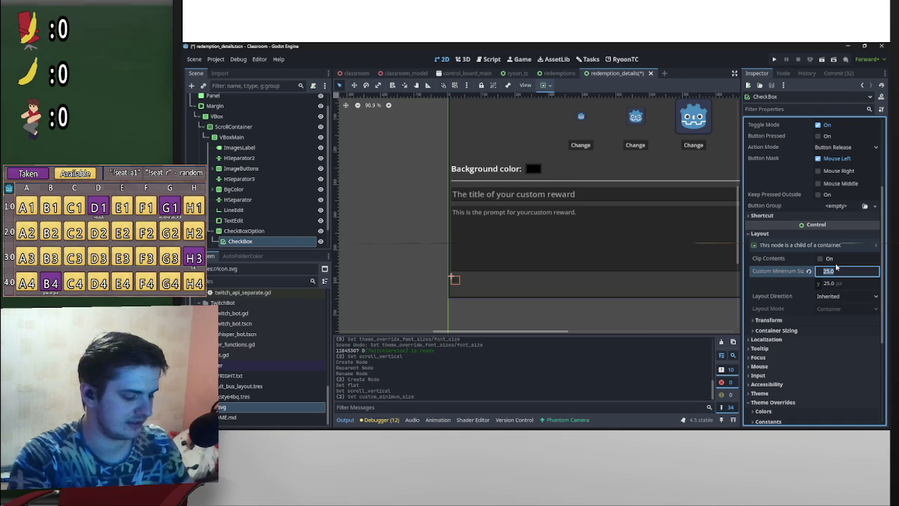
{"action": "type", "text": "50"}
{"action": "left_click", "coordinate": [837, 284]}
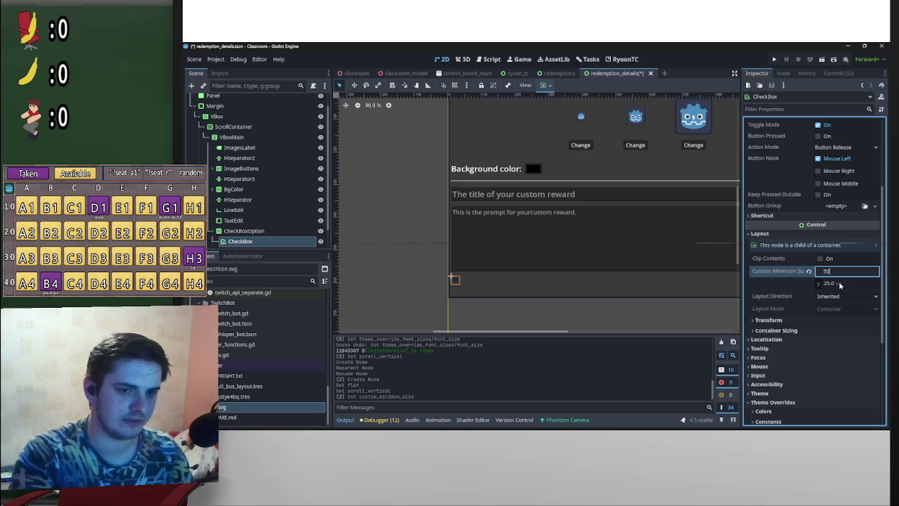
{"action": "type", "text": "50"}
{"action": "key", "text": "Return"}
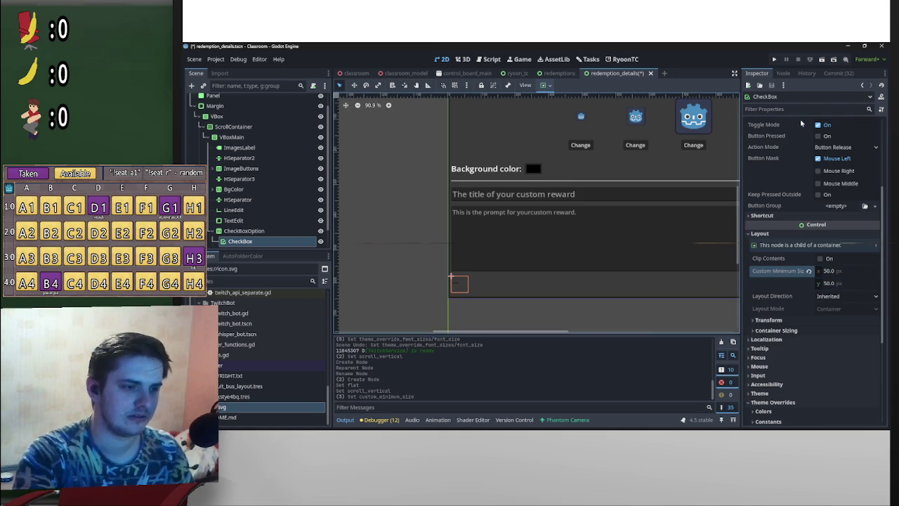
- Center the CheckBox icon and enable Expand Icon, leaving Flat off
{"action": "scroll", "coordinate": [813, 243], "scroll_direction": "up", "scroll_amount": 4}
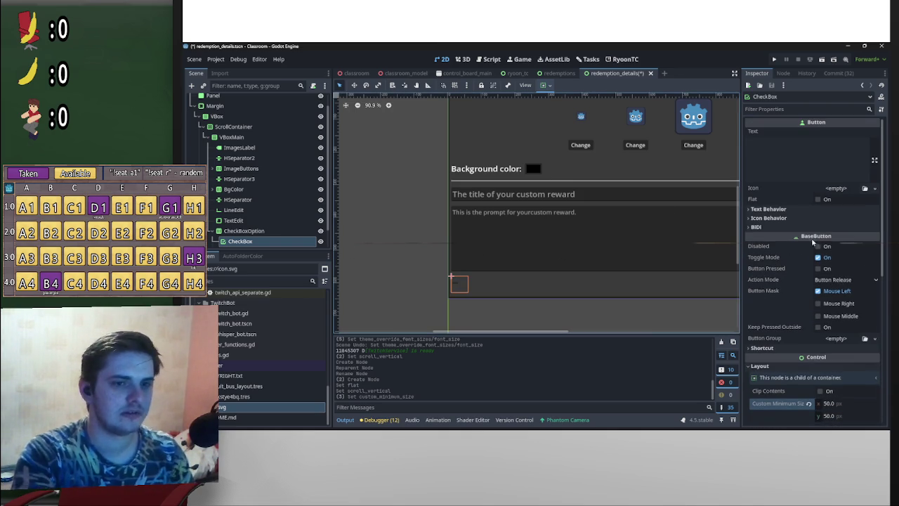
{"action": "left_click", "coordinate": [817, 199]}
{"action": "left_click", "coordinate": [816, 199]}
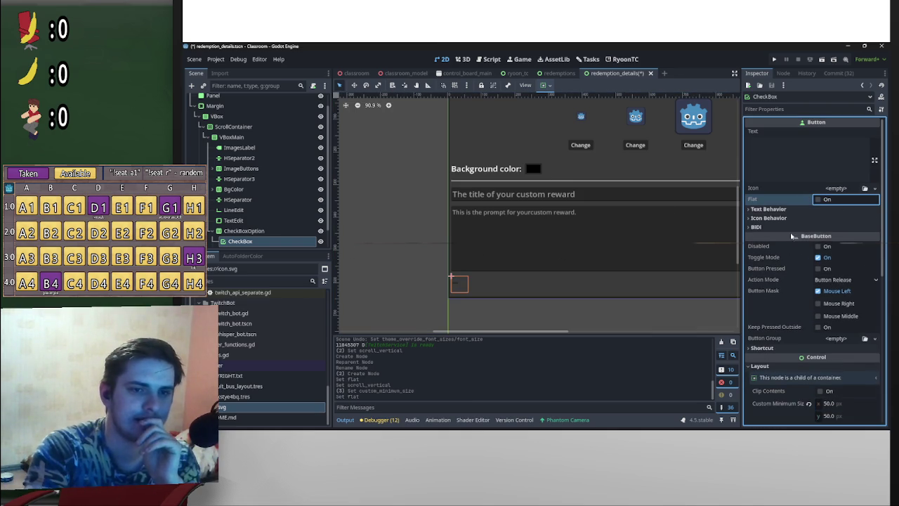
{"action": "left_click", "coordinate": [794, 218]}
{"action": "left_click", "coordinate": [841, 228]}
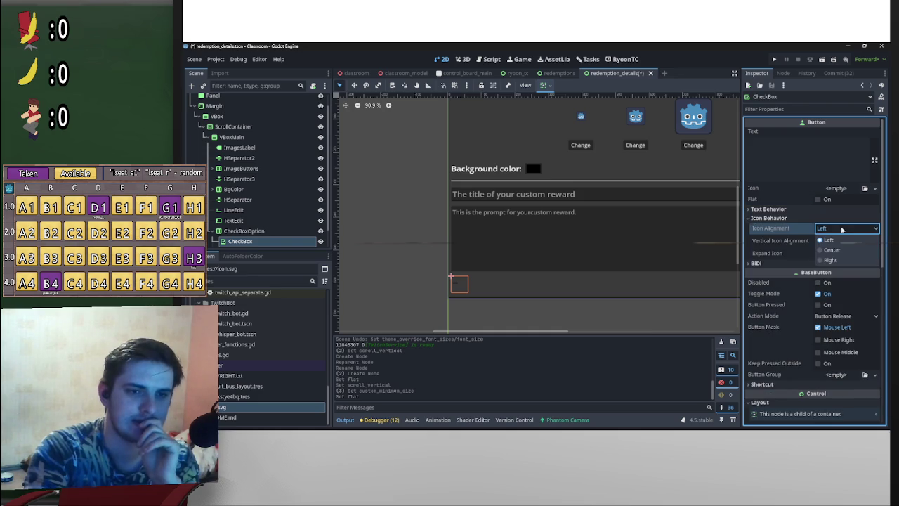
{"action": "left_click", "coordinate": [832, 252]}
{"action": "left_click", "coordinate": [819, 253]}
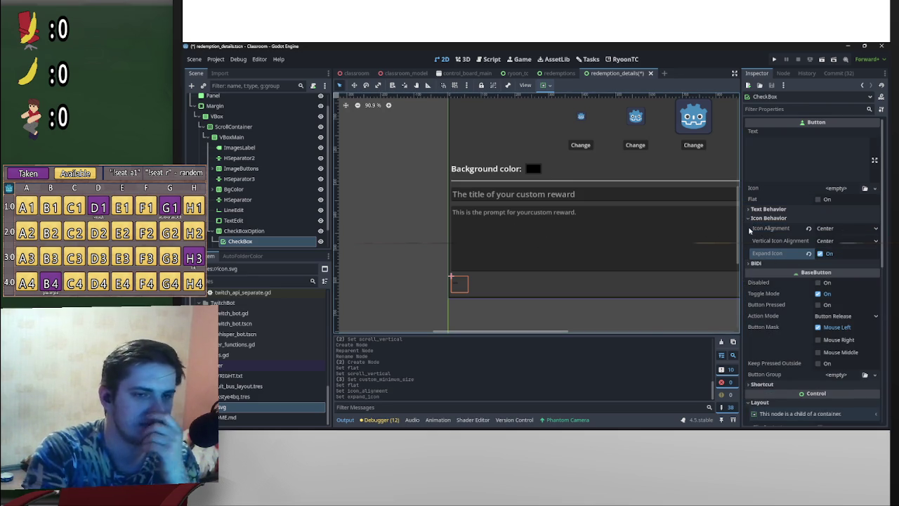
{"action": "scroll", "coordinate": [808, 313], "scroll_direction": "down", "scroll_amount": 6}
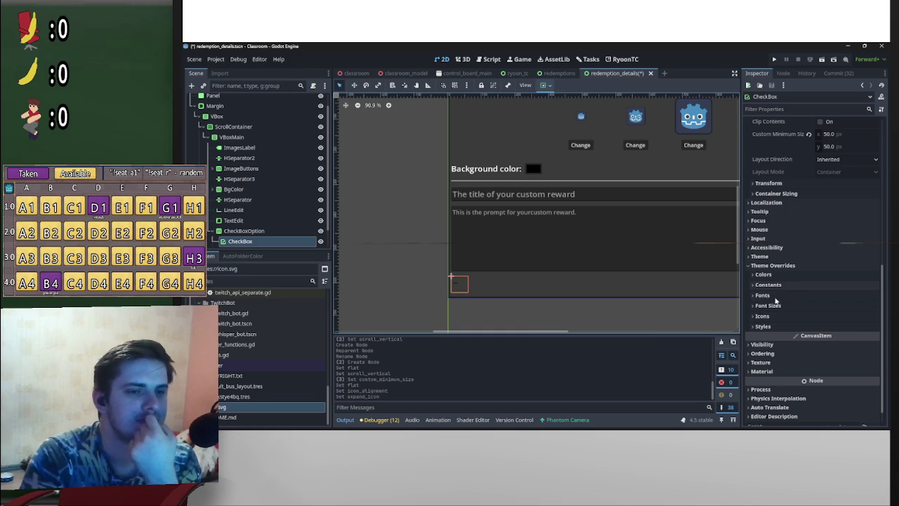
{"action": "scroll", "coordinate": [786, 326], "scroll_direction": "up", "scroll_amount": 3}
- Set the CheckBox's horizontal and vertical container sizing to Fill
{"action": "left_click", "coordinate": [762, 309]}
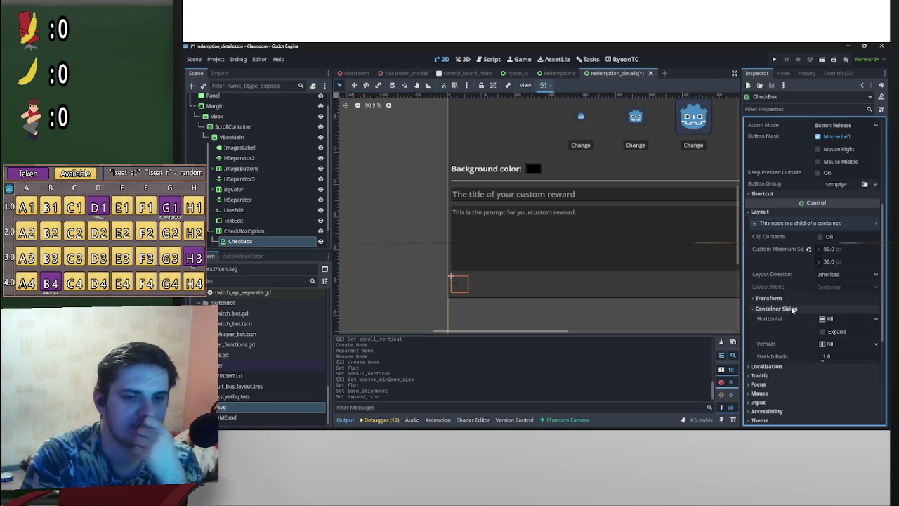
{"action": "left_click", "coordinate": [779, 308]}
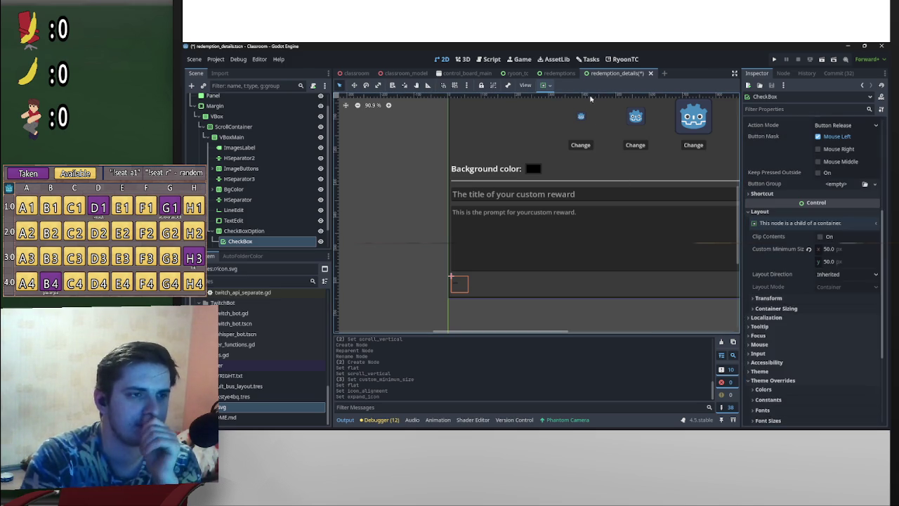
{"action": "left_click", "coordinate": [550, 86]}
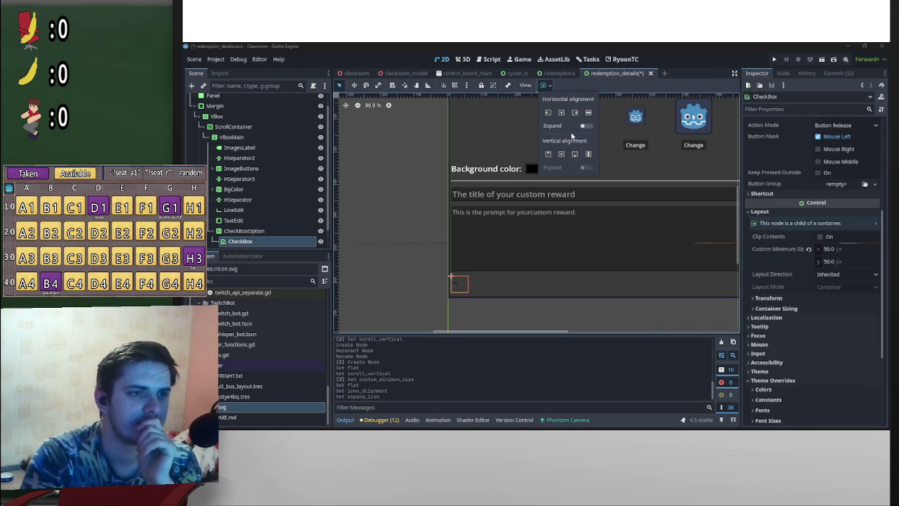
{"action": "left_click", "coordinate": [561, 112]}
{"action": "left_click", "coordinate": [561, 153]}
{"action": "left_click", "coordinate": [588, 112]}
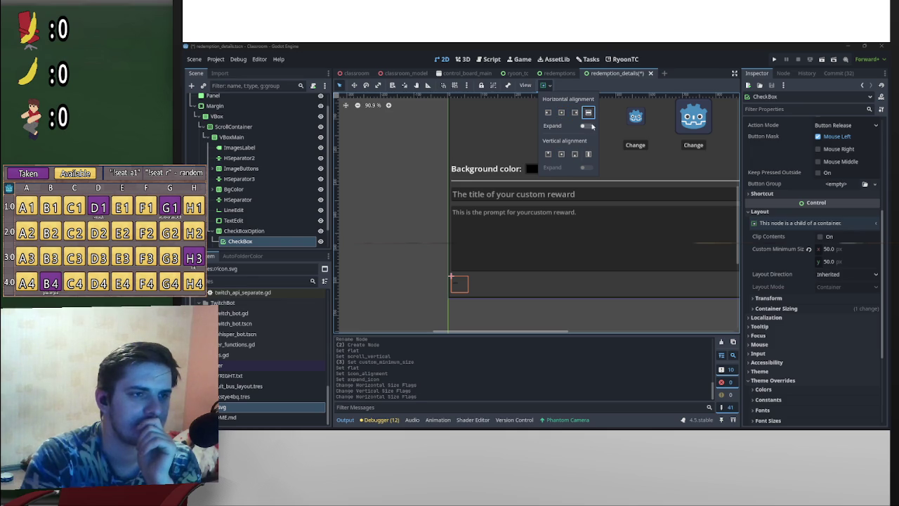
{"action": "left_click", "coordinate": [589, 154]}
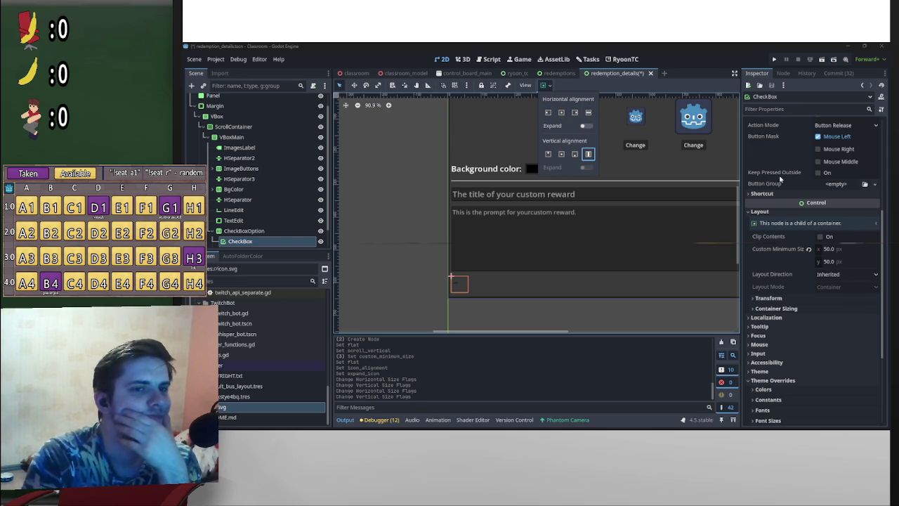
{"action": "scroll", "coordinate": [779, 179], "scroll_direction": "up", "scroll_amount": 4}
{"action": "left_click", "coordinate": [248, 129]}
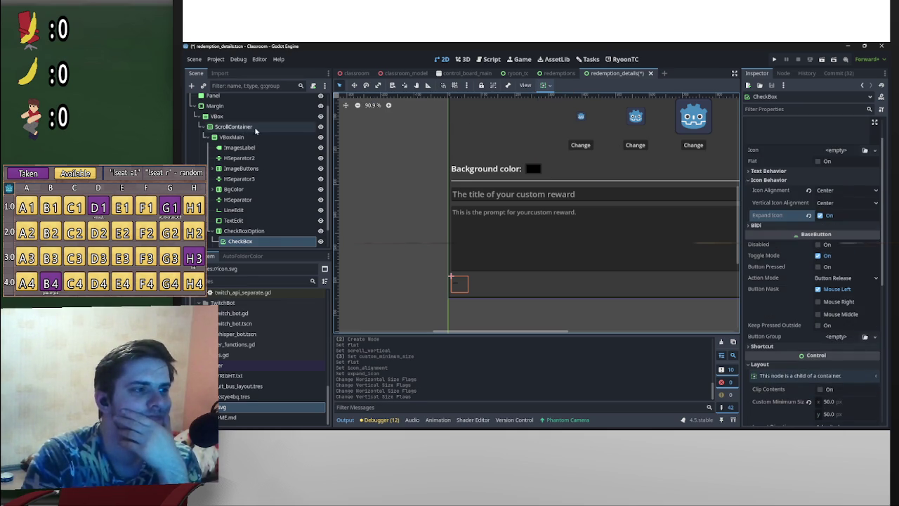
- Increase the ScrollContainer's vertical scroll offset to 127 px and reselect the CheckBox
{"action": "left_click", "coordinate": [247, 125]}
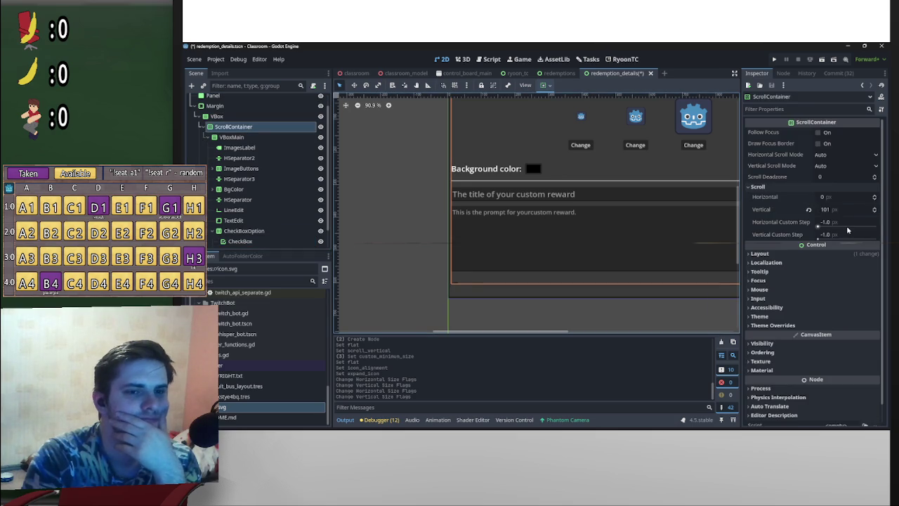
{"action": "left_click_drag", "start_coordinate": [832, 209], "coordinate": [813, 208]}
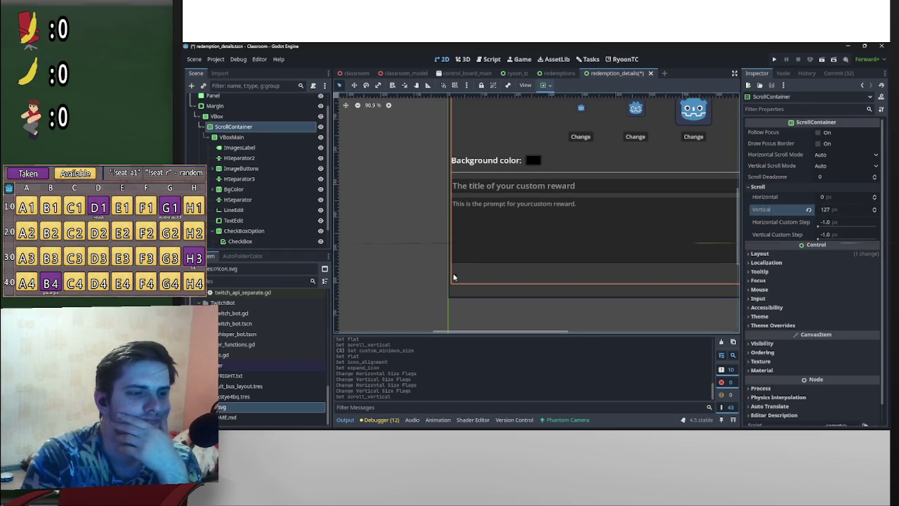
{"action": "left_click", "coordinate": [457, 276]}
{"action": "scroll", "coordinate": [483, 277], "scroll_direction": "up", "scroll_amount": 3}
{"action": "scroll", "coordinate": [483, 277], "scroll_direction": "up", "scroll_amount": 4}
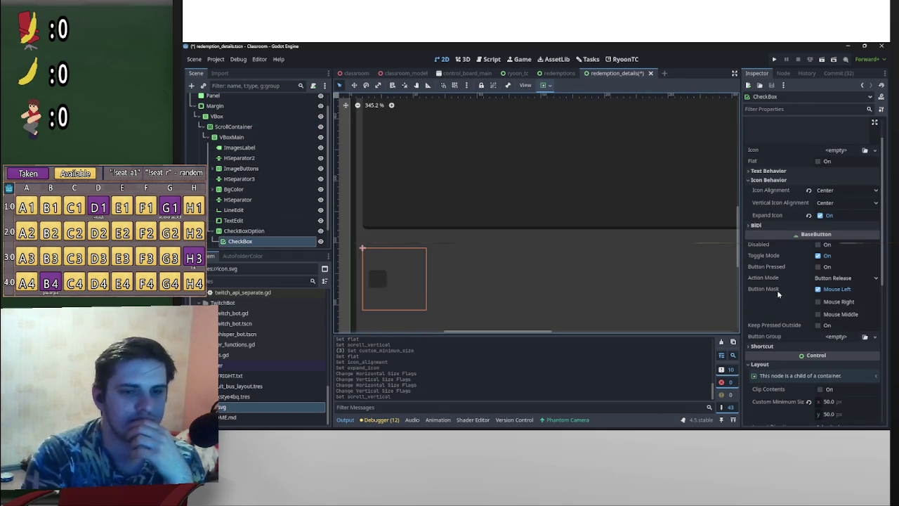
- Set the CheckBox's Custom Minimum Size to 30 × 30
{"action": "scroll", "coordinate": [807, 281], "scroll_direction": "down", "scroll_amount": 5}
{"action": "left_click", "coordinate": [830, 211]}
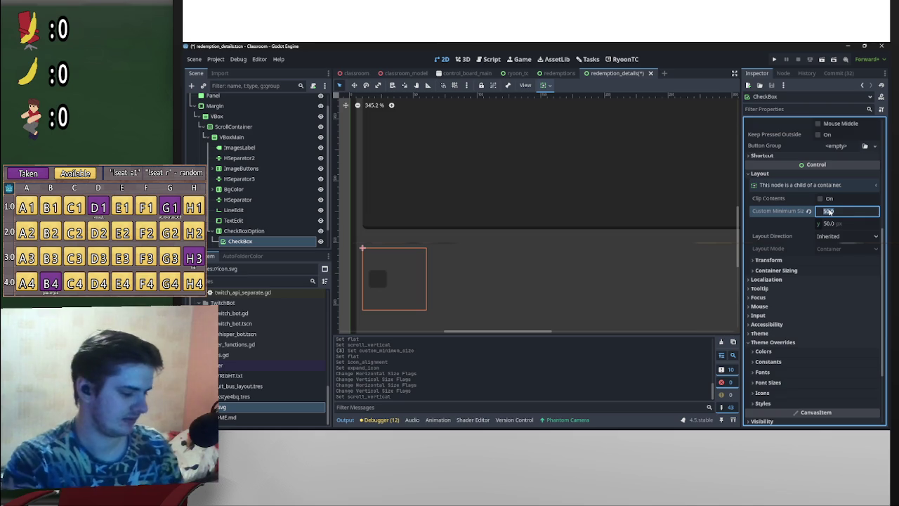
{"action": "type", "text": "30"}
{"action": "key", "text": "Return"}
{"action": "left_click", "coordinate": [829, 223]}
{"action": "type", "text": "30"}
{"action": "key", "text": "Return"}
- Toggle the CheckBox's Flat look and expand its Theme Overrides > Styles section
{"action": "scroll", "coordinate": [610, 209], "scroll_direction": "down", "scroll_amount": 3}
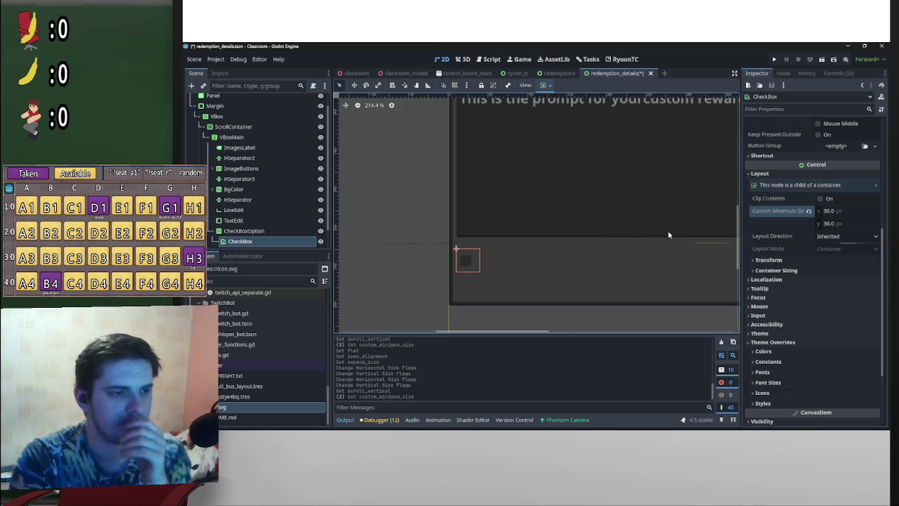
{"action": "scroll", "coordinate": [871, 227], "scroll_direction": "up", "scroll_amount": 6}
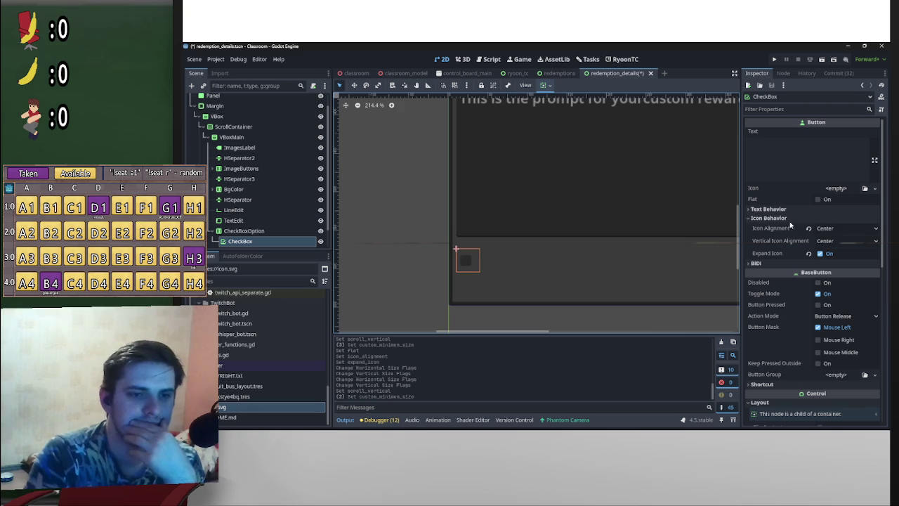
{"action": "left_click", "coordinate": [848, 190]}
{"action": "left_click", "coordinate": [849, 190]}
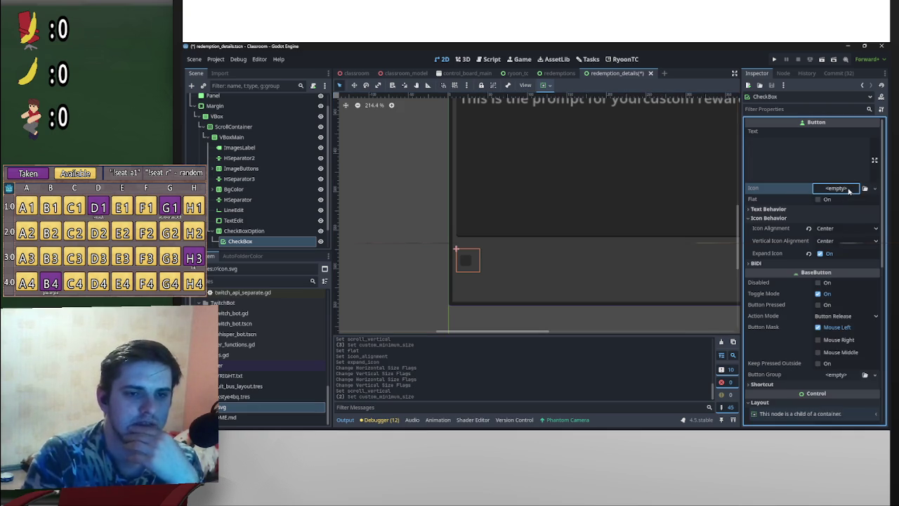
{"action": "left_click", "coordinate": [818, 200]}
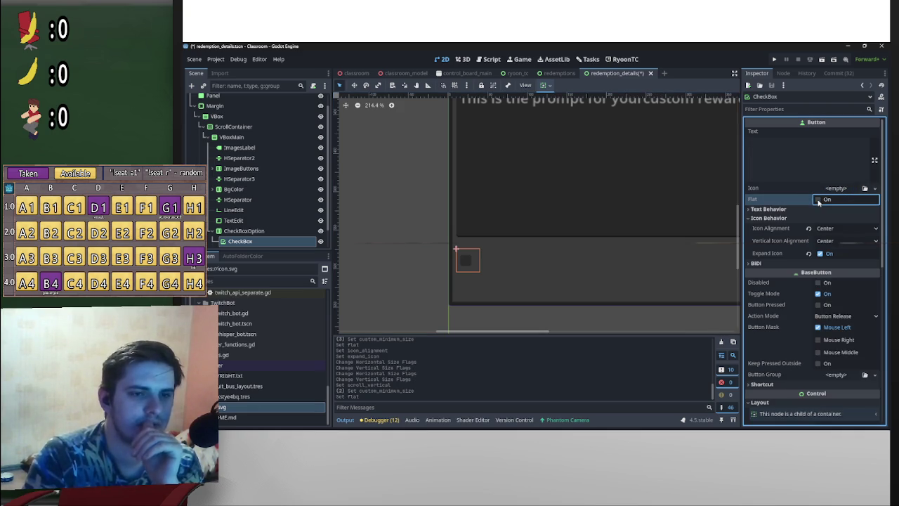
{"action": "scroll", "coordinate": [813, 264], "scroll_direction": "down", "scroll_amount": 5}
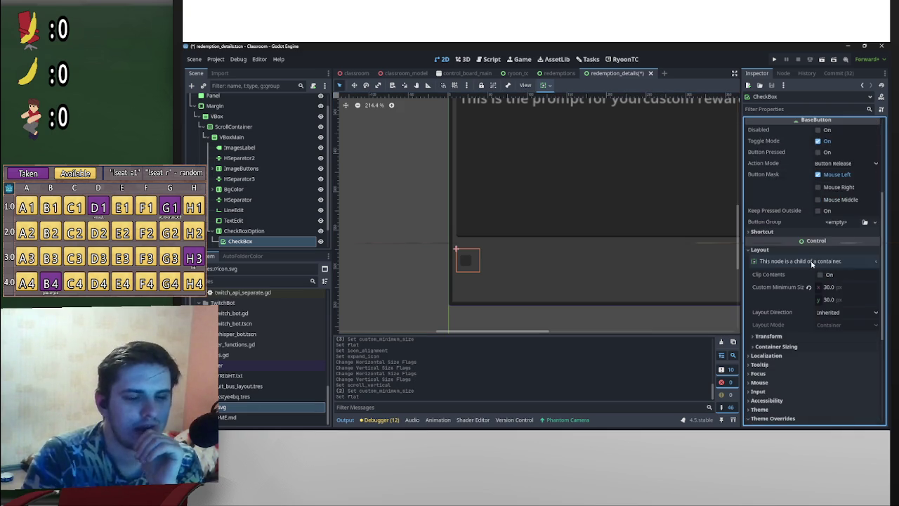
{"action": "scroll", "coordinate": [813, 264], "scroll_direction": "down", "scroll_amount": 3}
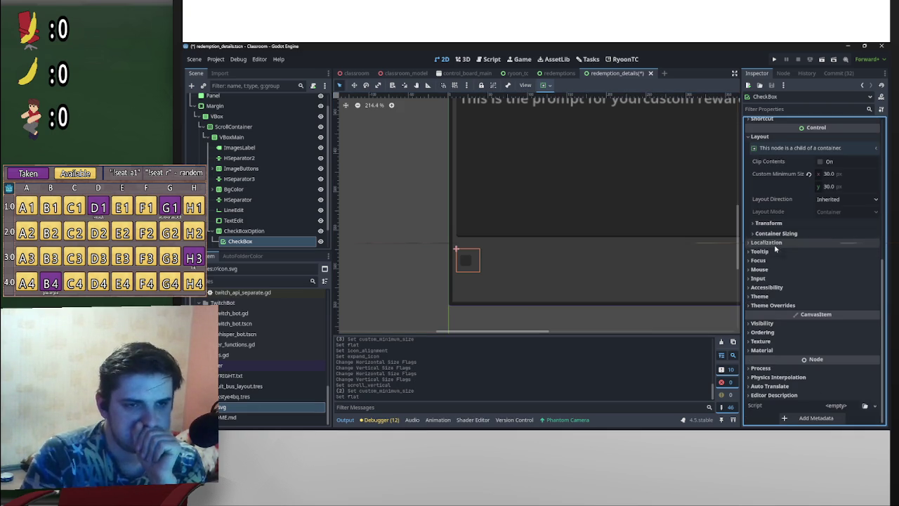
{"action": "left_click", "coordinate": [776, 305]}
{"action": "scroll", "coordinate": [776, 305], "scroll_direction": "down", "scroll_amount": 2}
{"action": "left_click", "coordinate": [776, 306]}
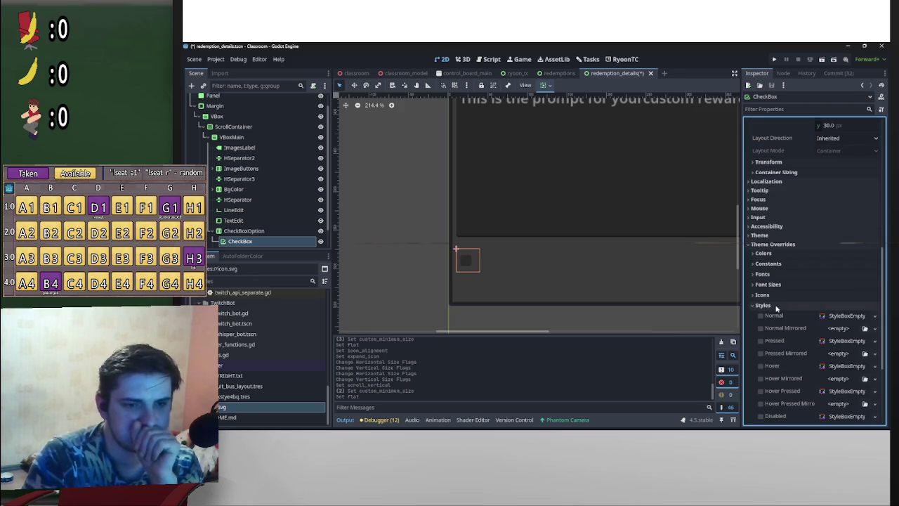
{"action": "scroll", "coordinate": [776, 307], "scroll_direction": "down", "scroll_amount": 3}
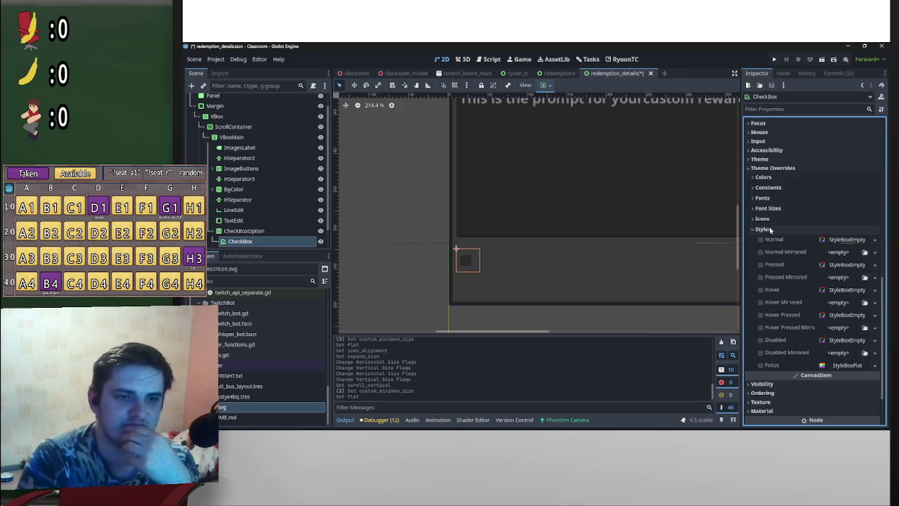
- Collapse the CheckBox style overrides and show its icon overrides
{"action": "left_click", "coordinate": [764, 229]}
{"action": "left_click", "coordinate": [766, 293]}
{"action": "scroll", "coordinate": [806, 294], "scroll_direction": "down", "scroll_amount": 3}
{"action": "scroll", "coordinate": [818, 288], "scroll_direction": "down", "scroll_amount": 3}
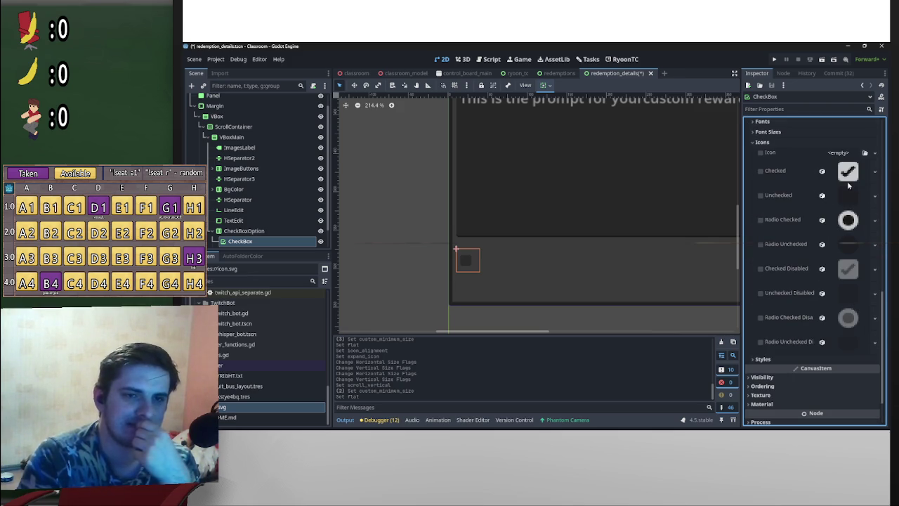
{"action": "scroll", "coordinate": [853, 262], "scroll_direction": "up", "scroll_amount": 2}
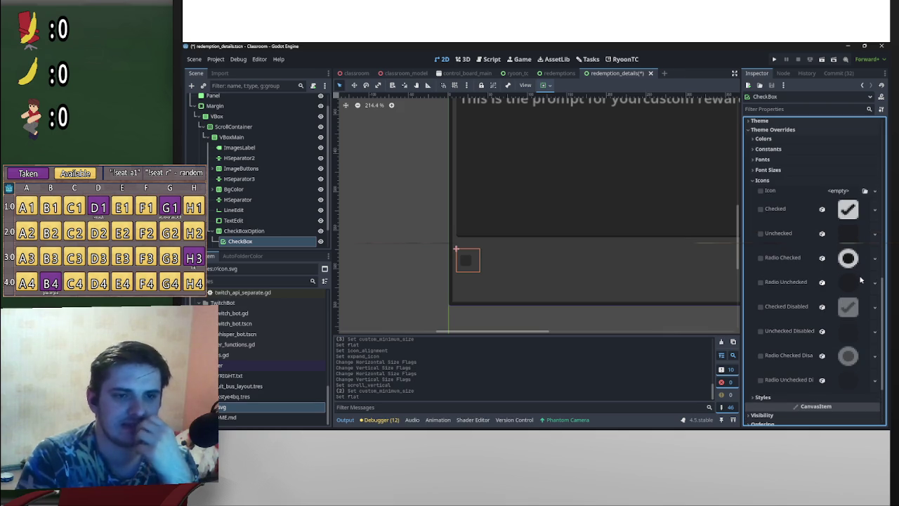
- Make the Unchecked icon's texture unique and expand its settings
{"action": "left_click", "coordinate": [847, 238]}
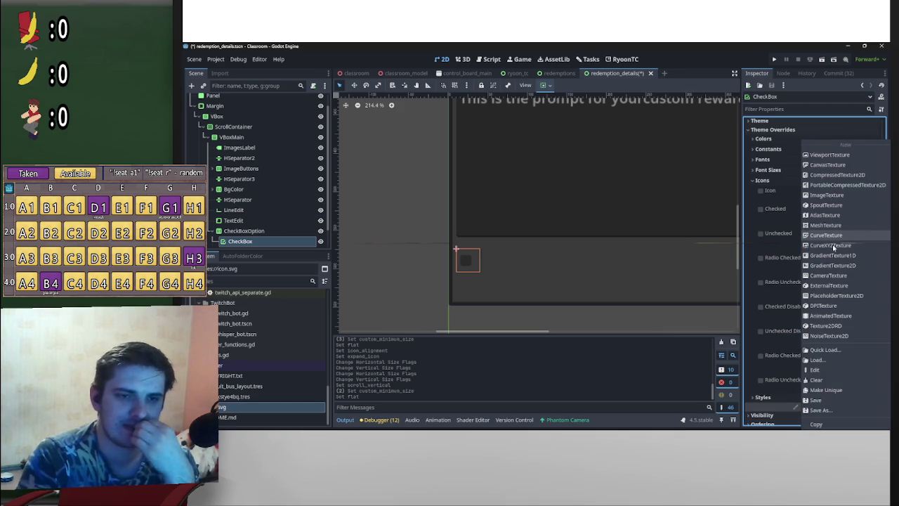
{"action": "left_click", "coordinate": [795, 257]}
{"action": "left_click", "coordinate": [848, 239]}
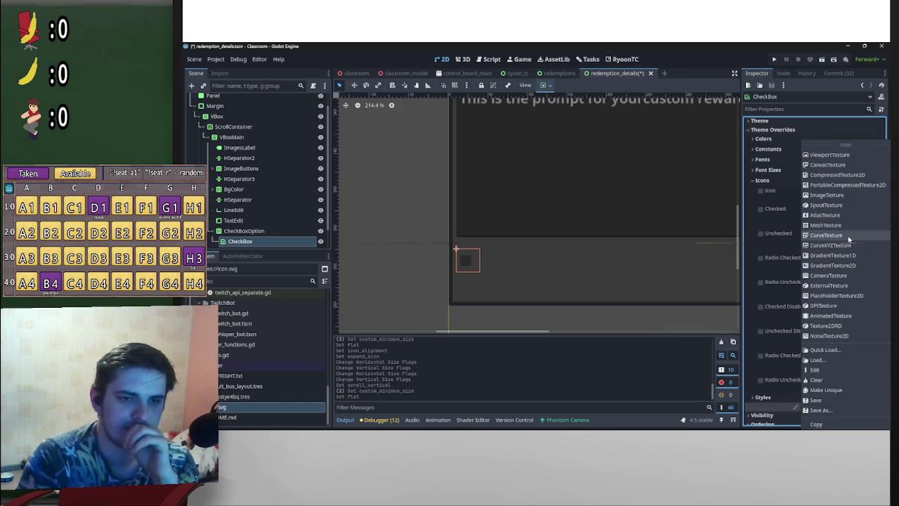
{"action": "left_click", "coordinate": [770, 240]}
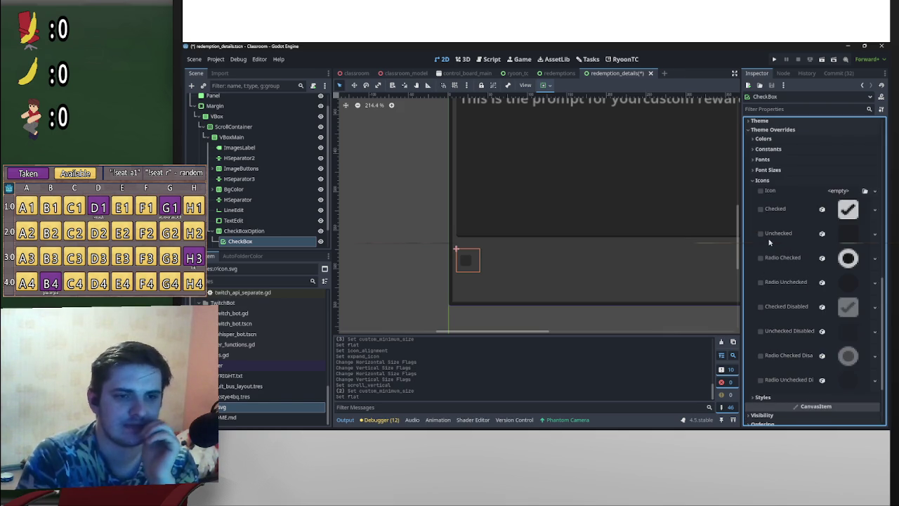
{"action": "left_click", "coordinate": [850, 237]}
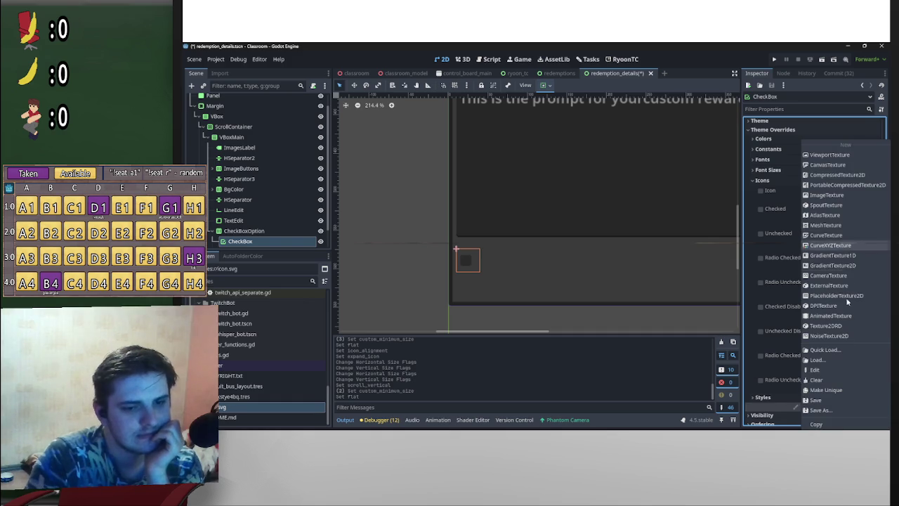
{"action": "left_click", "coordinate": [841, 397]}
{"action": "left_click", "coordinate": [841, 232]}
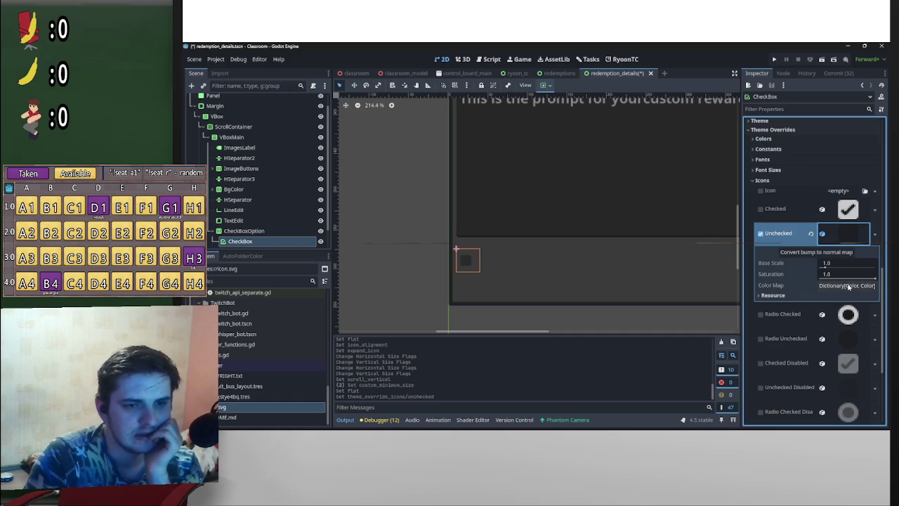
- Try the Unchecked texture's base scale and saturation, undoing the scale change
{"action": "left_click_drag", "start_coordinate": [826, 272], "coordinate": [829, 271]}
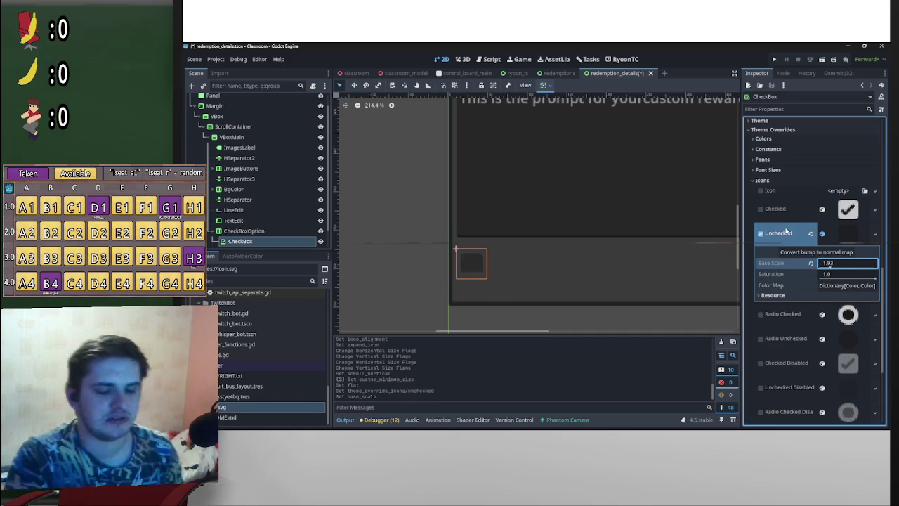
{"action": "key", "text": "ctrl+z"}
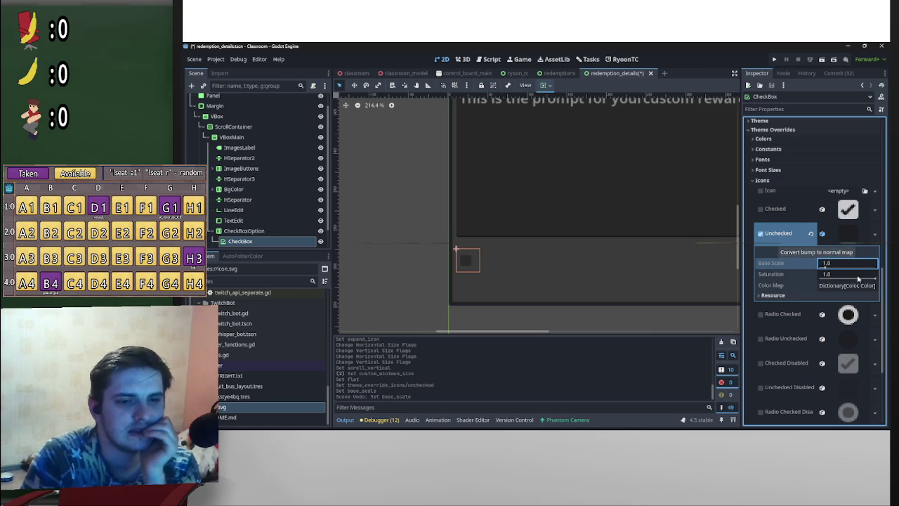
{"action": "mouse_move", "coordinate": [876, 280]}
{"action": "left_mouse_down"}
{"action": "mouse_move", "coordinate": [843, 278]}
{"action": "mouse_move", "coordinate": [876, 276]}
{"action": "left_mouse_up"}
{"action": "left_click", "coordinate": [772, 295]}
{"action": "left_click", "coordinate": [793, 296]}
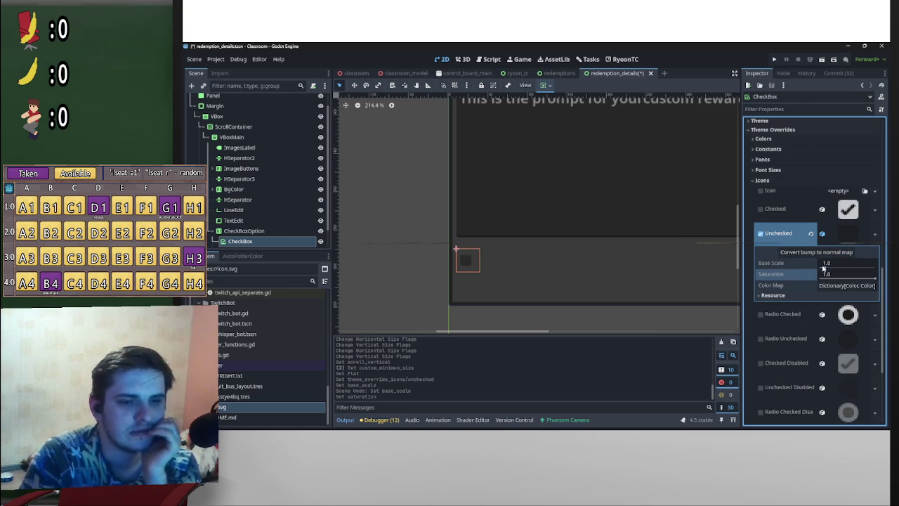
- Keep Expand Icon turned on for the CheckBox
{"action": "scroll", "coordinate": [838, 213], "scroll_direction": "up", "scroll_amount": 4}
{"action": "scroll", "coordinate": [838, 213], "scroll_direction": "up", "scroll_amount": 5}
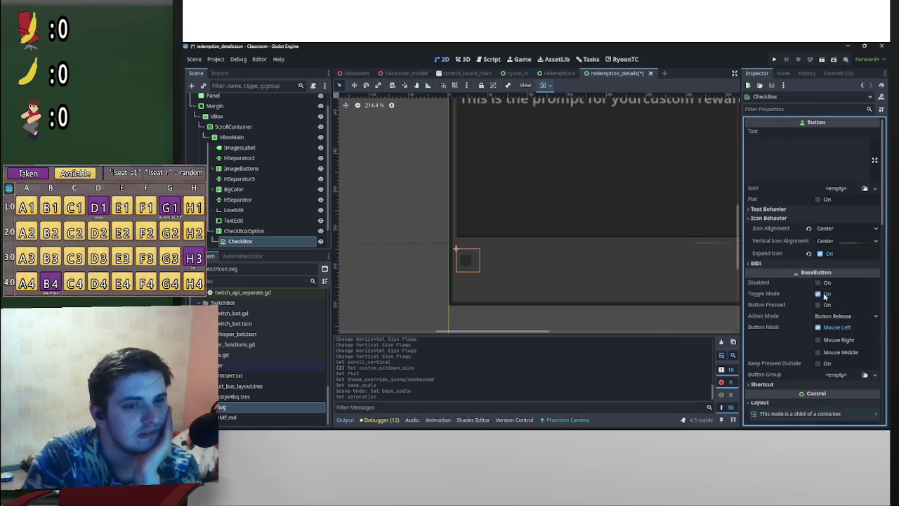
{"action": "left_click", "coordinate": [820, 253]}
{"action": "left_click", "coordinate": [820, 252]}
{"action": "scroll", "coordinate": [801, 280], "scroll_direction": "down", "scroll_amount": 10}
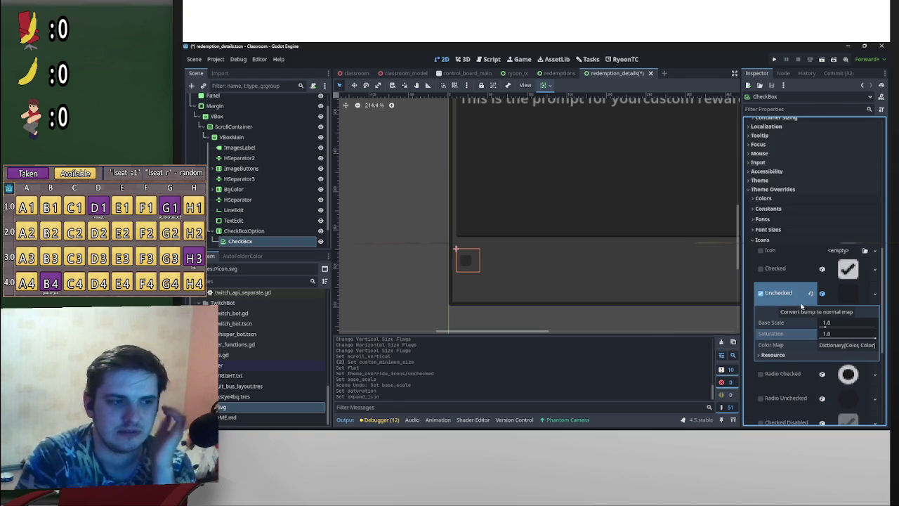
{"action": "scroll", "coordinate": [476, 274], "scroll_direction": "up", "scroll_amount": 5}
{"action": "scroll", "coordinate": [476, 274], "scroll_direction": "down", "scroll_amount": 6}
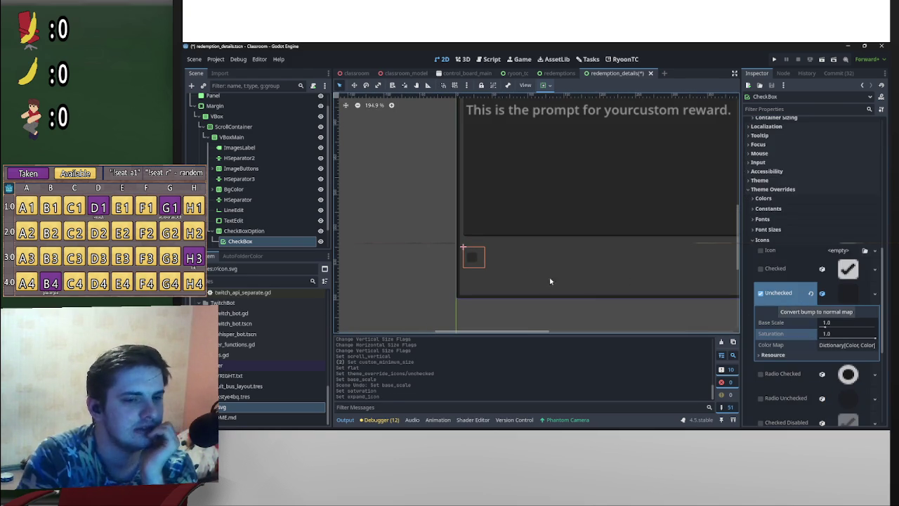
- Set the Unchecked icon texture's base scale to 1.5
{"action": "left_click", "coordinate": [829, 324]}
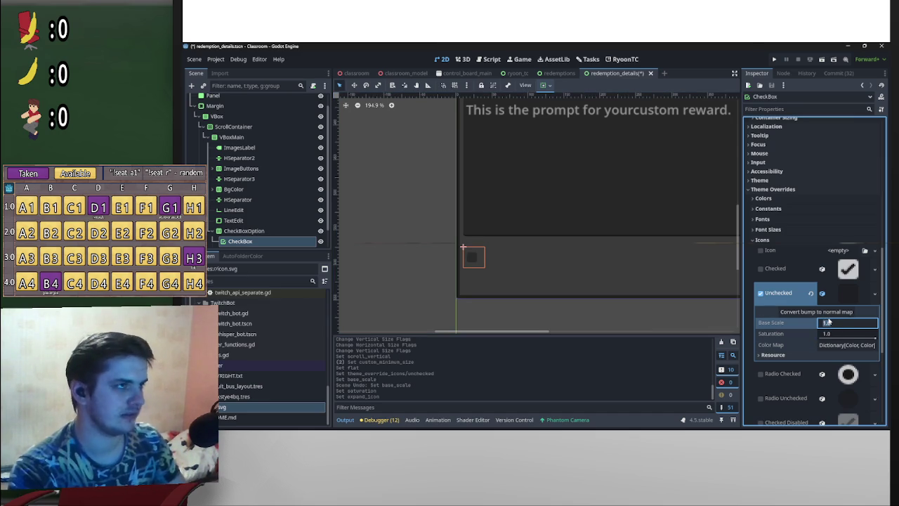
{"action": "type", "text": "2"}
{"action": "key", "text": "Return"}
{"action": "key", "text": "Return"}
{"action": "scroll", "coordinate": [526, 300], "scroll_direction": "down", "scroll_amount": 5}
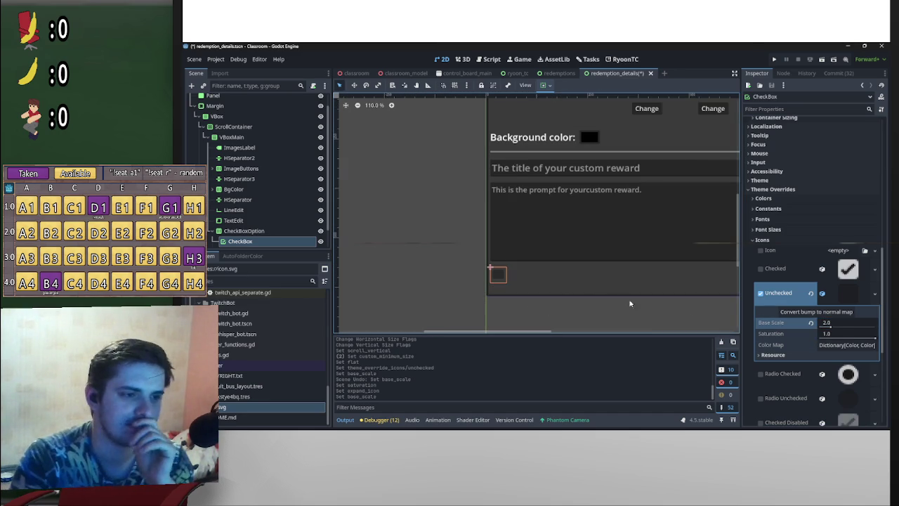
{"action": "left_click", "coordinate": [830, 323]}
{"action": "type", "text": "1.5"}
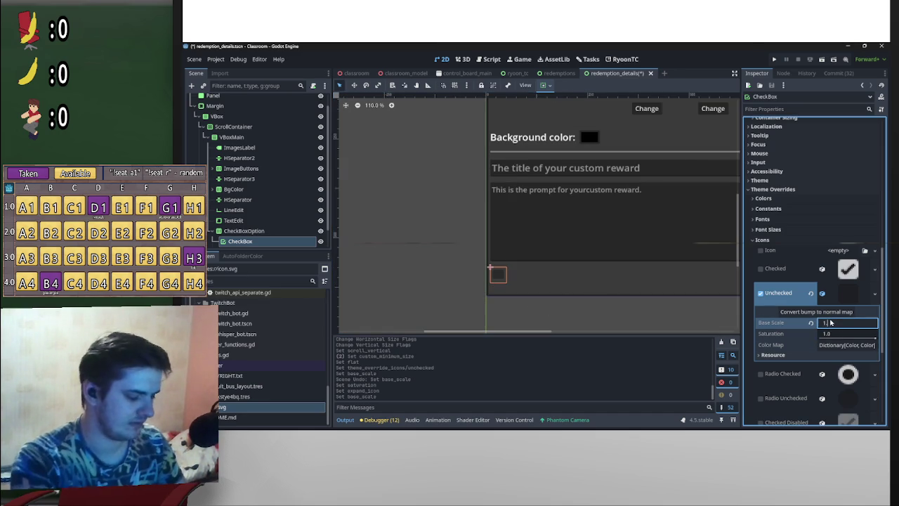
{"action": "key", "text": "Return"}
- Enable the CheckBox's Checked icon override
{"action": "scroll", "coordinate": [571, 264], "scroll_direction": "up", "scroll_amount": 3}
{"action": "scroll", "coordinate": [571, 264], "scroll_direction": "up", "scroll_amount": 3}
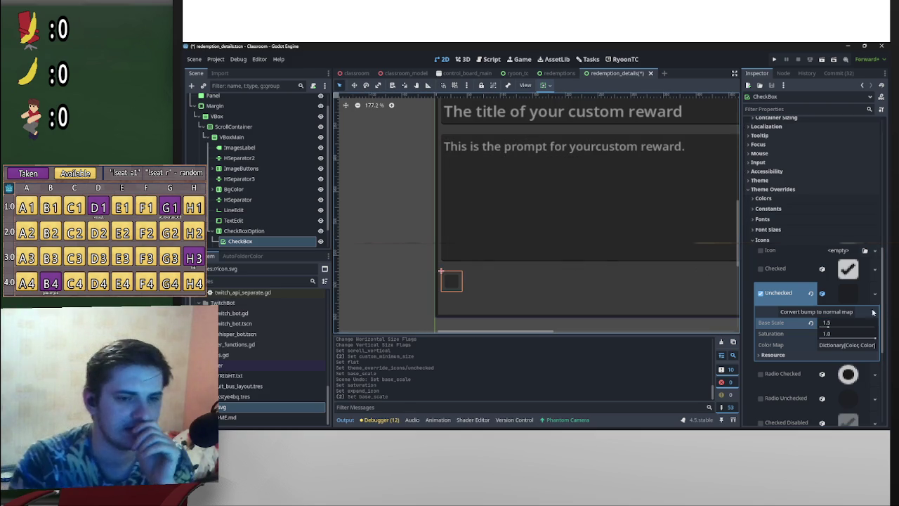
{"action": "scroll", "coordinate": [832, 280], "scroll_direction": "up", "scroll_amount": 5}
{"action": "scroll", "coordinate": [840, 297], "scroll_direction": "down", "scroll_amount": 5}
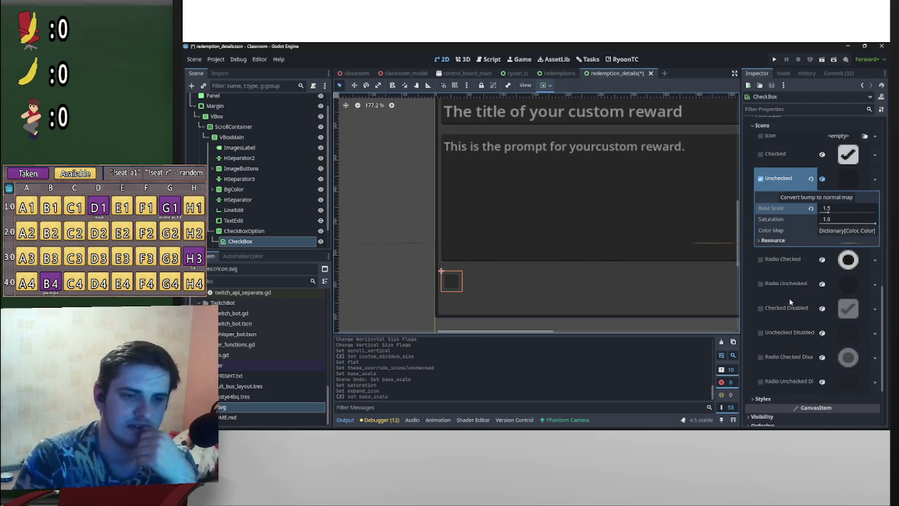
{"action": "scroll", "coordinate": [849, 343], "scroll_direction": "up", "scroll_amount": 1}
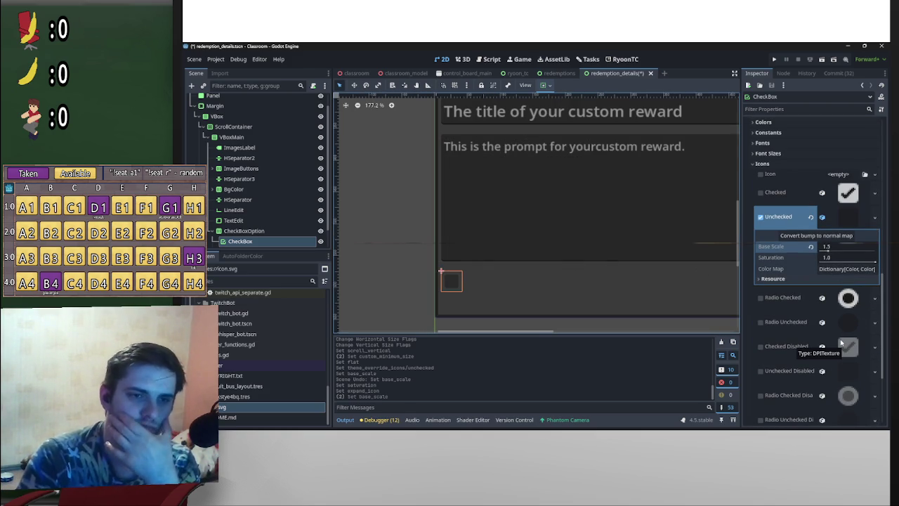
{"action": "scroll", "coordinate": [853, 337], "scroll_direction": "up", "scroll_amount": 10}
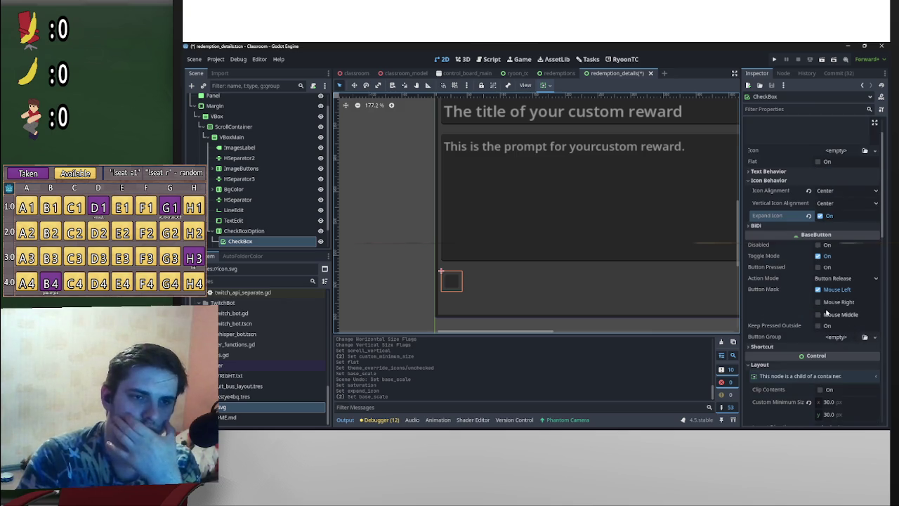
{"action": "left_click", "coordinate": [783, 172]}
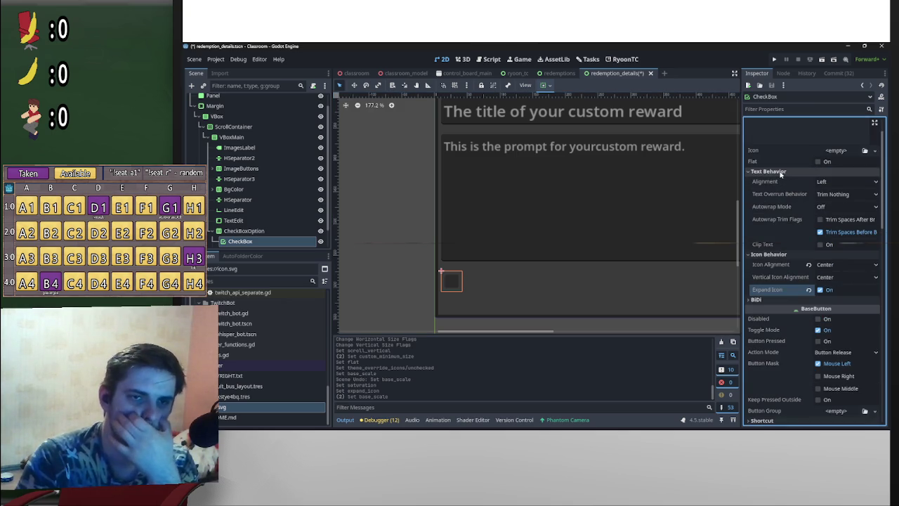
{"action": "left_click", "coordinate": [781, 173]}
{"action": "scroll", "coordinate": [810, 334], "scroll_direction": "down", "scroll_amount": 10}
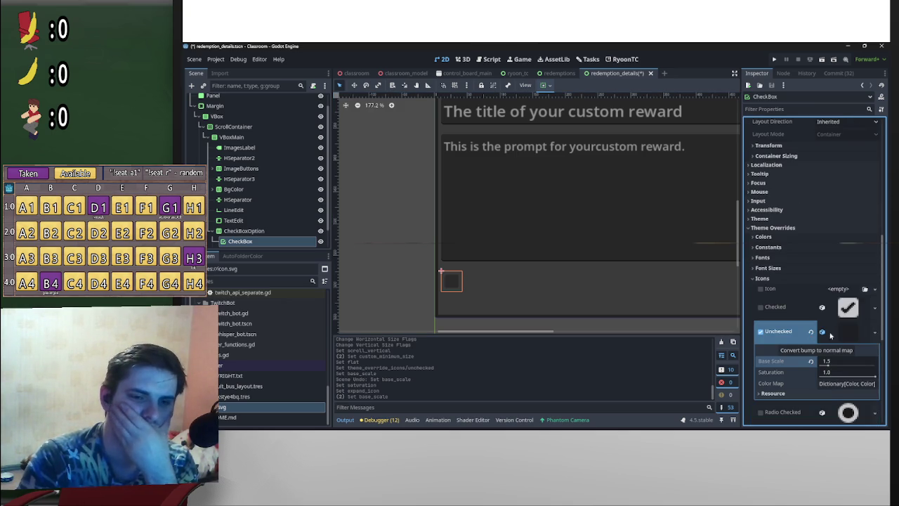
{"action": "left_click", "coordinate": [848, 306]}
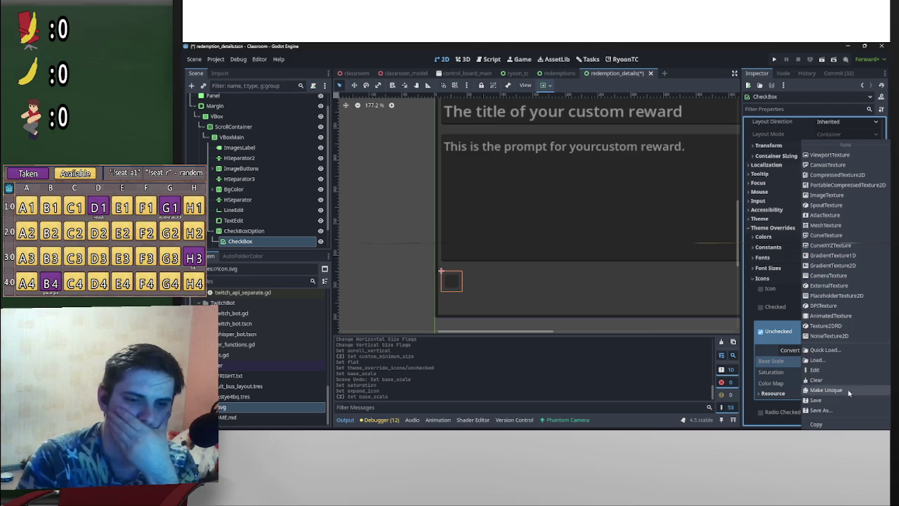
- Set the Checked icon texture's base scale to 1.5
{"action": "left_click", "coordinate": [846, 391]}
{"action": "left_click", "coordinate": [847, 307]}
{"action": "left_click", "coordinate": [832, 338]}
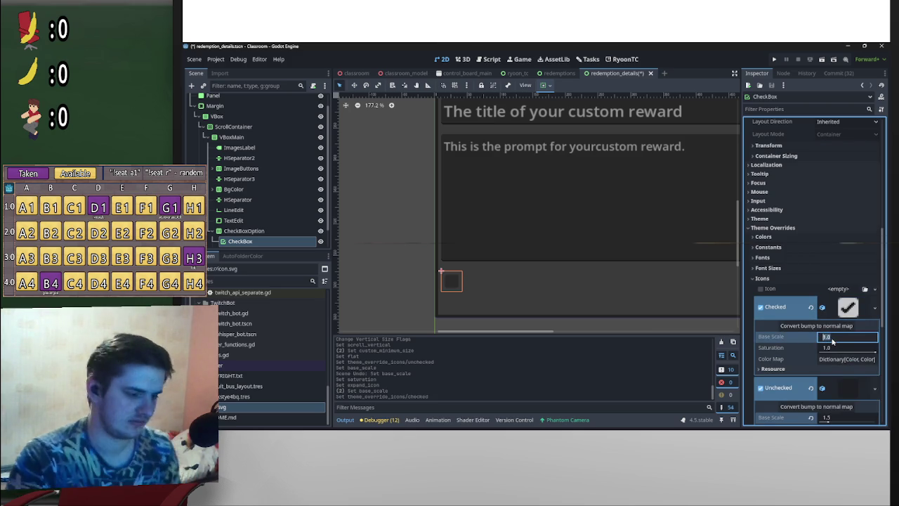
{"action": "type", "text": "1.5"}
{"action": "key", "text": "Return"}
{"action": "scroll", "coordinate": [843, 281], "scroll_direction": "down", "scroll_amount": 5}
{"action": "scroll", "coordinate": [858, 349], "scroll_direction": "up", "scroll_amount": 3}
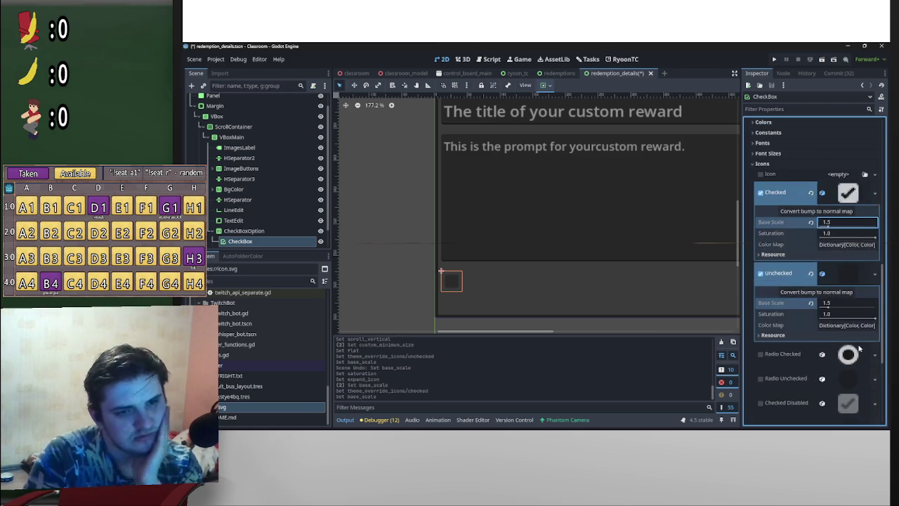
{"action": "scroll", "coordinate": [858, 349], "scroll_direction": "up", "scroll_amount": 3}
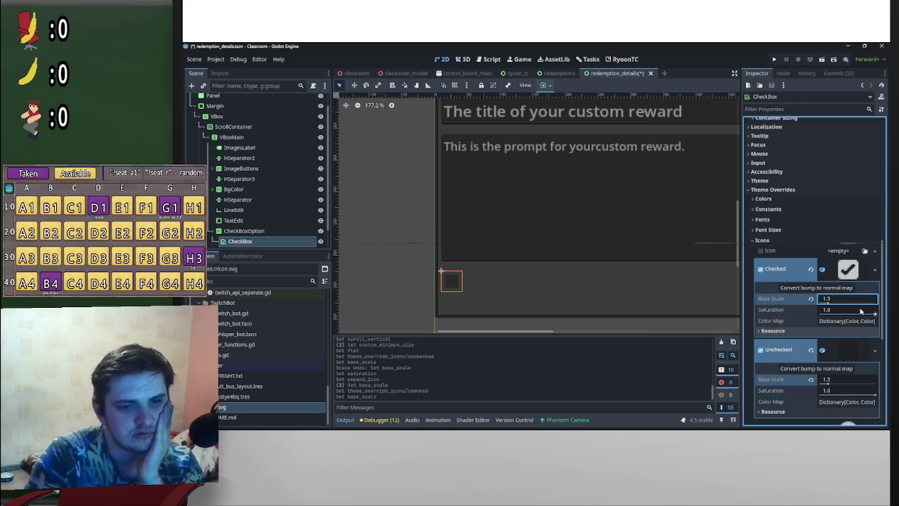
- Add a Checked icon colour map entry turning dark red into a lighter red
{"action": "left_click", "coordinate": [850, 322]}
{"action": "left_click", "coordinate": [844, 336]}
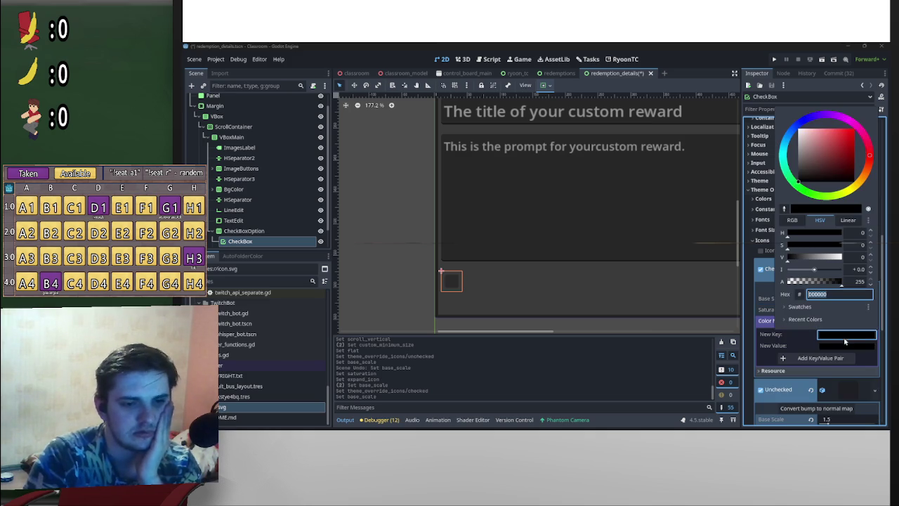
{"action": "left_click", "coordinate": [758, 328]}
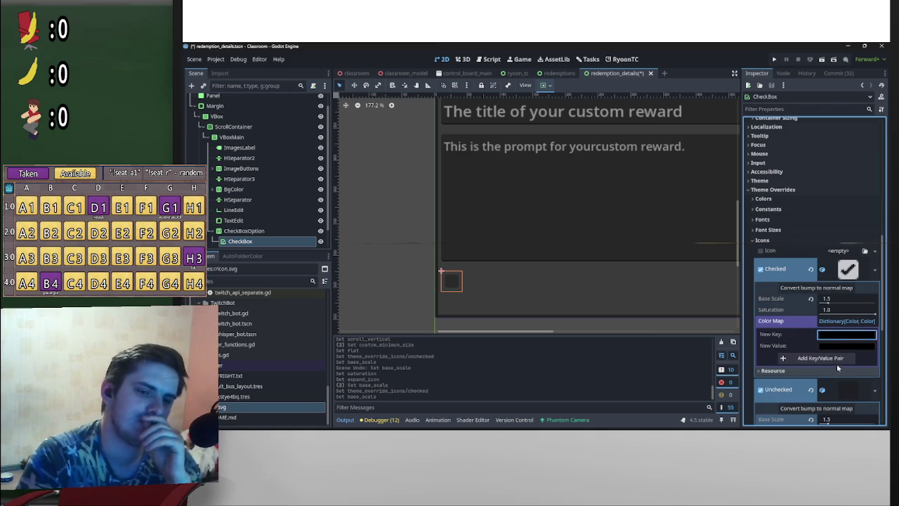
{"action": "key", "text": "ctrl+v"}
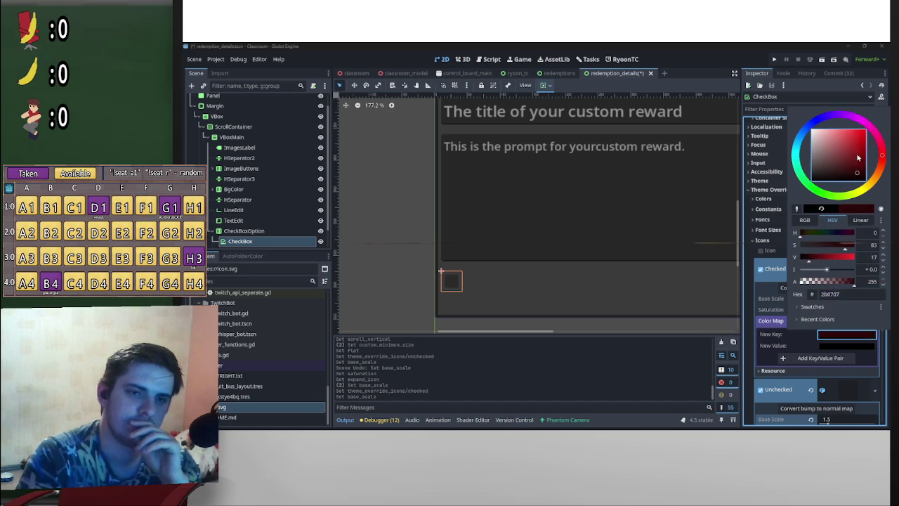
{"action": "left_click", "coordinate": [768, 320]}
{"action": "left_click", "coordinate": [841, 359]}
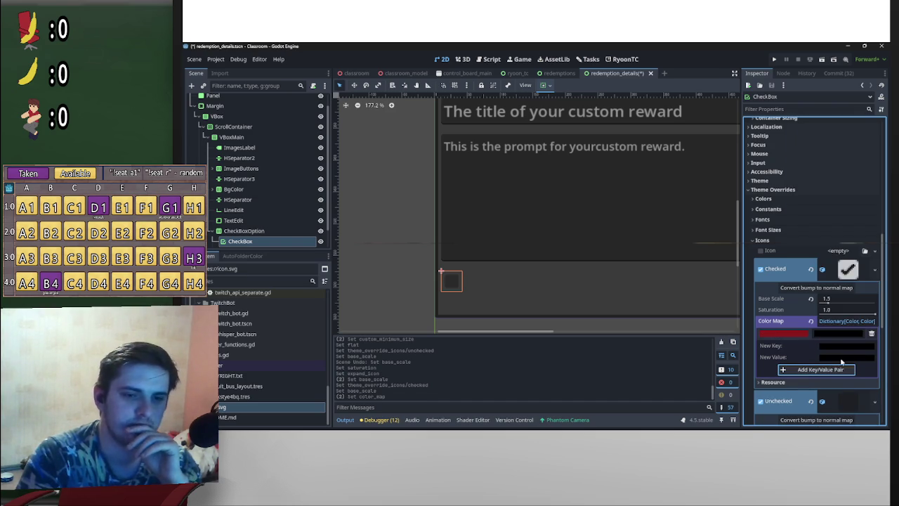
{"action": "left_click", "coordinate": [825, 334]}
{"action": "type", "text": "a64848"}
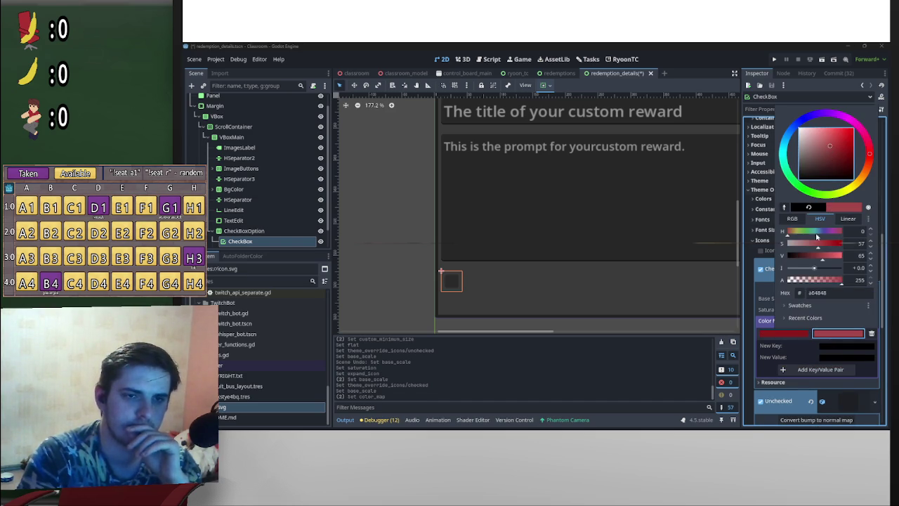
{"action": "left_click", "coordinate": [765, 331]}
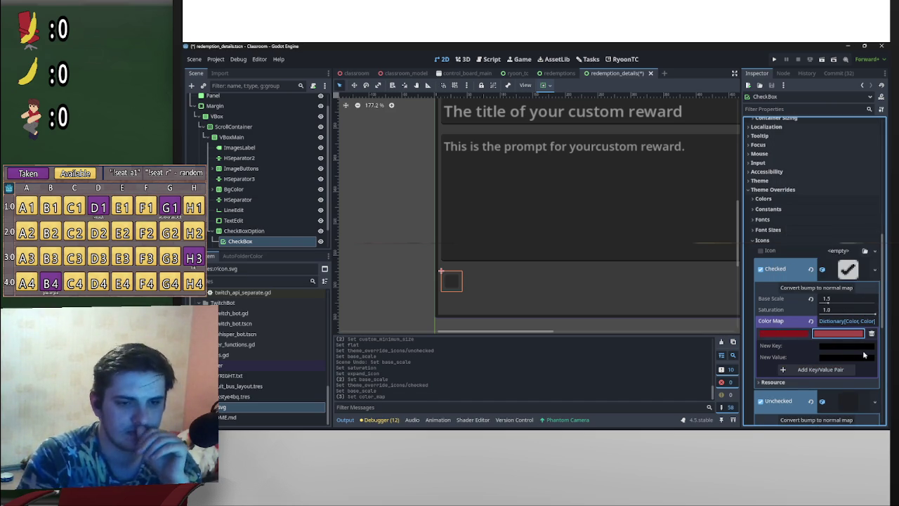
{"action": "left_click", "coordinate": [842, 321]}
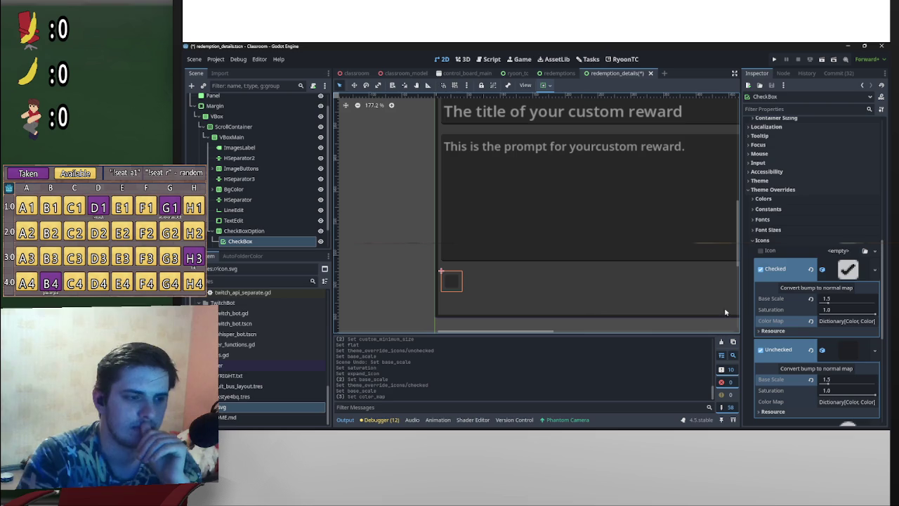
{"action": "left_click", "coordinate": [823, 59]}
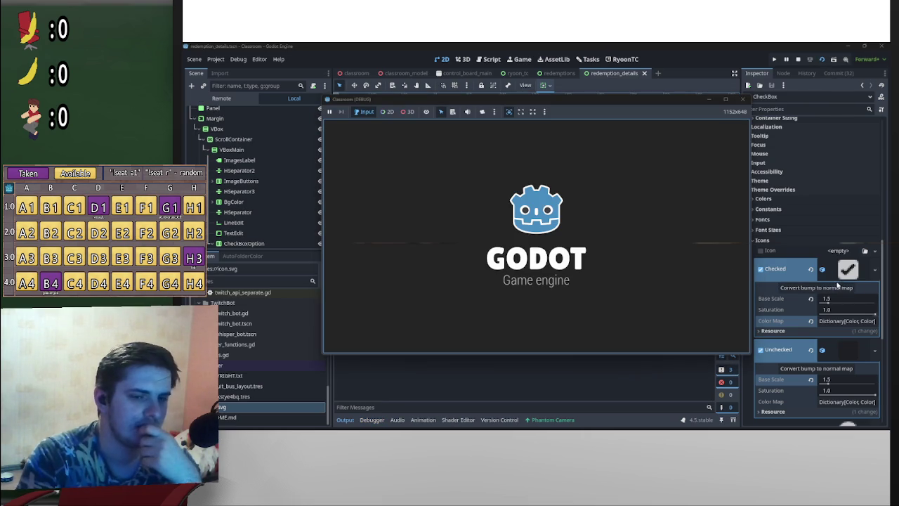
{"action": "left_click", "coordinate": [417, 210]}
{"action": "left_click", "coordinate": [333, 333]}
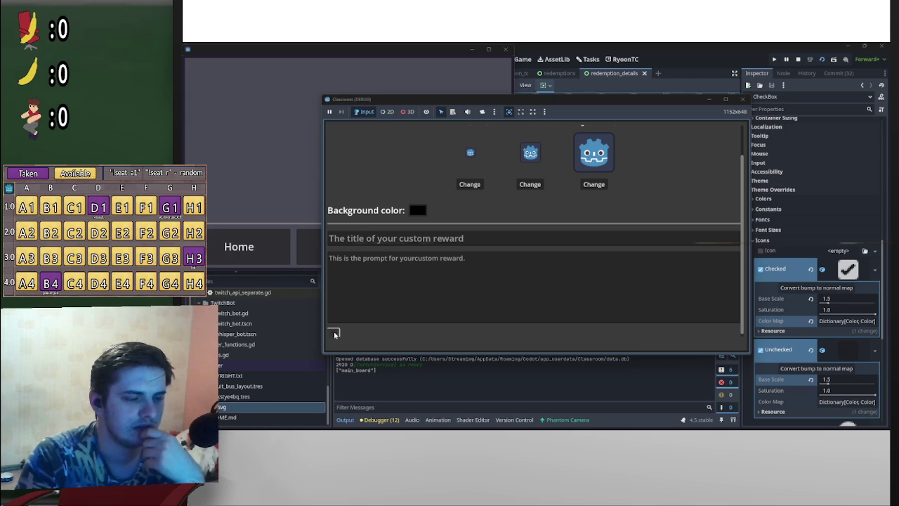
{"action": "left_click", "coordinate": [797, 59]}
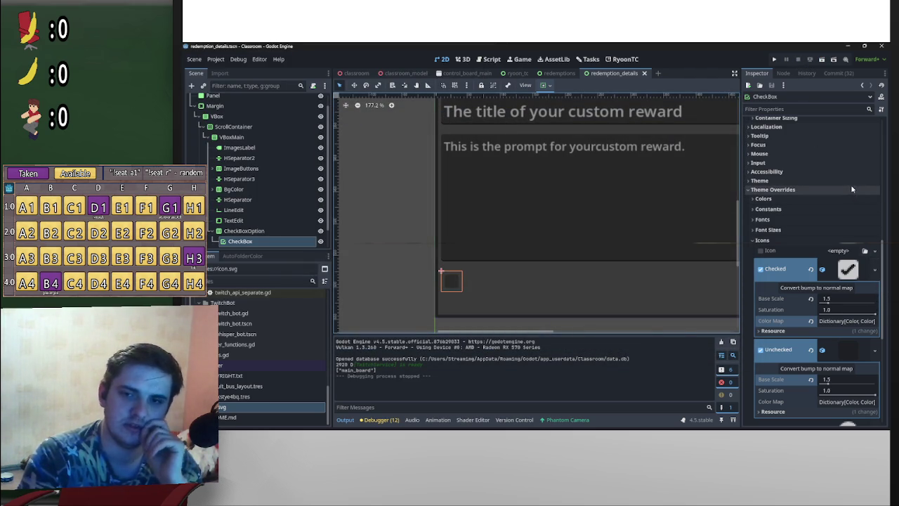
- Select the TextEdit node and begin editing its placeholder text
{"action": "left_click", "coordinate": [578, 187]}
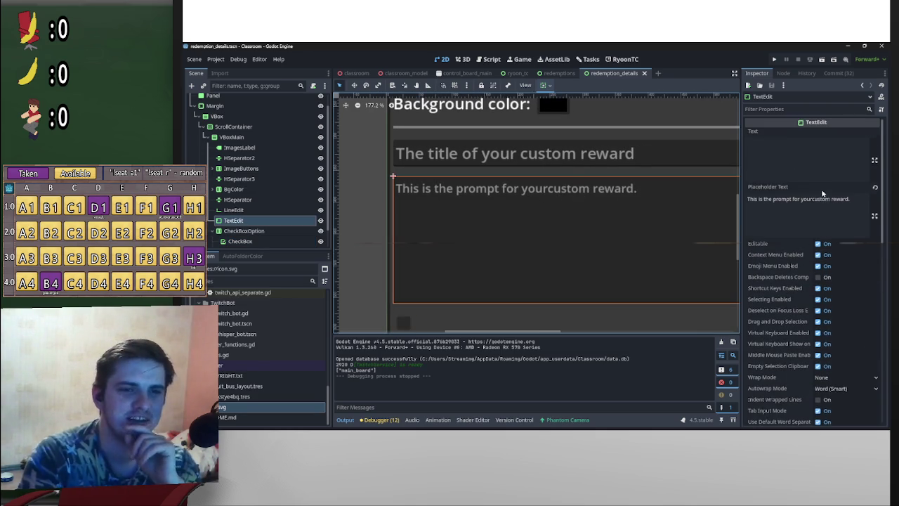
{"action": "left_click", "coordinate": [809, 199]}
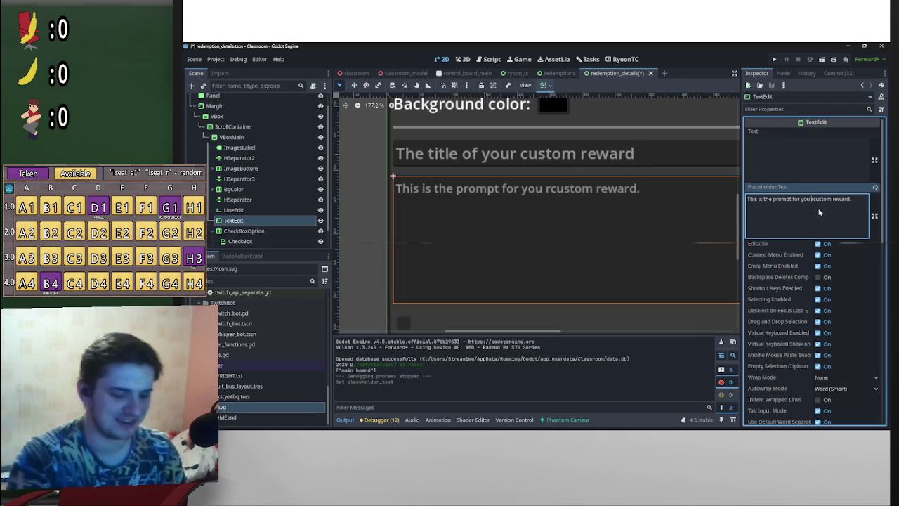
{"action": "scroll", "coordinate": [482, 213], "scroll_direction": "down", "scroll_amount": 3}
{"action": "scroll", "coordinate": [482, 213], "scroll_direction": "left", "scroll_amount": 4}
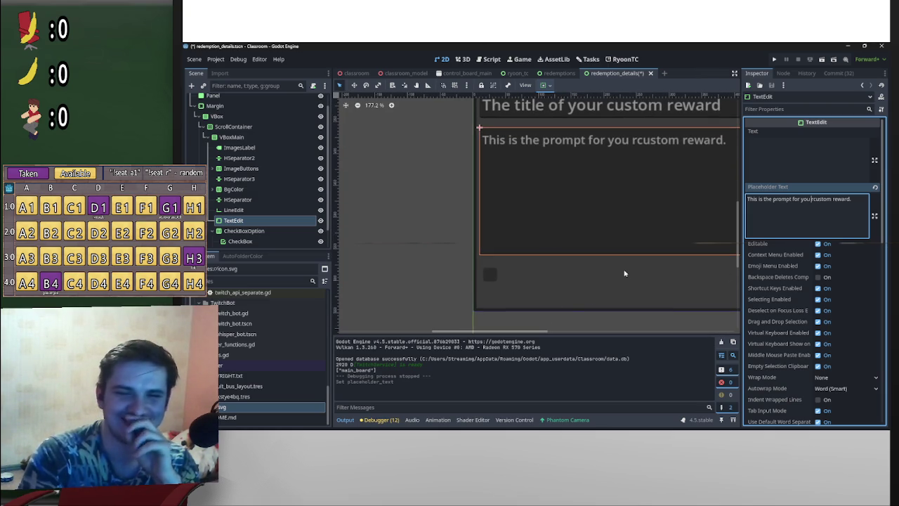
- Select the CheckBox and expand its Checked icon colour map
{"action": "left_click", "coordinate": [505, 282]}
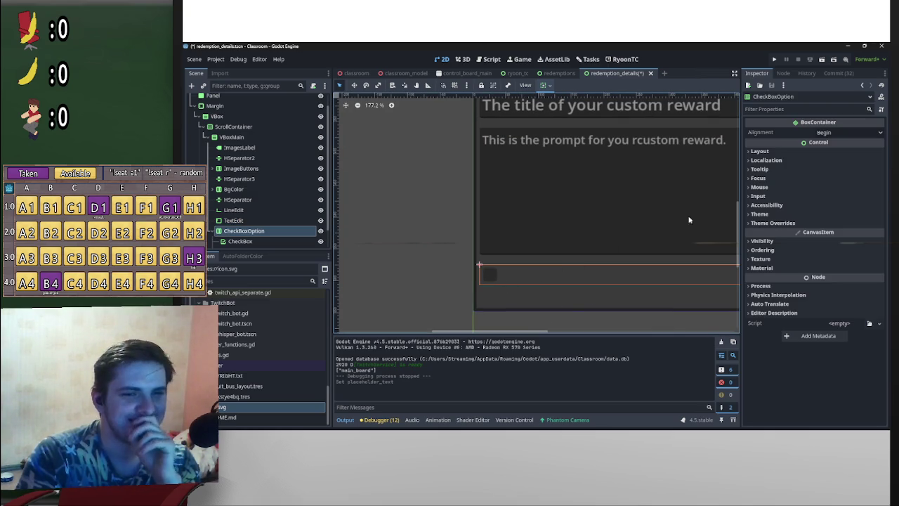
{"action": "scroll", "coordinate": [668, 176], "scroll_direction": "right", "scroll_amount": 1}
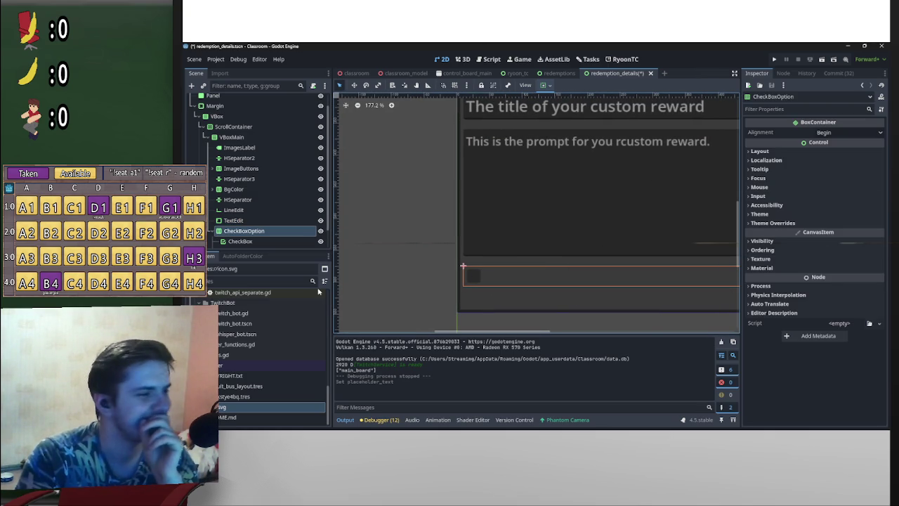
{"action": "scroll", "coordinate": [281, 233], "scroll_direction": "down", "scroll_amount": 1}
{"action": "left_click", "coordinate": [286, 222]}
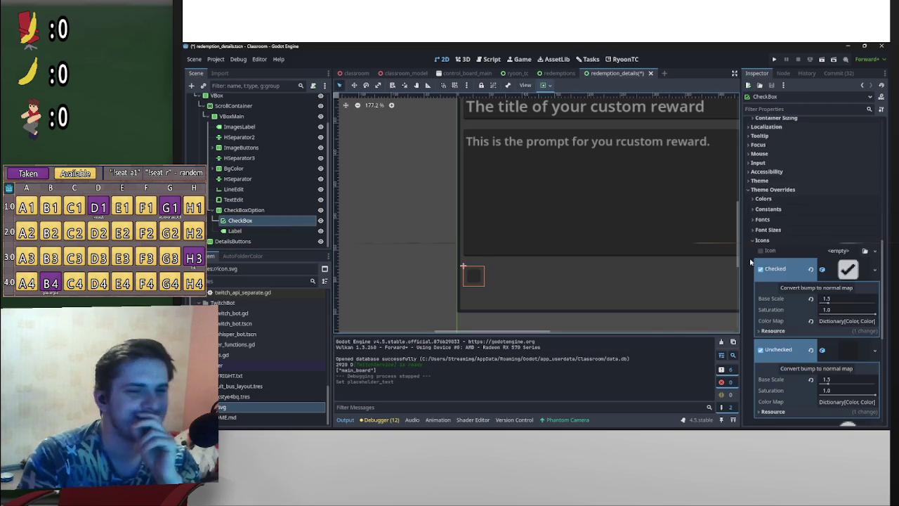
{"action": "scroll", "coordinate": [750, 263], "scroll_direction": "down", "scroll_amount": 4}
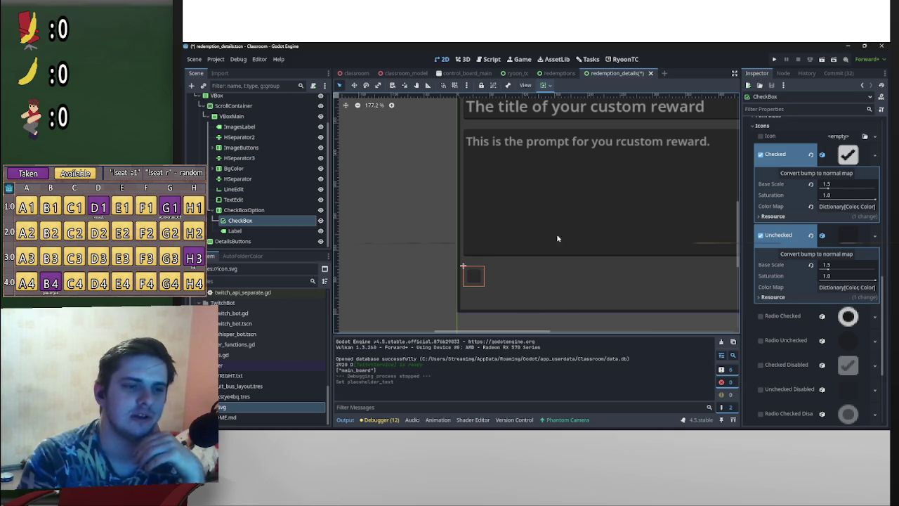
{"action": "left_click", "coordinate": [851, 208]}
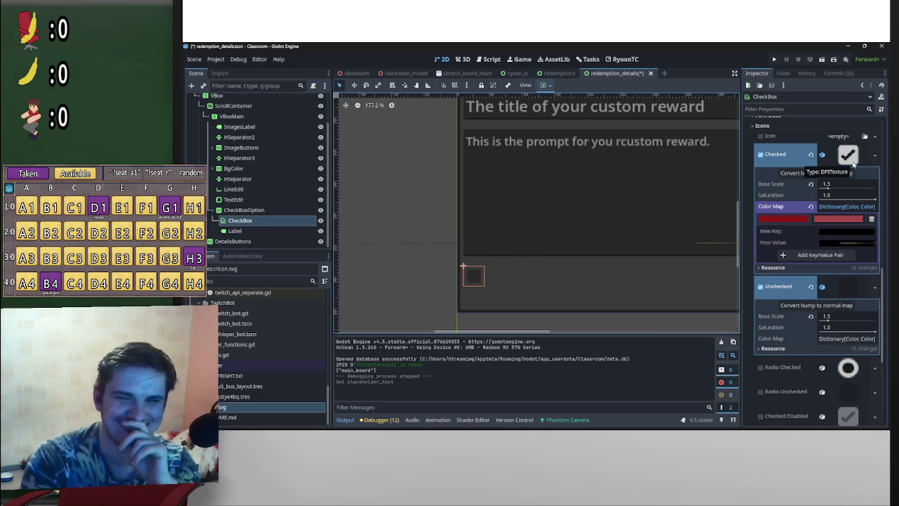
- Change the placeholder to 'This is the prompt for you r custom reward.', then reselect the CheckBox
{"action": "left_click", "coordinate": [624, 142]}
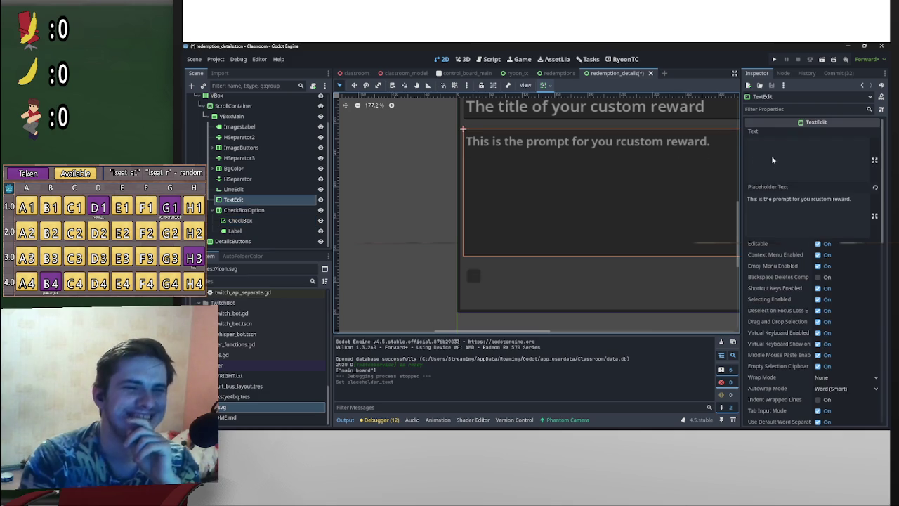
{"action": "left_click", "coordinate": [813, 200]}
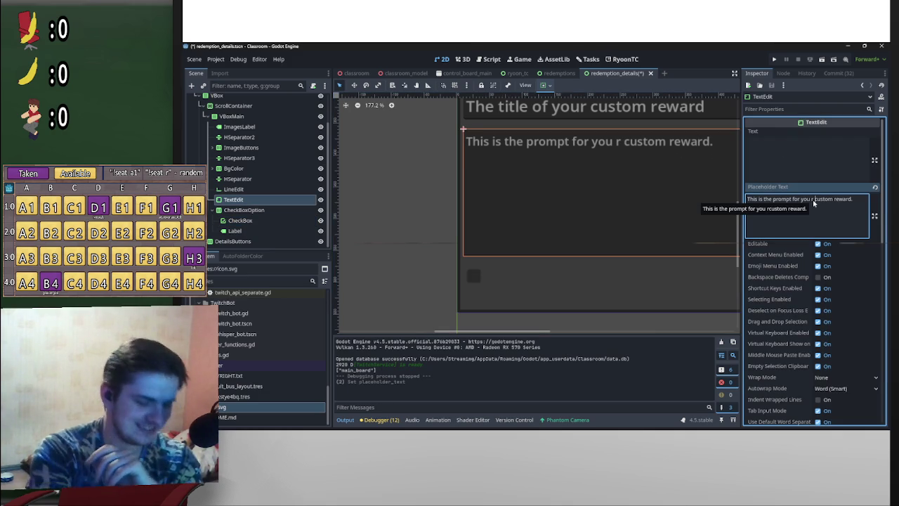
{"action": "left_click", "coordinate": [582, 257]}
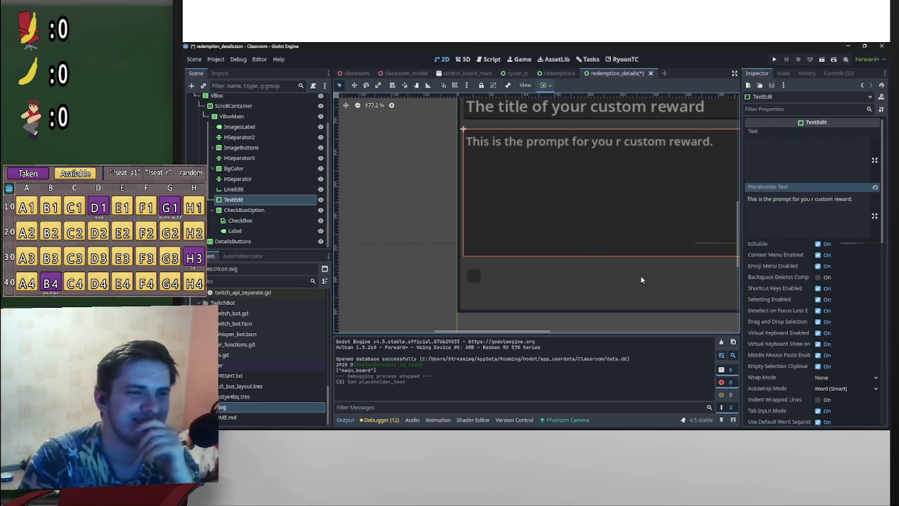
{"action": "left_click", "coordinate": [482, 280]}
{"action": "scroll", "coordinate": [832, 286], "scroll_direction": "down", "scroll_amount": 2}
{"action": "scroll", "coordinate": [831, 341], "scroll_direction": "down", "scroll_amount": 3}
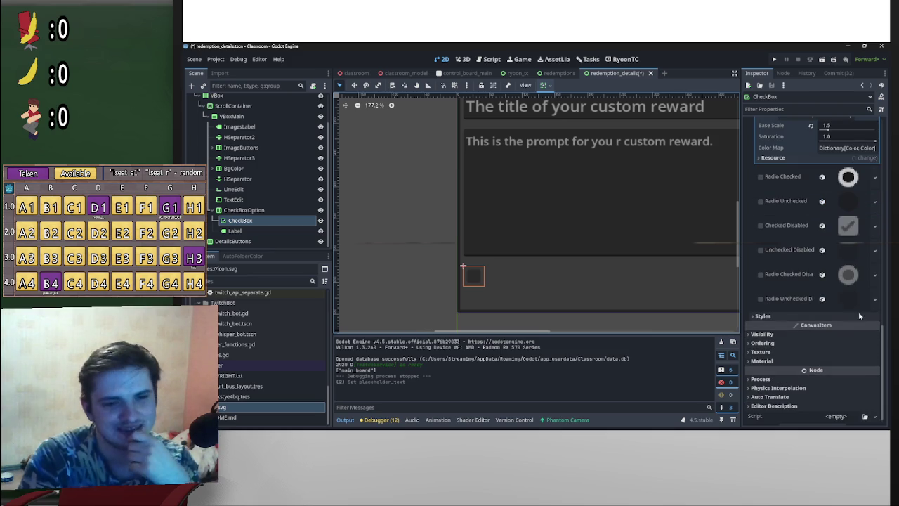
- Set the CheckBox's Icon Normal Color override to red e23636
{"action": "scroll", "coordinate": [843, 322], "scroll_direction": "up", "scroll_amount": 5}
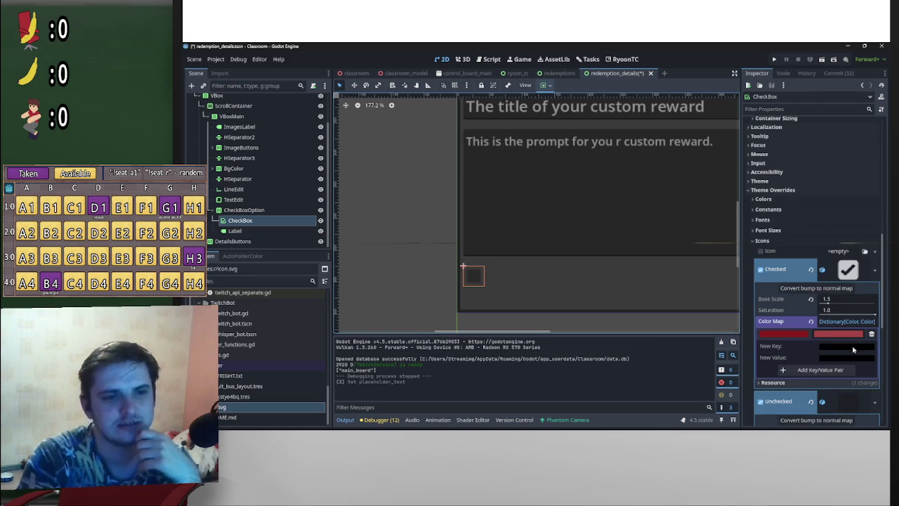
{"action": "scroll", "coordinate": [808, 295], "scroll_direction": "up", "scroll_amount": 2}
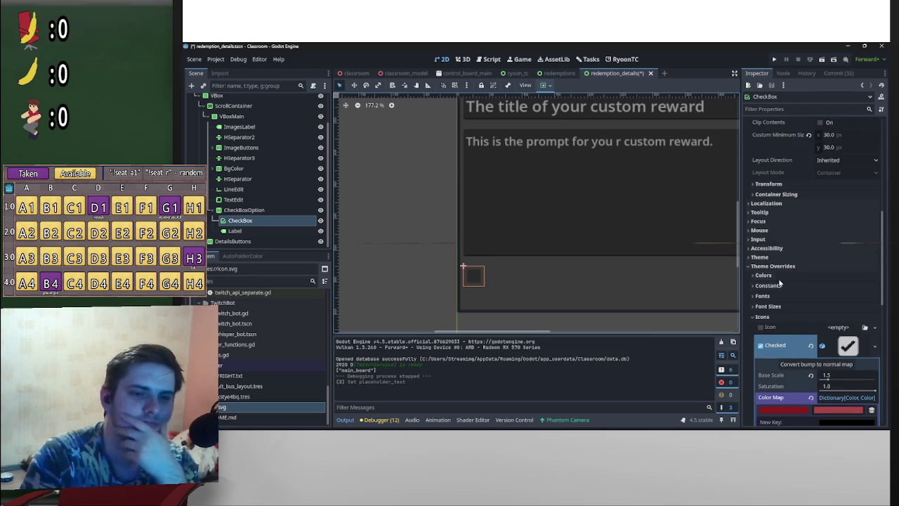
{"action": "left_click", "coordinate": [773, 276]}
{"action": "scroll", "coordinate": [801, 323], "scroll_direction": "down", "scroll_amount": 3}
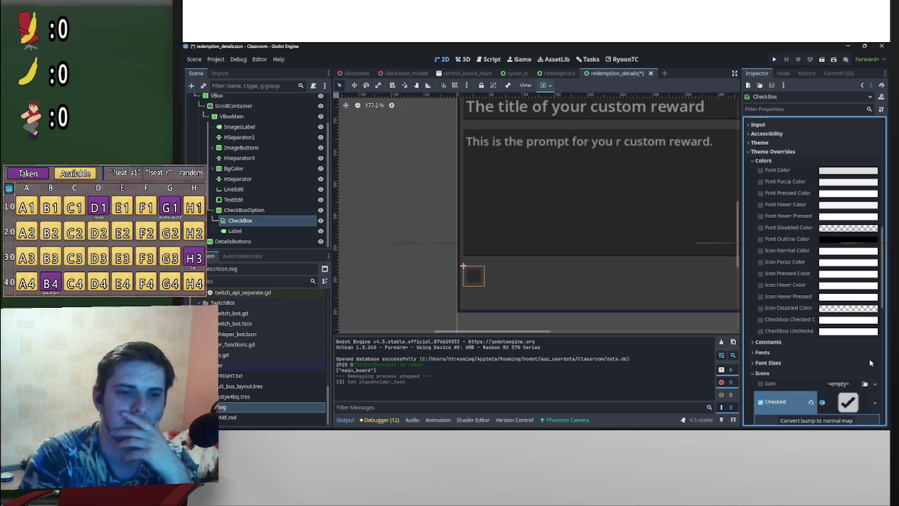
{"action": "scroll", "coordinate": [789, 384], "scroll_direction": "down", "scroll_amount": 2}
{"action": "scroll", "coordinate": [833, 302], "scroll_direction": "up", "scroll_amount": 2}
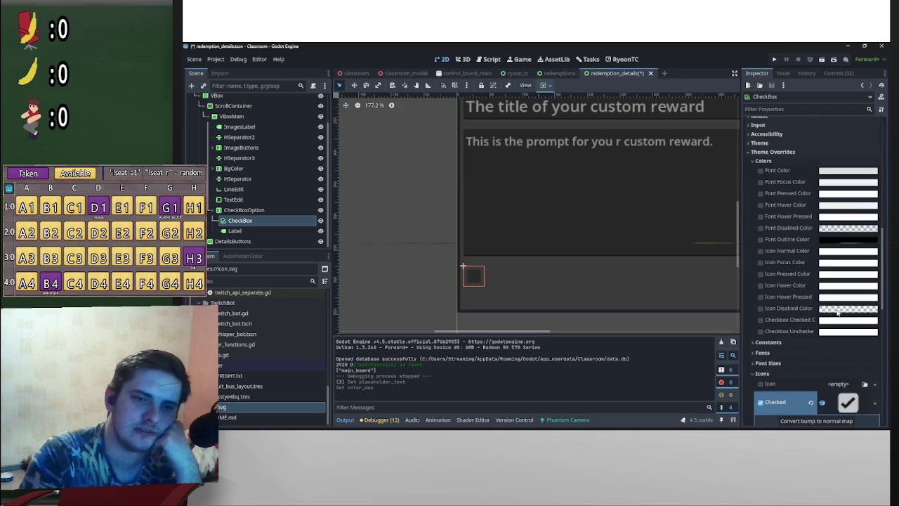
{"action": "left_click", "coordinate": [847, 252]}
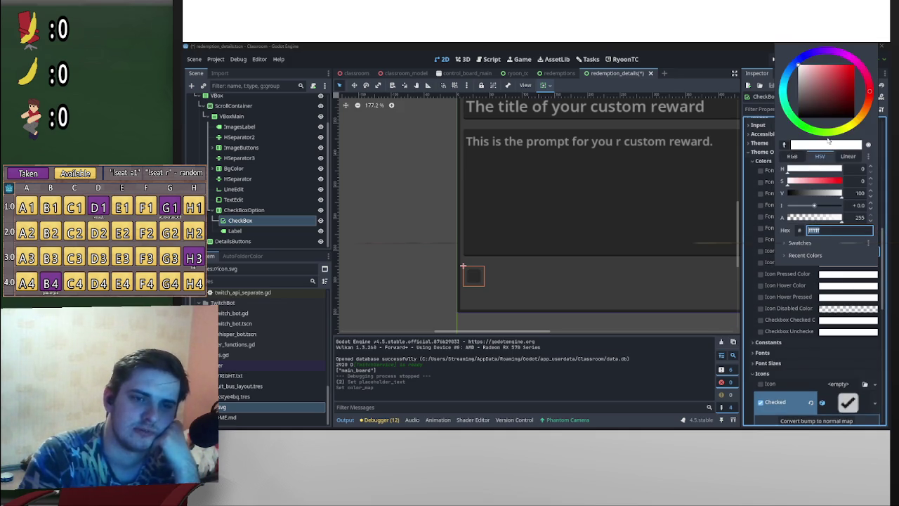
{"action": "type", "text": "e23636"}
{"action": "key", "text": "Return"}
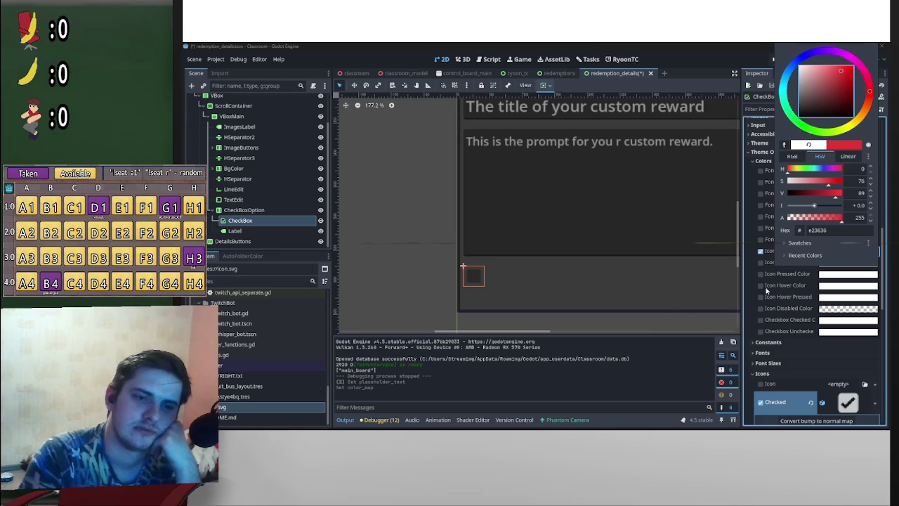
{"action": "left_click", "coordinate": [749, 317]}
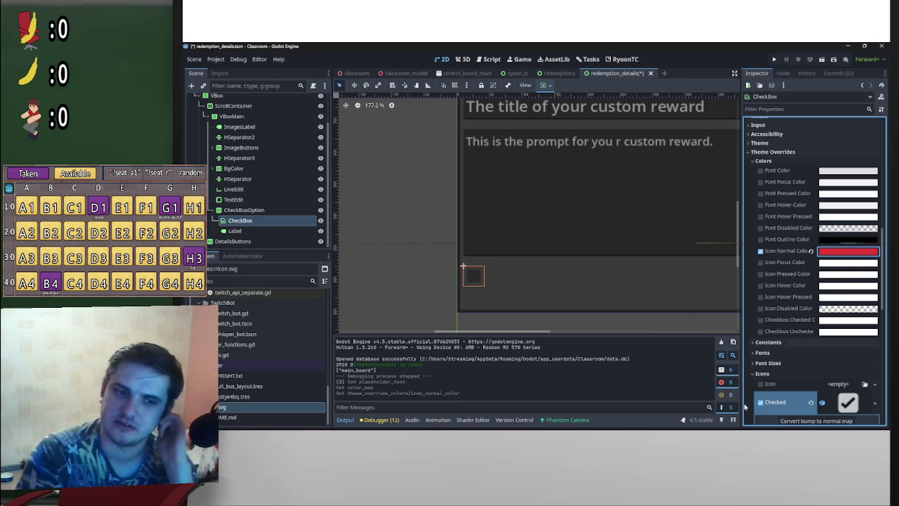
{"action": "scroll", "coordinate": [806, 375], "scroll_direction": "down", "scroll_amount": 3}
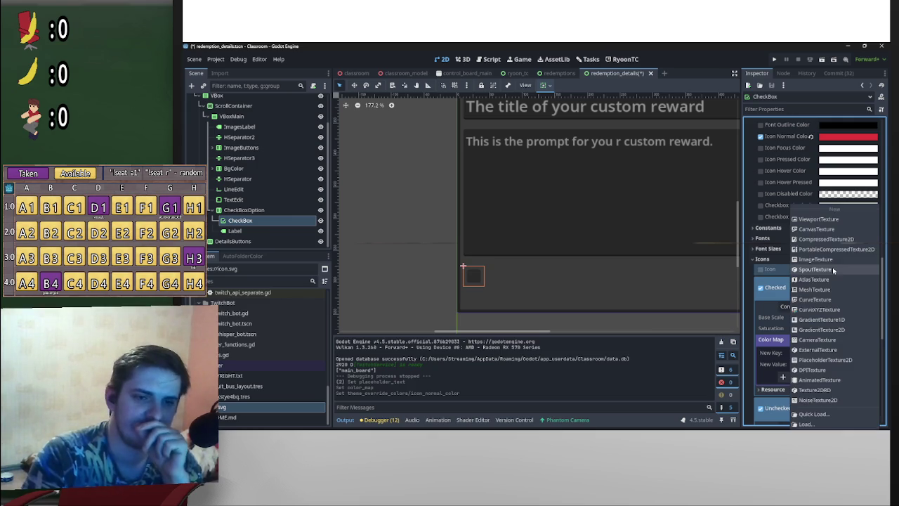
{"action": "scroll", "coordinate": [785, 312], "scroll_direction": "down", "scroll_amount": 3}
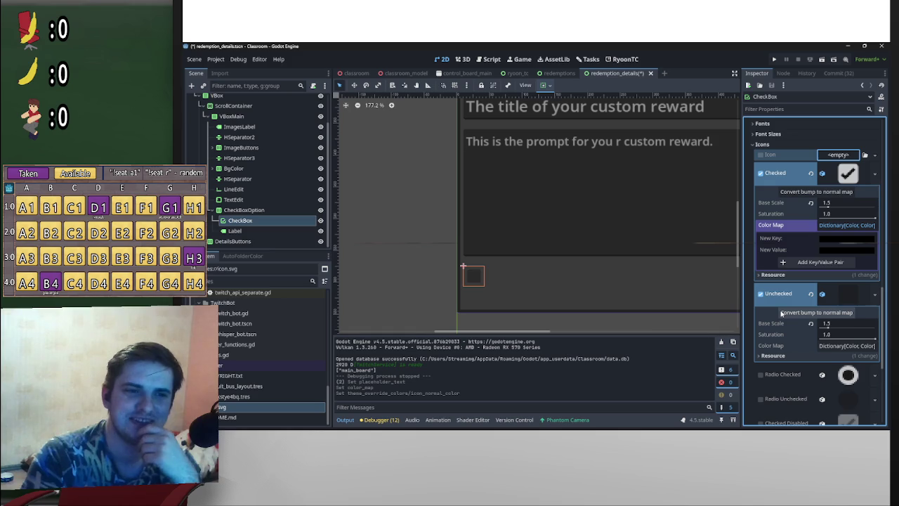
{"action": "scroll", "coordinate": [753, 341], "scroll_direction": "up", "scroll_amount": 1}
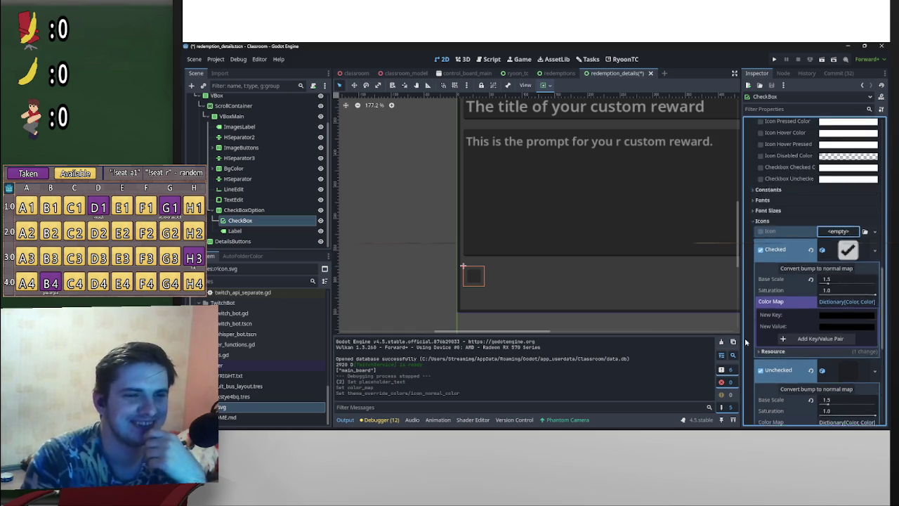
{"action": "scroll", "coordinate": [752, 341], "scroll_direction": "up", "scroll_amount": 2}
{"action": "scroll", "coordinate": [752, 341], "scroll_direction": "down", "scroll_amount": 1}
{"action": "scroll", "coordinate": [752, 339], "scroll_direction": "down", "scroll_amount": 1}
{"action": "scroll", "coordinate": [751, 338], "scroll_direction": "down", "scroll_amount": 3}
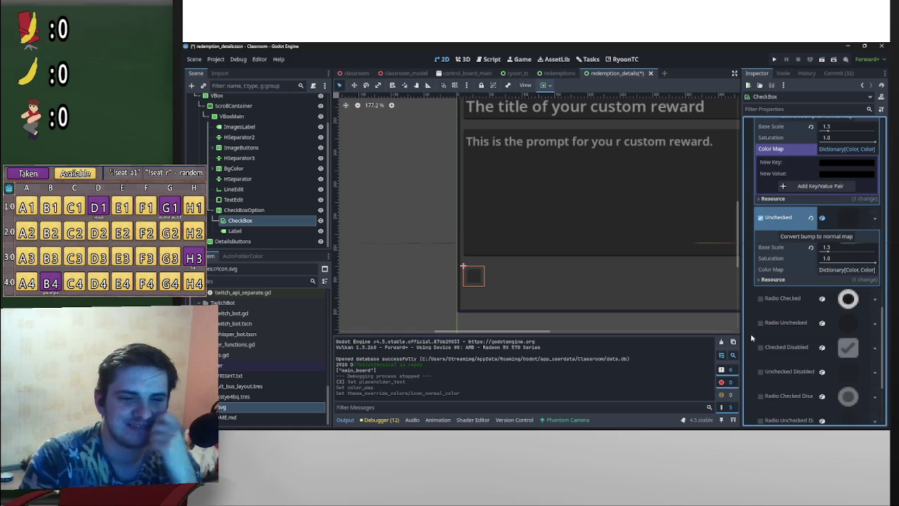
{"action": "scroll", "coordinate": [772, 347], "scroll_direction": "up", "scroll_amount": 2}
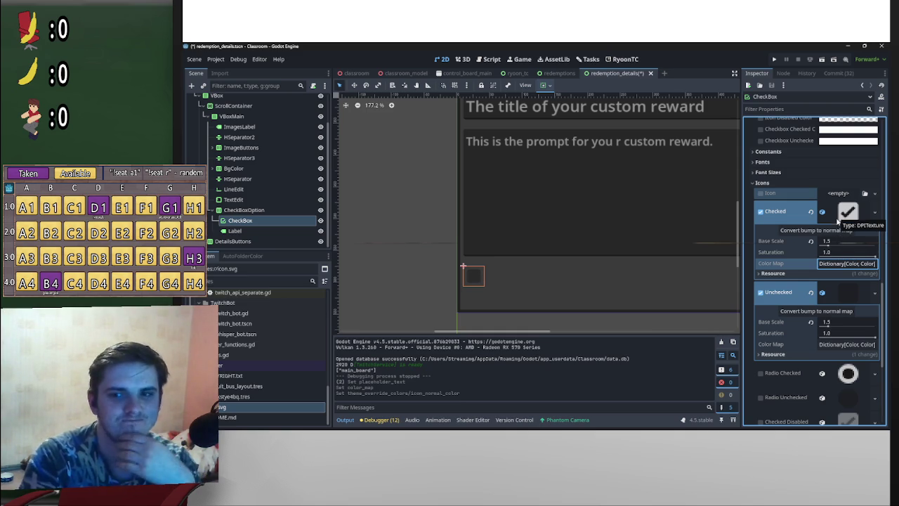
{"action": "scroll", "coordinate": [843, 232], "scroll_direction": "down", "scroll_amount": 2}
{"action": "scroll", "coordinate": [850, 242], "scroll_direction": "up", "scroll_amount": 2}
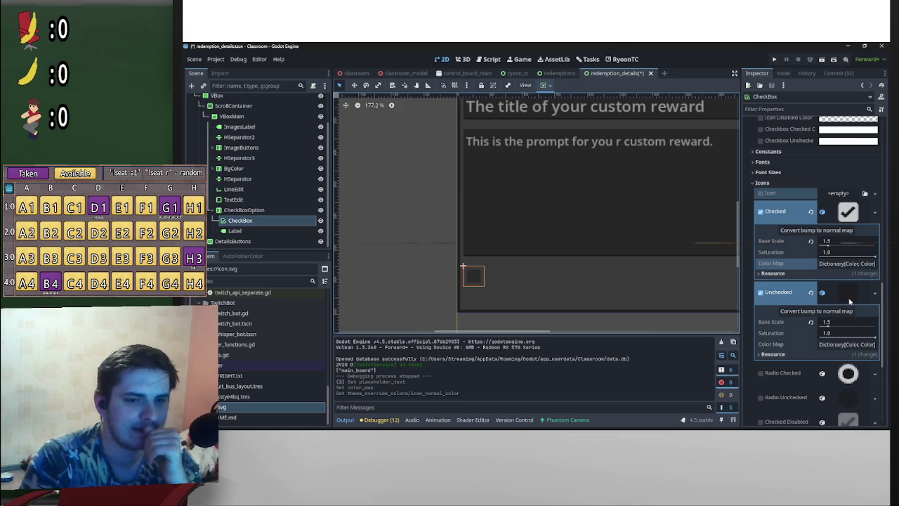
- Expand the Unchecked icon's colour map and save the scene with Ctrl+S
{"action": "left_click", "coordinate": [851, 345]}
{"action": "scroll", "coordinate": [821, 281], "scroll_direction": "down", "scroll_amount": 2}
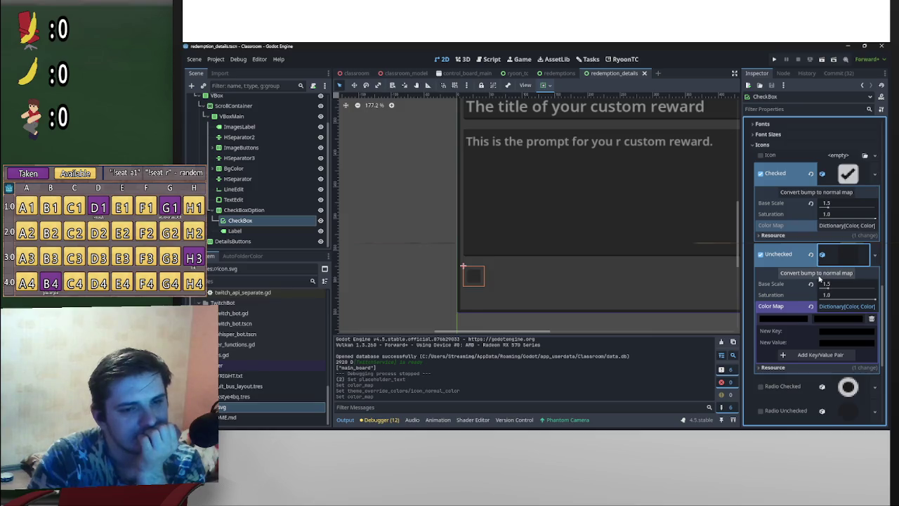
{"action": "key", "text": "ctrl+s"}
{"action": "left_click", "coordinate": [817, 274]}
- Inspect and delete the Unchecked icon's existing colour map entry
{"action": "left_click", "coordinate": [802, 321]}
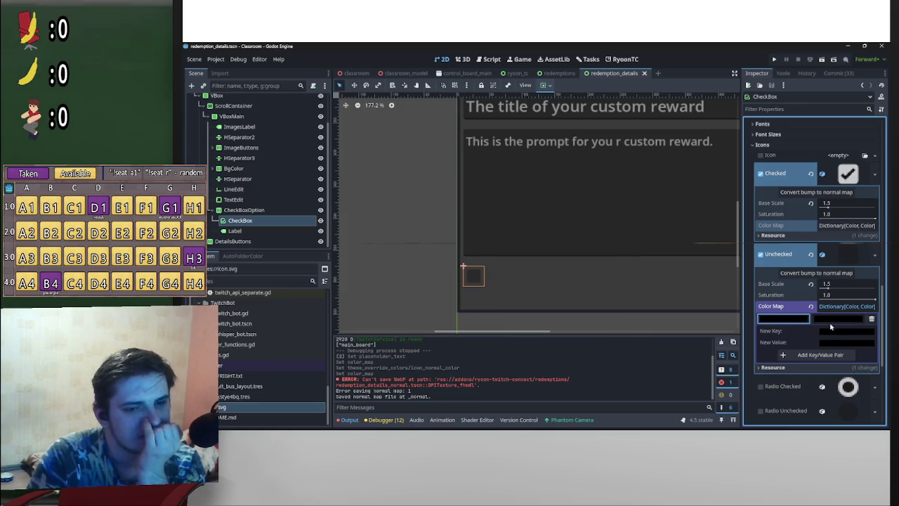
{"action": "left_click", "coordinate": [818, 321]}
{"action": "left_click", "coordinate": [833, 321]}
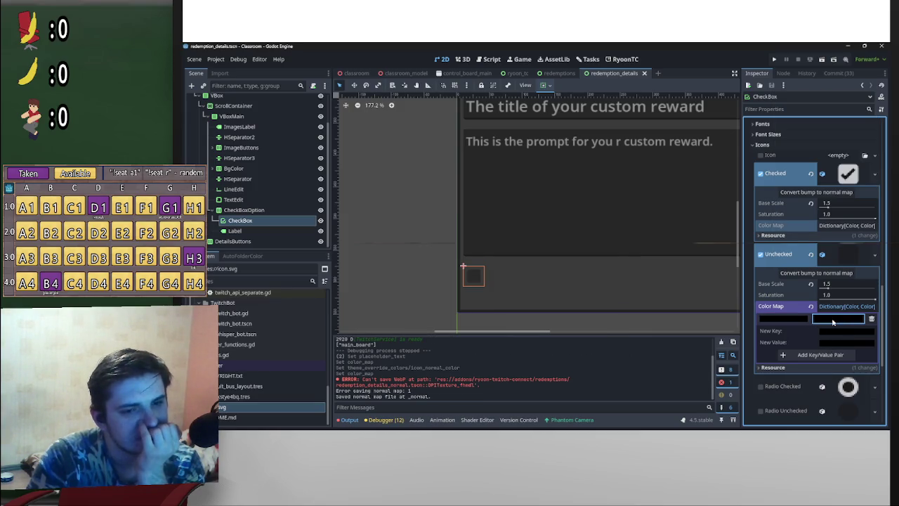
{"action": "left_click", "coordinate": [794, 320]}
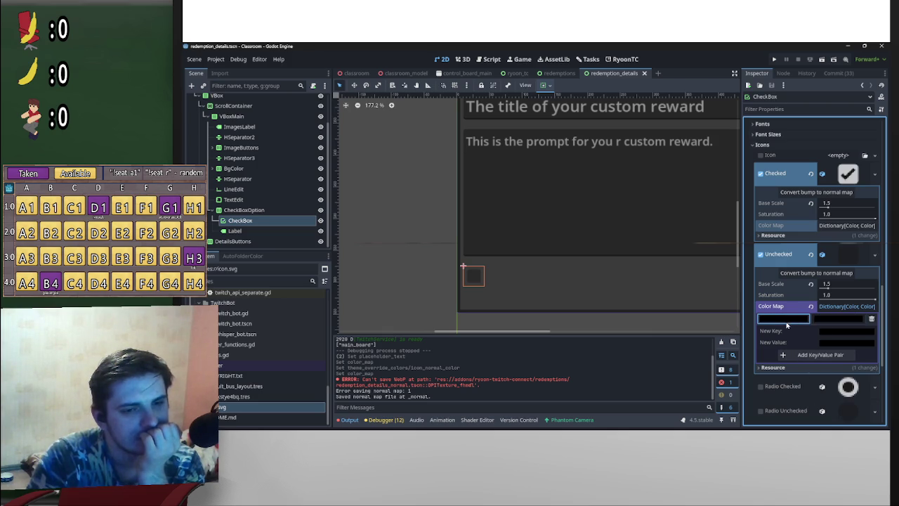
{"action": "left_click", "coordinate": [843, 355]}
{"action": "left_click", "coordinate": [871, 319]}
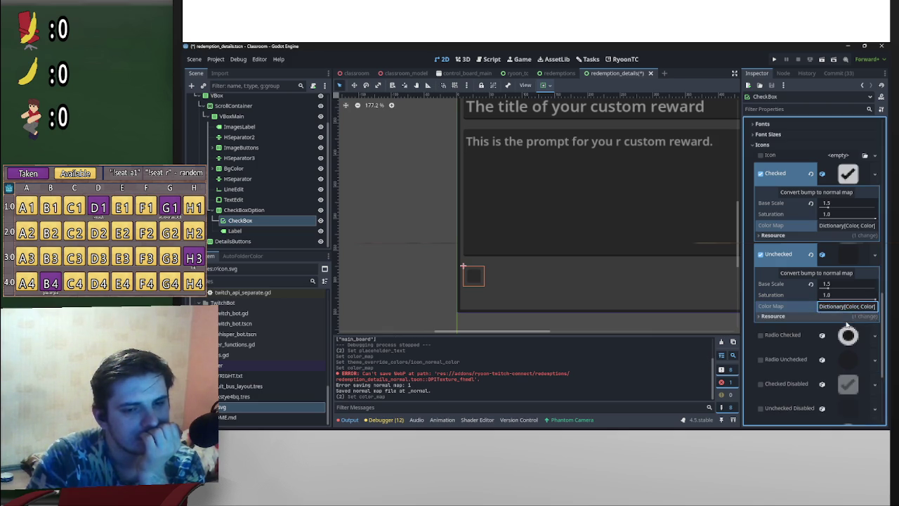
- Add a red-to-dark-red key/value pair to the Unchecked icon's colour map
{"action": "left_click", "coordinate": [850, 322]}
{"action": "left_click", "coordinate": [831, 138]}
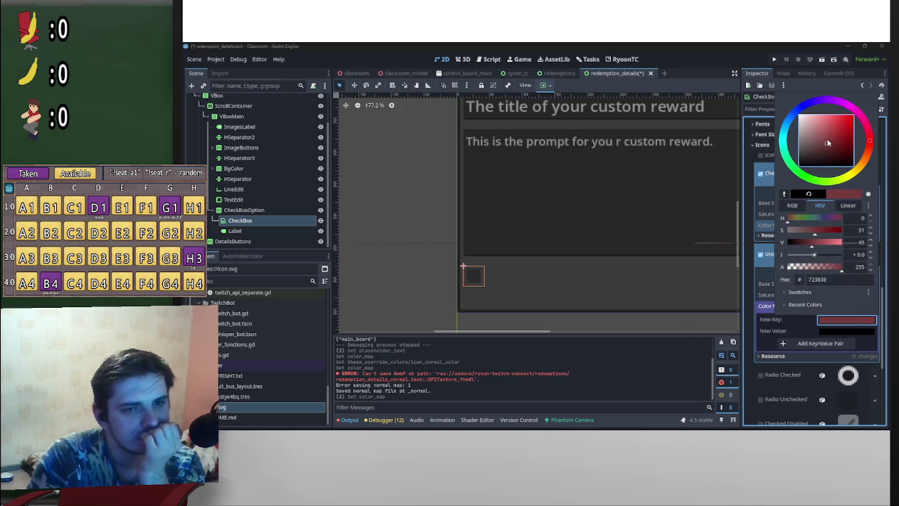
{"action": "left_click", "coordinate": [845, 321]}
{"action": "left_click", "coordinate": [843, 332]}
{"action": "left_click", "coordinate": [849, 173]}
{"action": "left_click", "coordinate": [798, 344]}
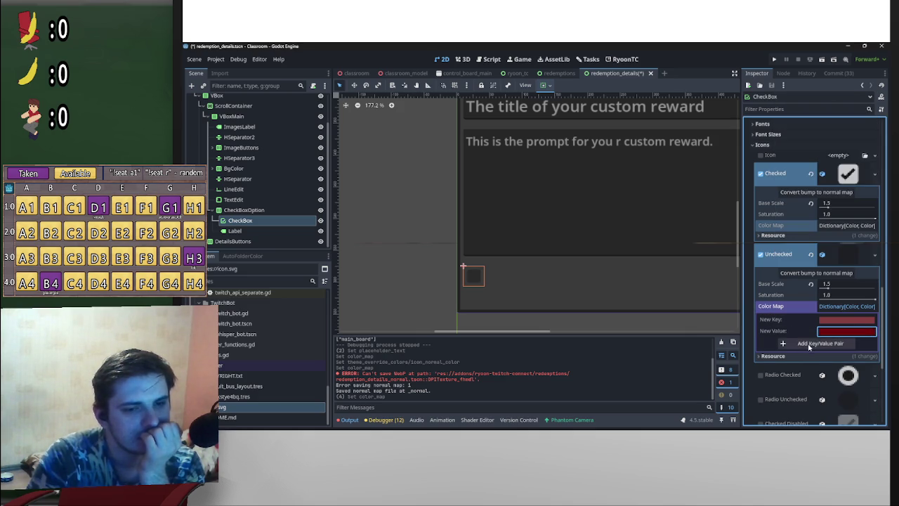
{"action": "left_click", "coordinate": [800, 343]}
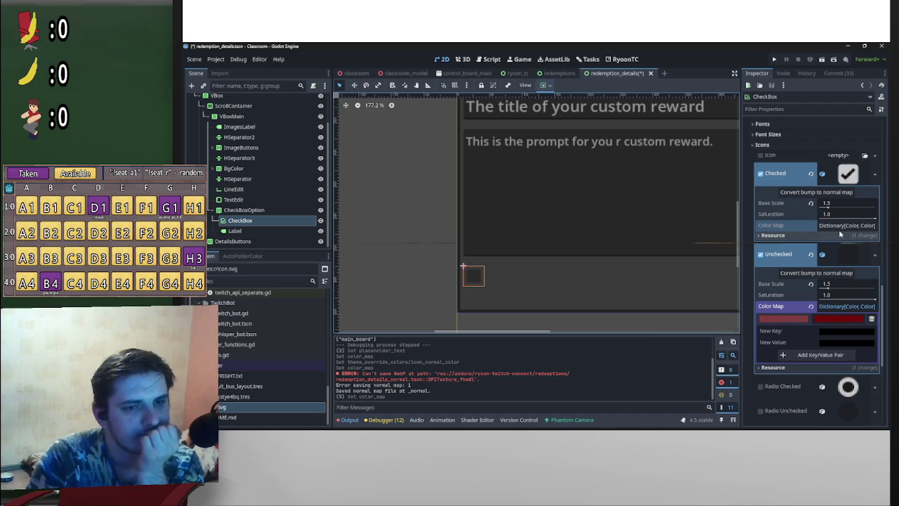
{"action": "scroll", "coordinate": [795, 310], "scroll_direction": "up", "scroll_amount": 10}
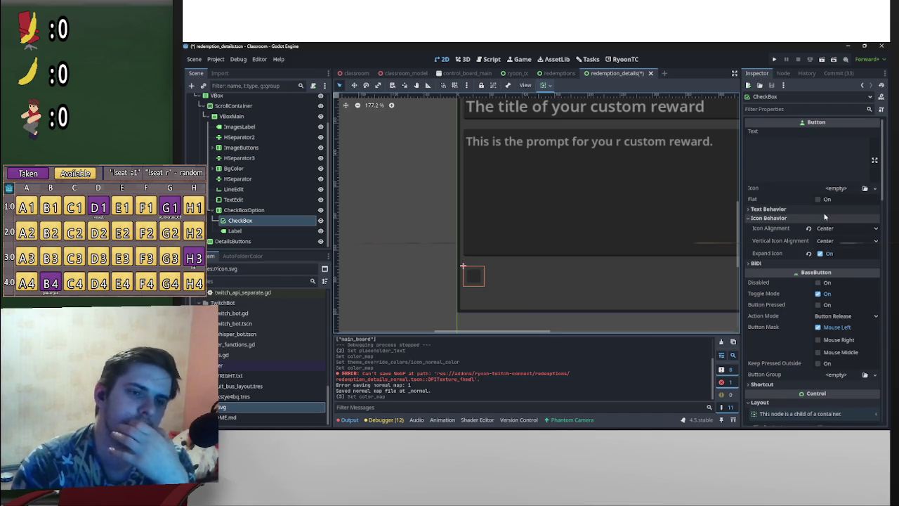
- Show the checkbox as pressed and remove the red Icon Normal Color override
{"action": "left_click", "coordinate": [817, 305]}
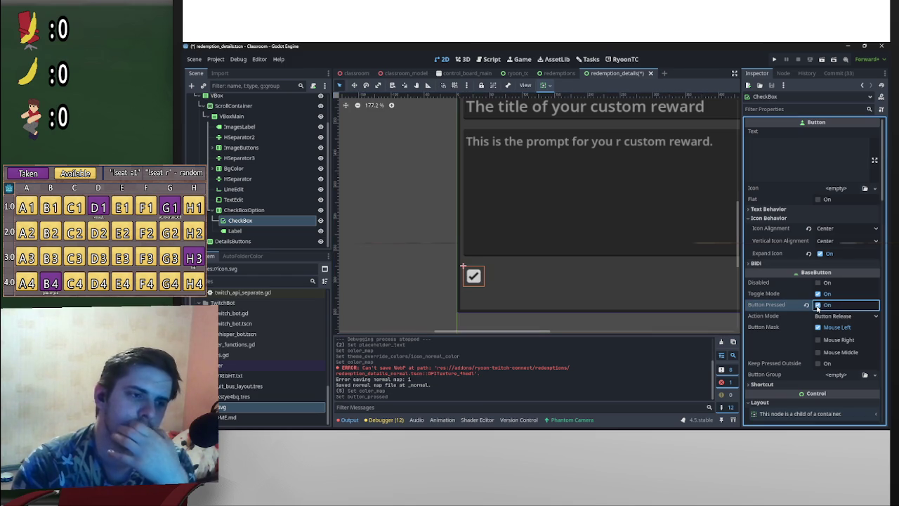
{"action": "scroll", "coordinate": [817, 306], "scroll_direction": "down", "scroll_amount": 10}
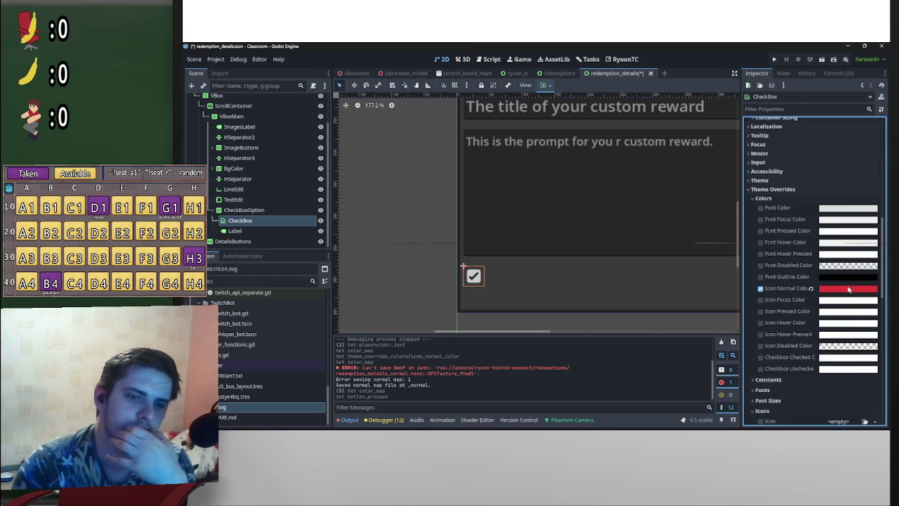
{"action": "scroll", "coordinate": [810, 242], "scroll_direction": "down", "scroll_amount": 4}
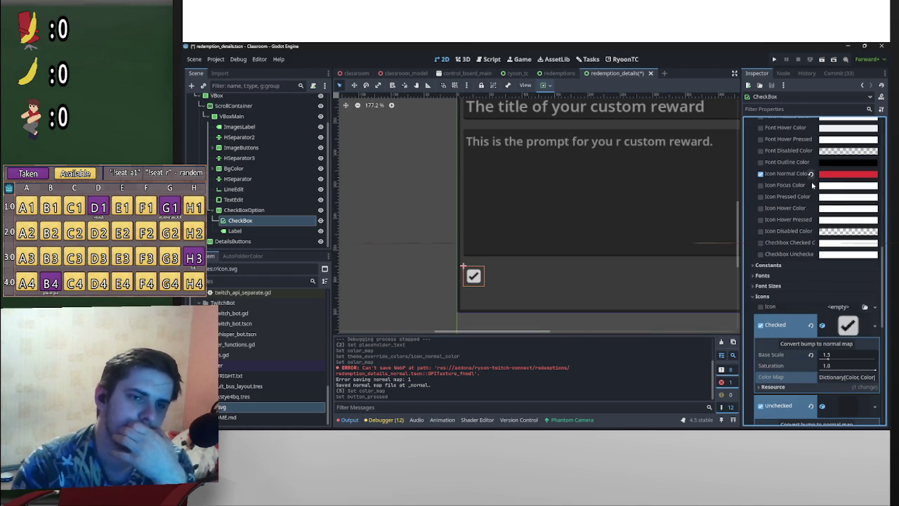
{"action": "left_click", "coordinate": [828, 200]}
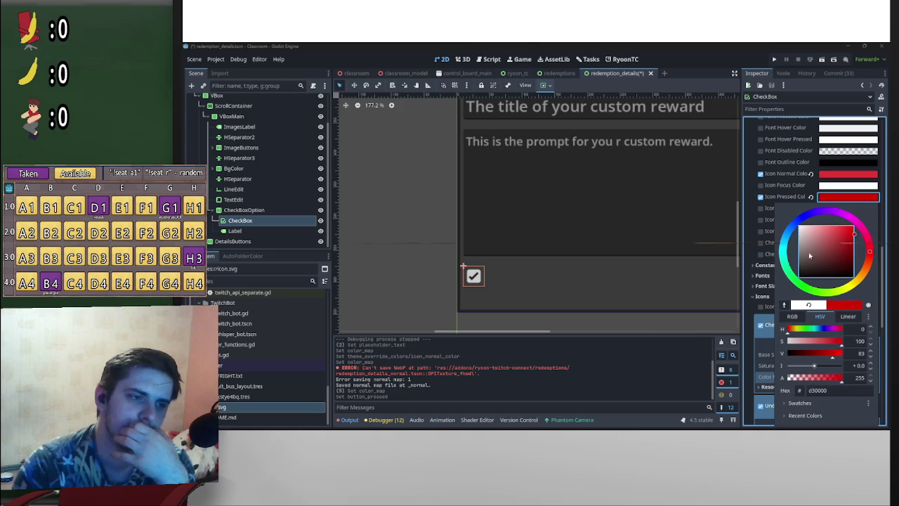
{"action": "left_click", "coordinate": [756, 266]}
{"action": "left_click", "coordinate": [811, 173]}
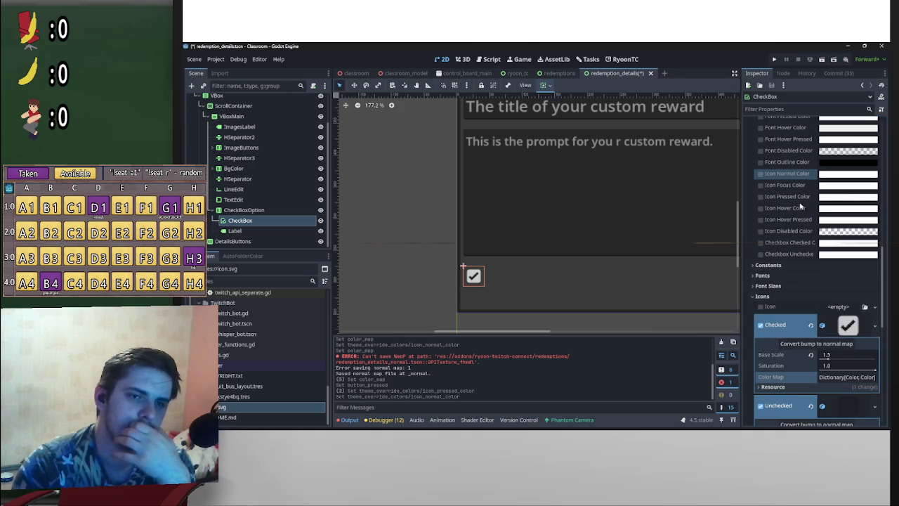
{"action": "scroll", "coordinate": [805, 226], "scroll_direction": "down", "scroll_amount": 3}
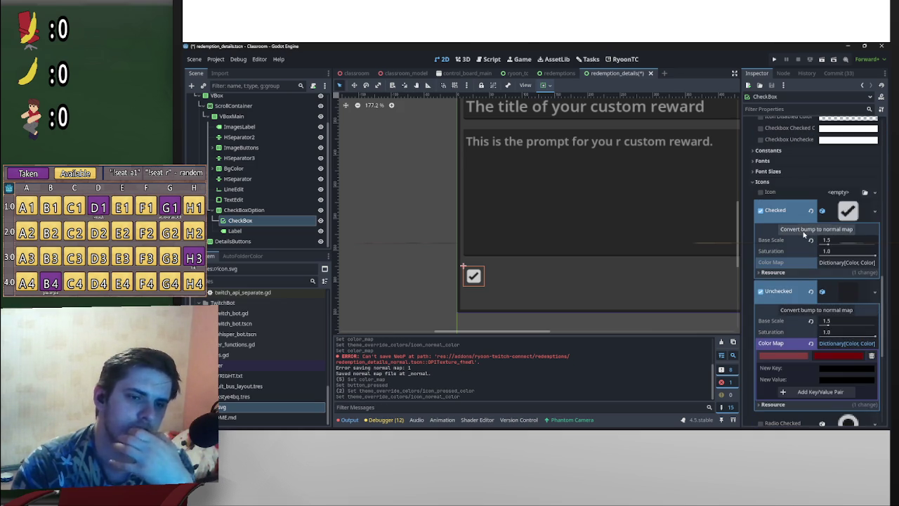
- Add a red-to-gold pair to the Checked icon's colour map
{"action": "left_click", "coordinate": [848, 213]}
{"action": "left_click", "coordinate": [848, 213]}
{"action": "left_click", "coordinate": [842, 262]}
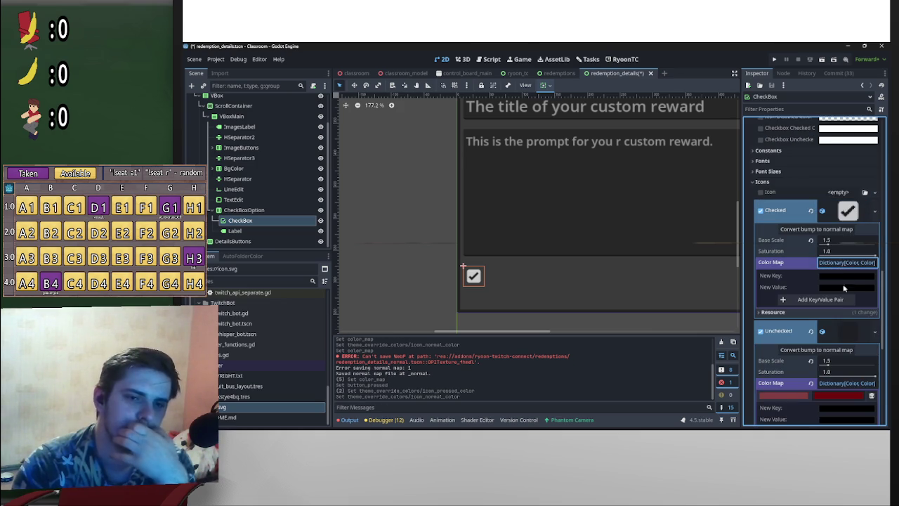
{"action": "left_click", "coordinate": [849, 276]}
{"action": "left_click_drag", "start_coordinate": [838, 121], "coordinate": [846, 91]}
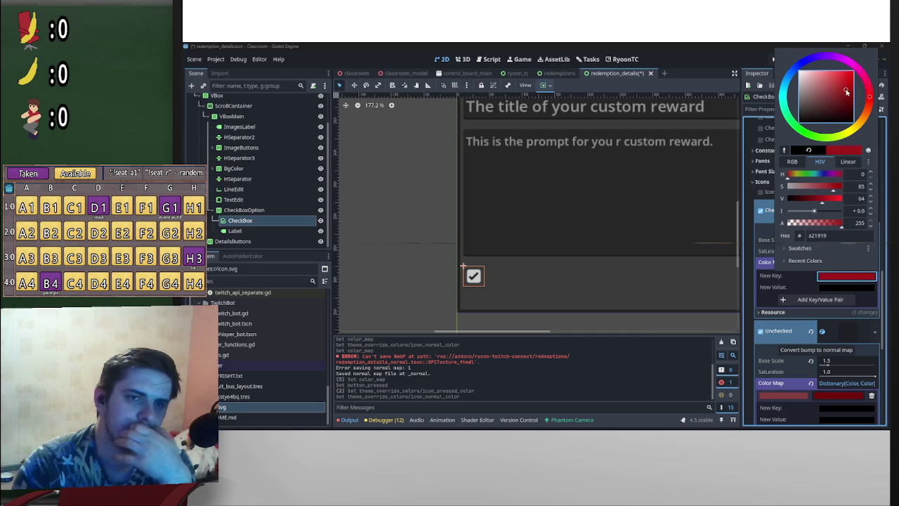
{"action": "left_click", "coordinate": [833, 288]}
{"action": "left_click", "coordinate": [832, 288]}
{"action": "left_click", "coordinate": [843, 92]}
{"action": "left_click", "coordinate": [857, 129]}
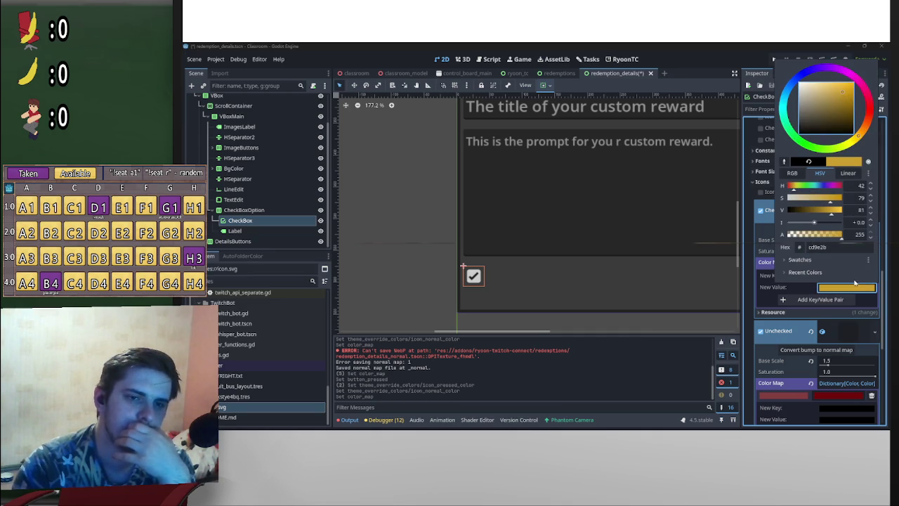
{"action": "left_click", "coordinate": [820, 299]}
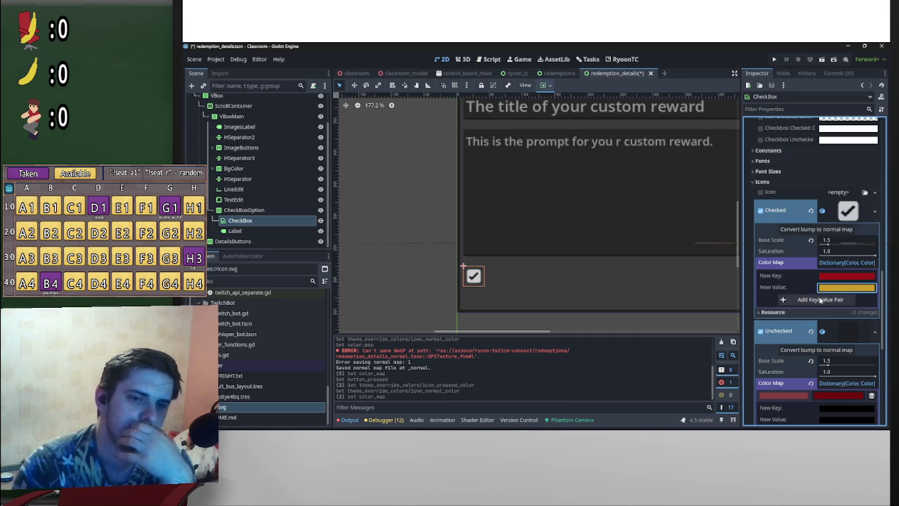
{"action": "left_click", "coordinate": [820, 300]}
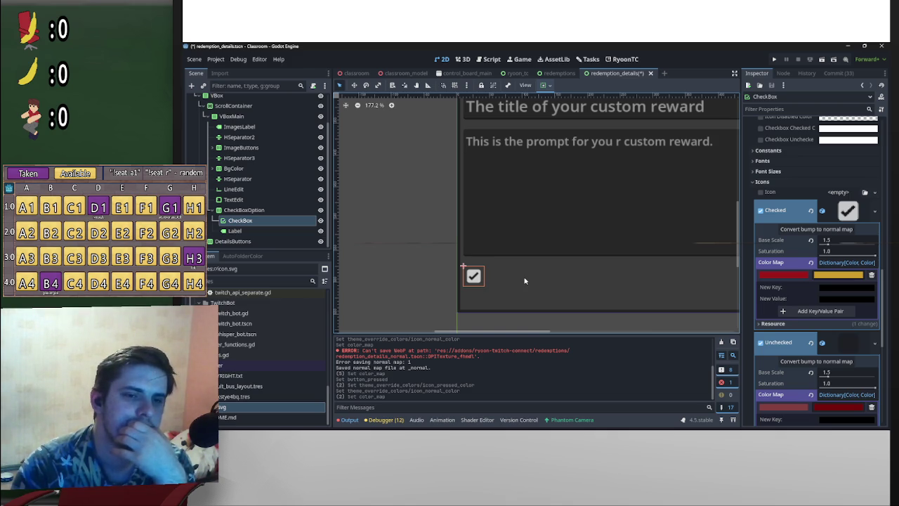
- Revert the Checked and Unchecked icon overrides, then make the Checked icon unique
{"action": "left_click", "coordinate": [826, 233]}
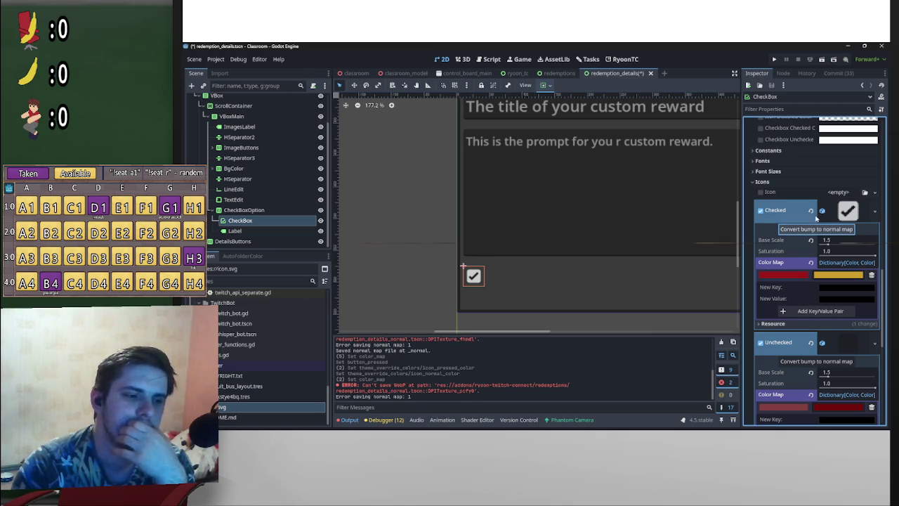
{"action": "left_click", "coordinate": [810, 210]}
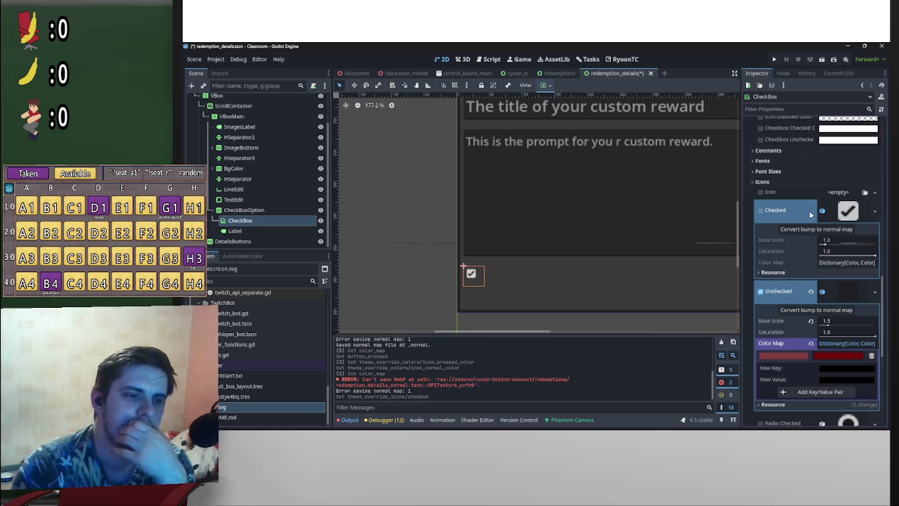
{"action": "left_click", "coordinate": [811, 291]}
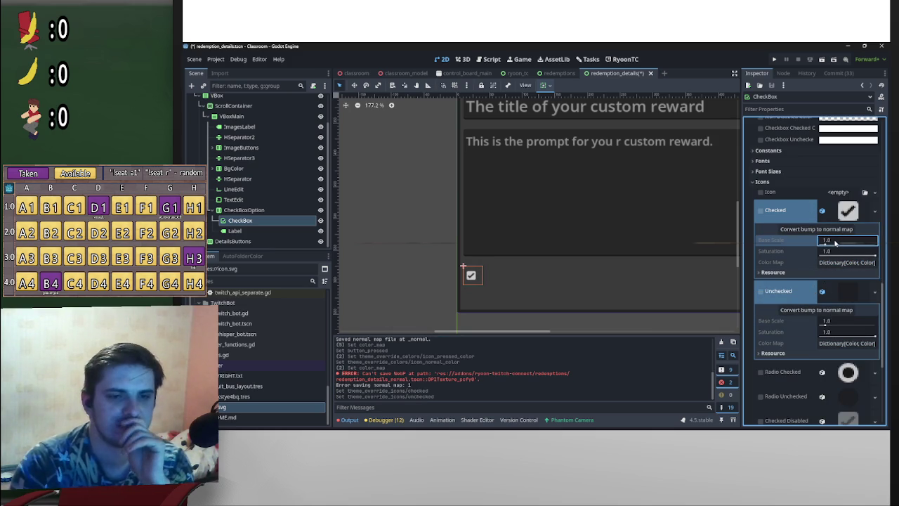
{"action": "right_click", "coordinate": [847, 210]}
{"action": "left_click", "coordinate": [839, 391]}
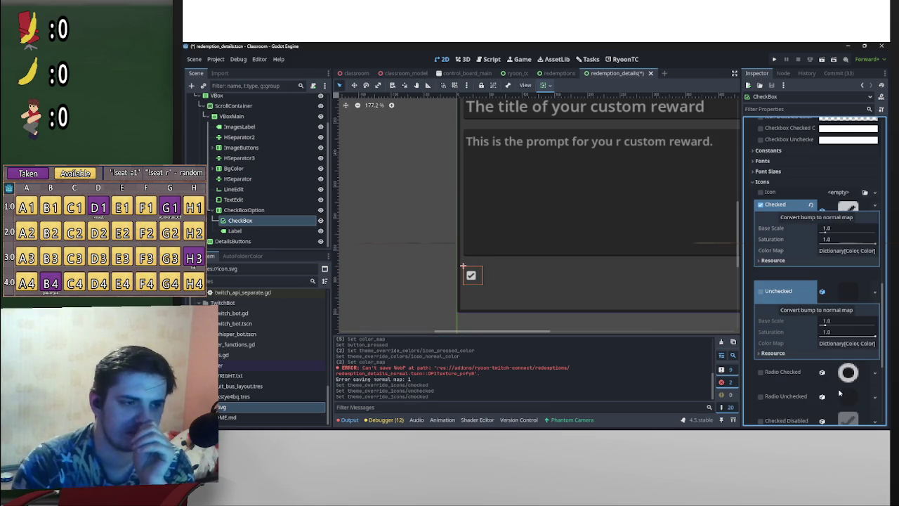
{"action": "left_click", "coordinate": [829, 229]}
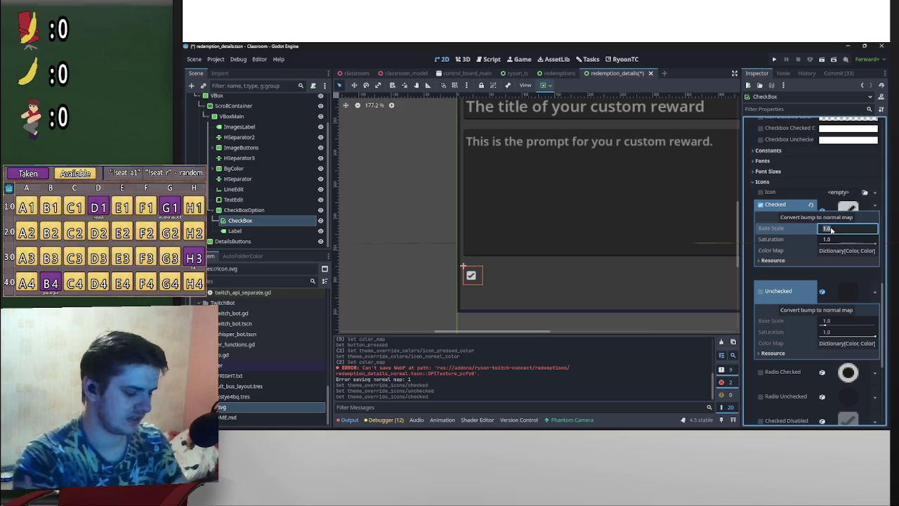
{"action": "type", "text": "1.5"}
- Make the Unchecked icon a unique copy with base scale 1.5
{"action": "right_click", "coordinate": [854, 290]}
{"action": "left_click", "coordinate": [829, 390]}
{"action": "left_click", "coordinate": [835, 309]}
{"action": "type", "text": ".5"}
{"action": "key", "text": "Return"}
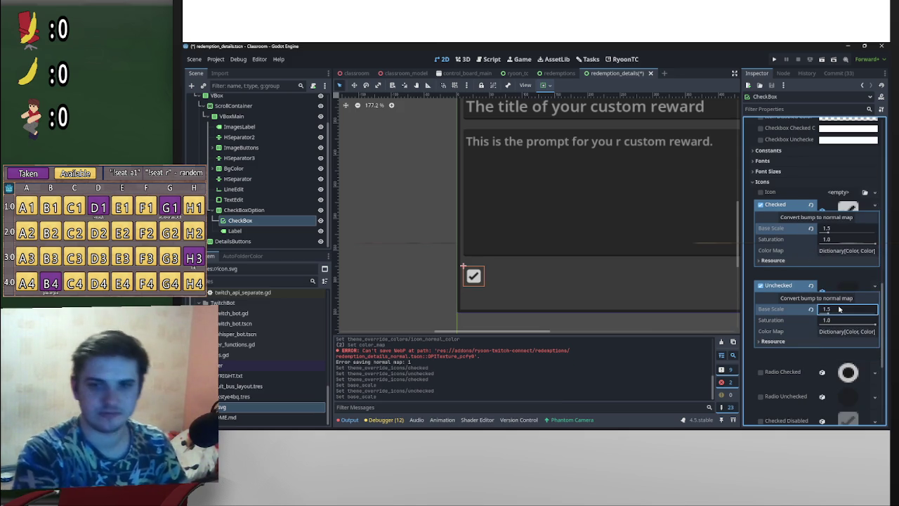
{"action": "scroll", "coordinate": [660, 208], "scroll_direction": "up", "scroll_amount": 2}
{"action": "scroll", "coordinate": [660, 212], "scroll_direction": "down", "scroll_amount": 1}
{"action": "left_click", "coordinate": [736, 157]}
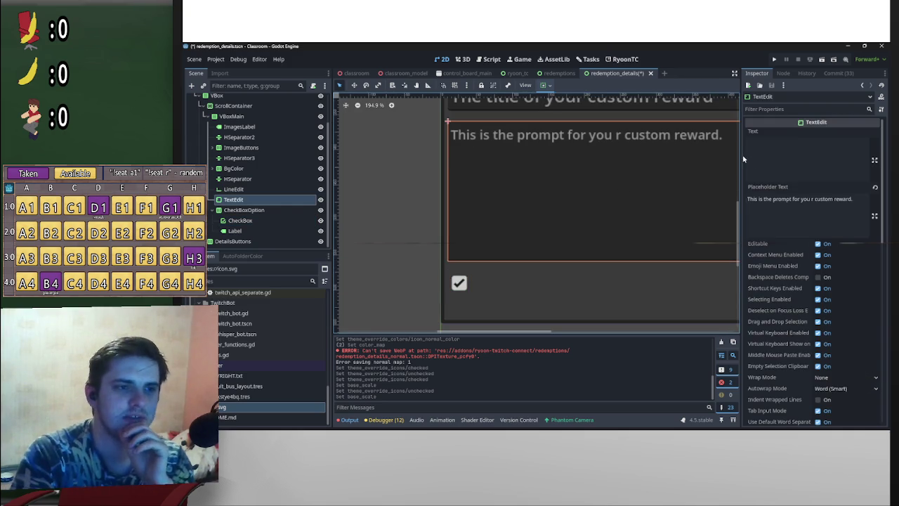
- Correct the placeholder prompt text, then select the Label beside the checkbox
{"action": "left_click", "coordinate": [813, 202]}
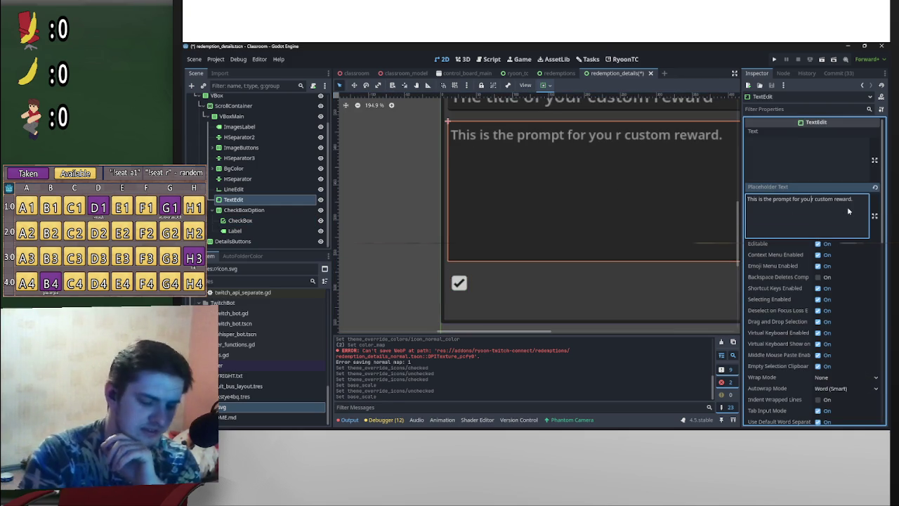
{"action": "key", "text": "BackSpace"}
{"action": "left_click", "coordinate": [495, 291]}
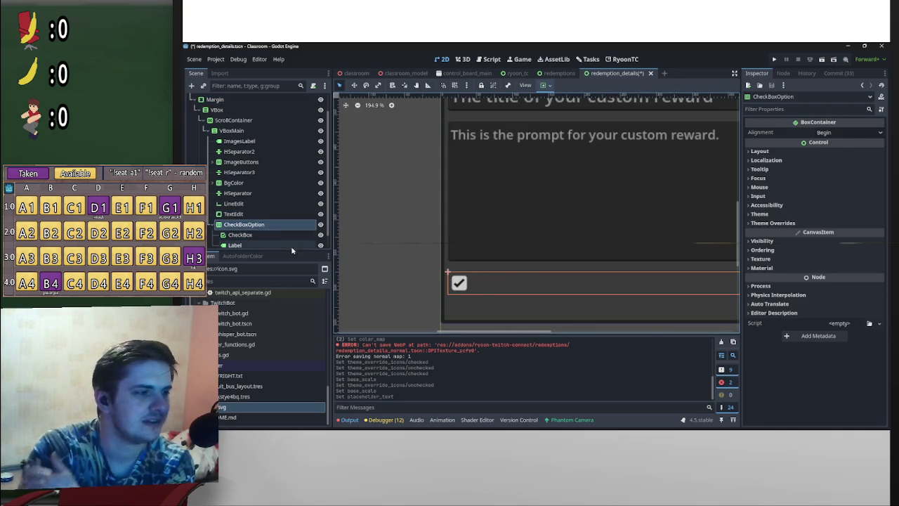
{"action": "scroll", "coordinate": [285, 235], "scroll_direction": "down", "scroll_amount": 1}
{"action": "left_click", "coordinate": [251, 231]}
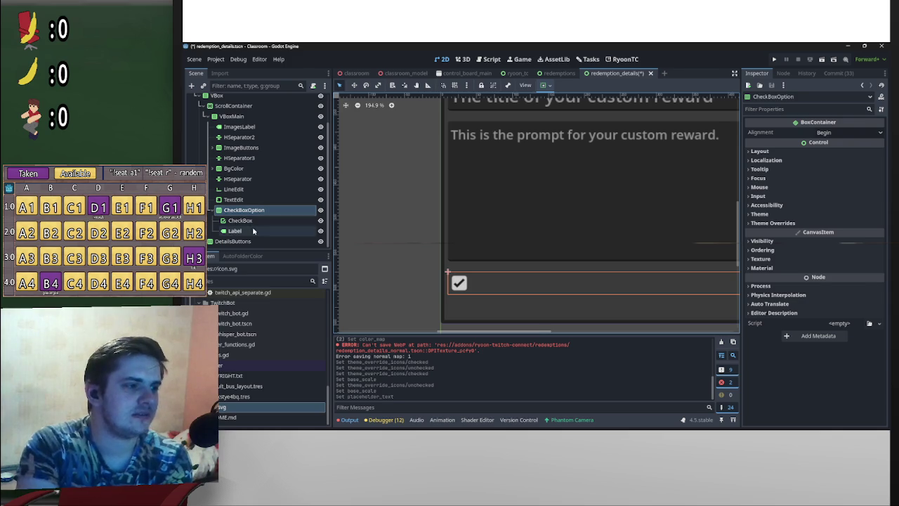
{"action": "left_click", "coordinate": [785, 153]}
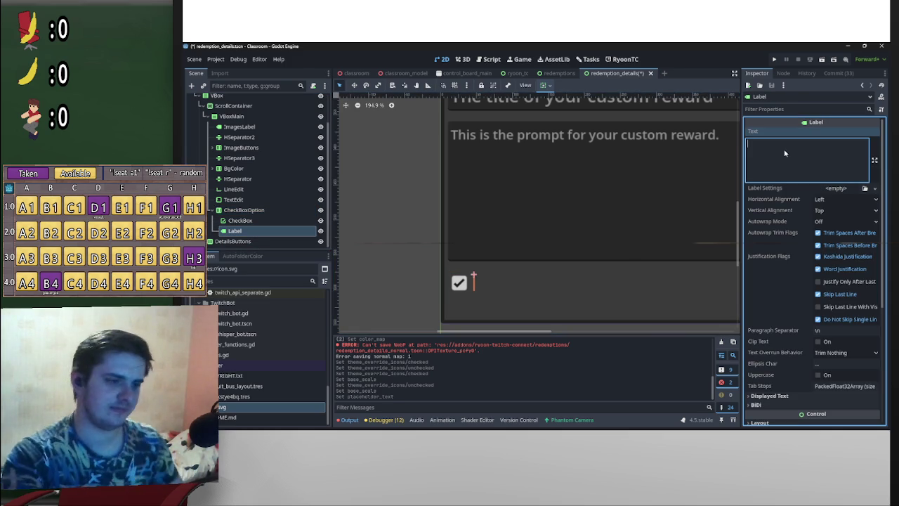
{"action": "key", "text": "alt+Tab"}
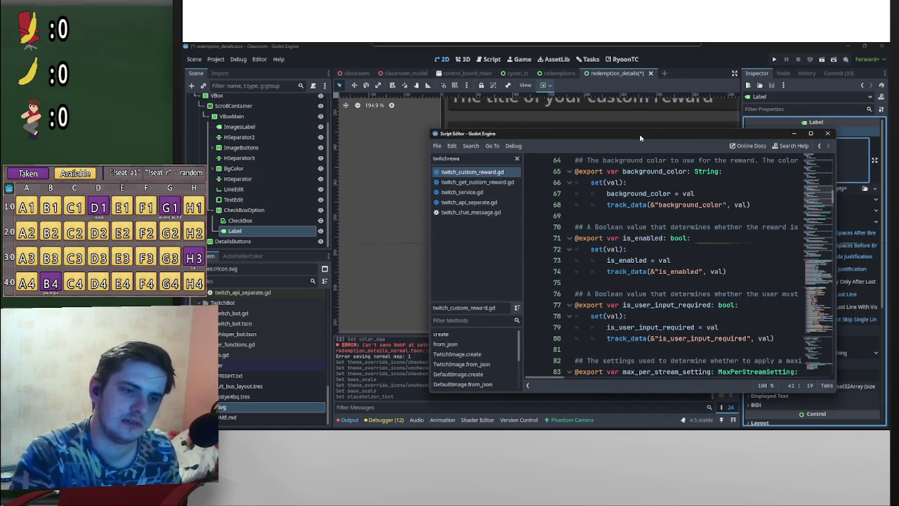
- Enter 'Require use input' as the Label's text
{"action": "left_click", "coordinate": [838, 154]}
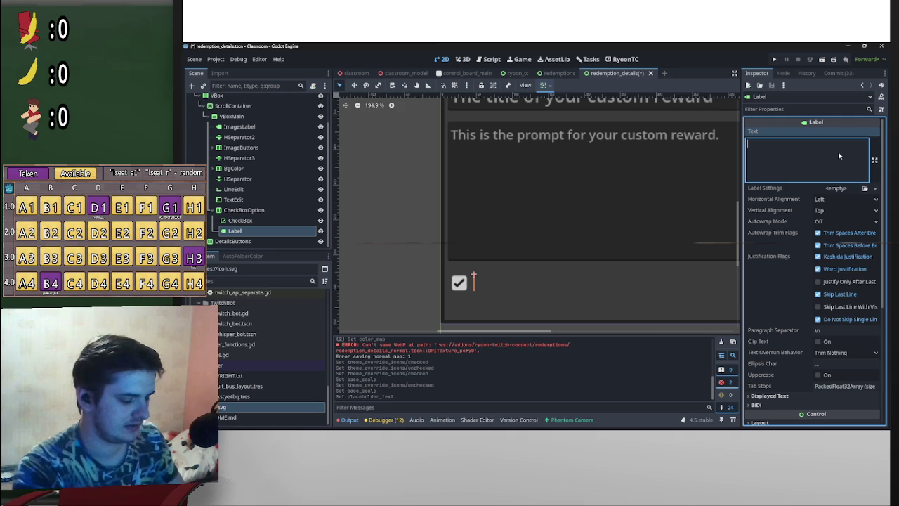
{"action": "type", "text": "Re"}
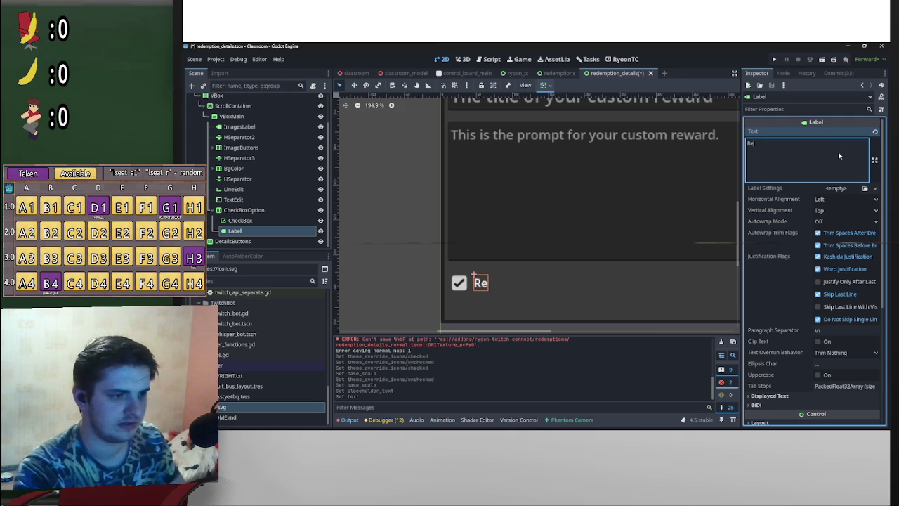
{"action": "type", "text": "quire use"}
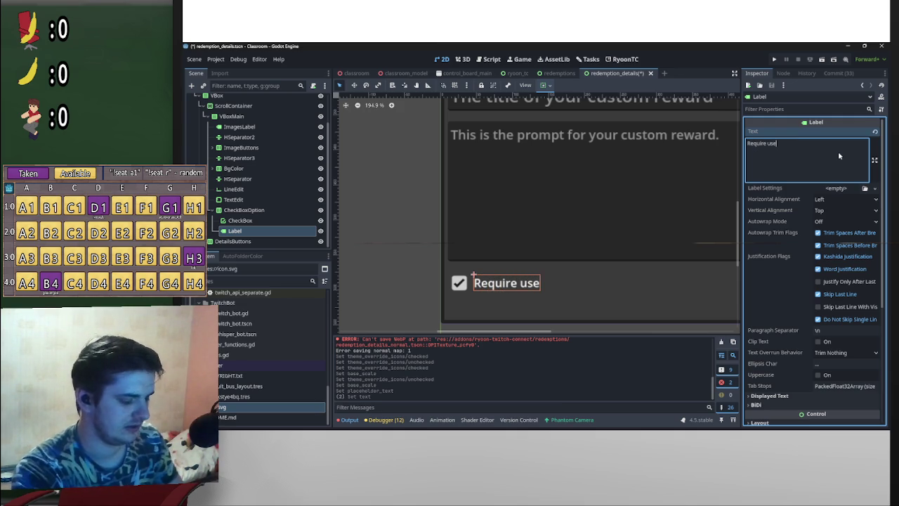
{"action": "type", "text": " inop"}
{"action": "key", "text": "BackSpace"}
{"action": "key", "text": "BackSpace"}
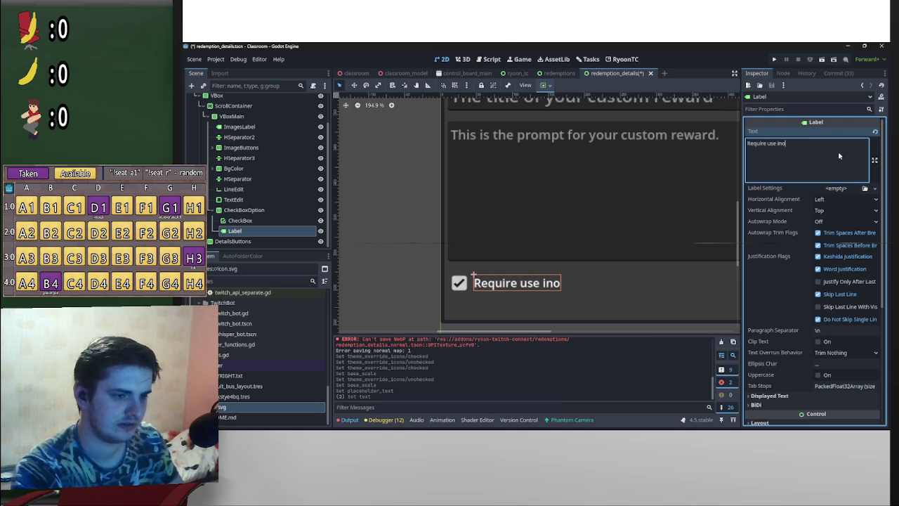
{"action": "type", "text": "put"}
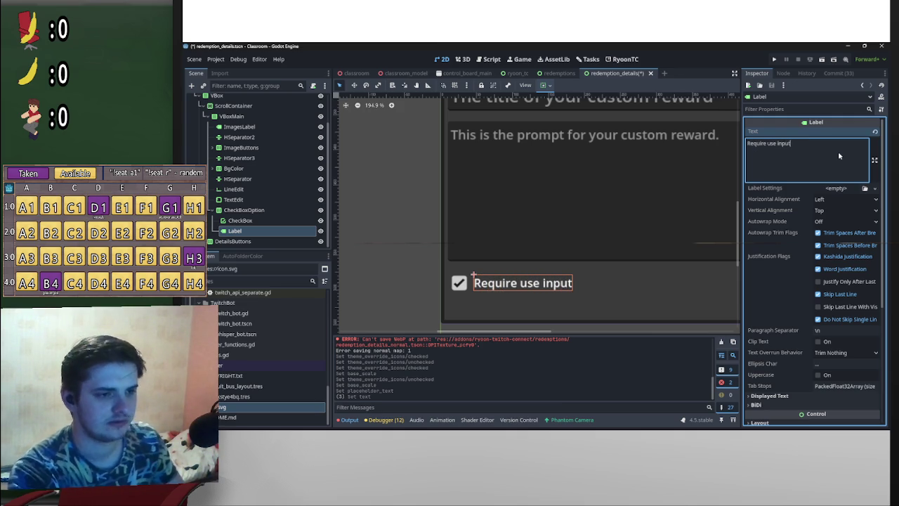
{"action": "scroll", "coordinate": [575, 200], "scroll_direction": "down", "scroll_amount": 5}
{"action": "left_click", "coordinate": [576, 204]}
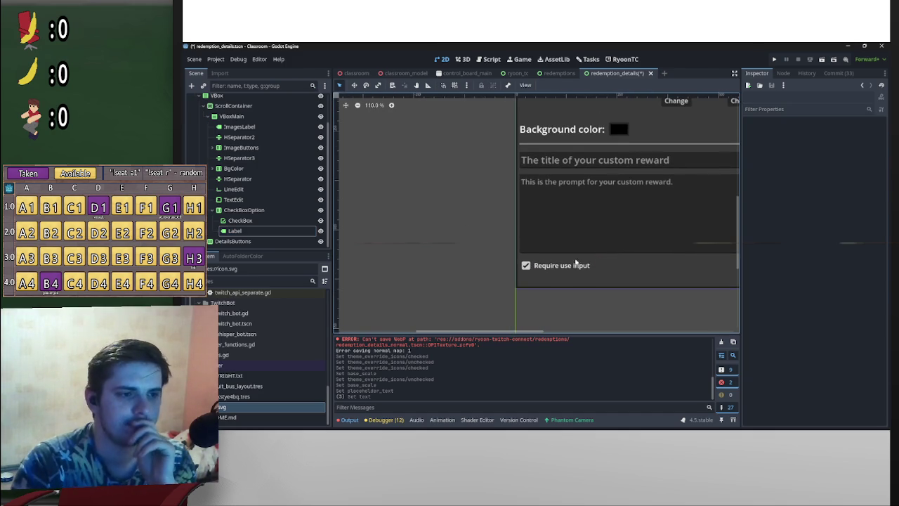
- Give the Label a font size theme override of 18
{"action": "left_click", "coordinate": [580, 264]}
{"action": "scroll", "coordinate": [769, 349], "scroll_direction": "down", "scroll_amount": 5}
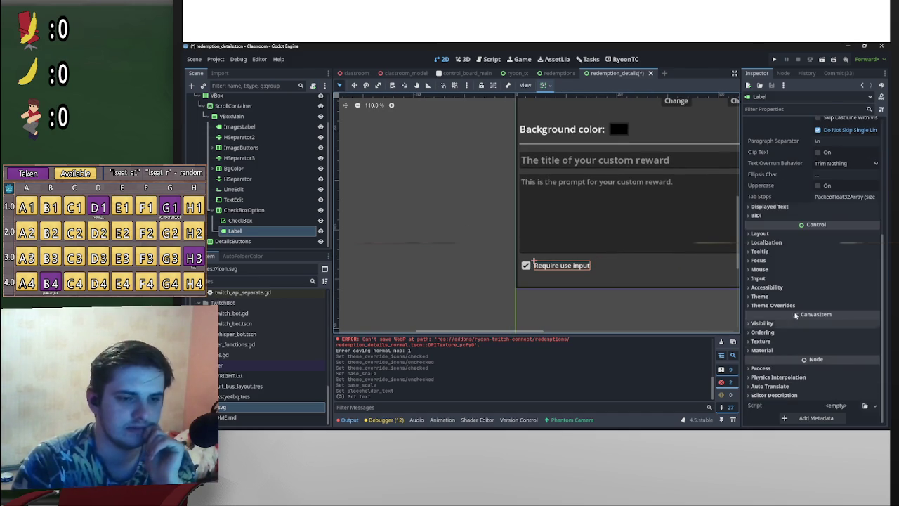
{"action": "left_click", "coordinate": [773, 304]}
{"action": "left_click", "coordinate": [805, 346]}
{"action": "left_click", "coordinate": [832, 356]}
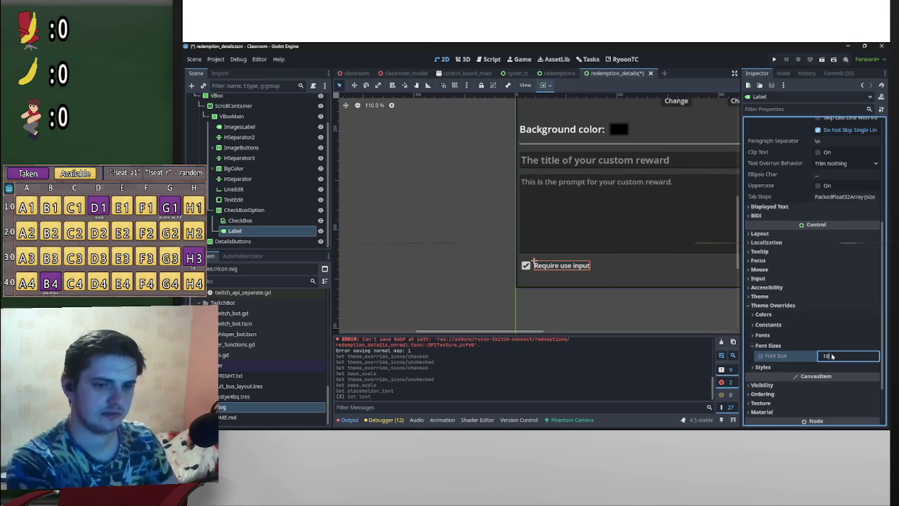
{"action": "key", "text": "Return"}
{"action": "left_click", "coordinate": [481, 271]}
{"action": "scroll", "coordinate": [617, 262], "scroll_direction": "down", "scroll_amount": 4}
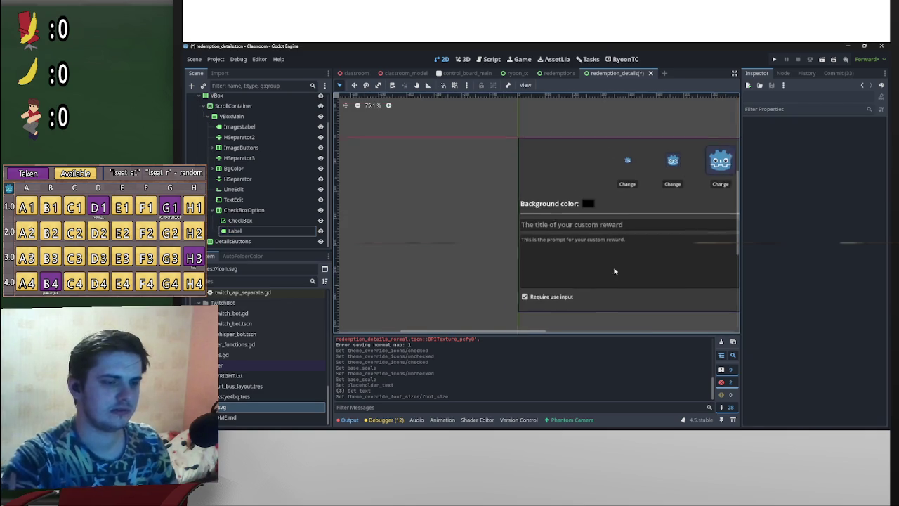
{"action": "scroll", "coordinate": [617, 262], "scroll_direction": "up", "scroll_amount": 5}
- Compare the 'Require use input' label's styling with the 'Background color:' label
{"action": "left_click", "coordinate": [549, 323]}
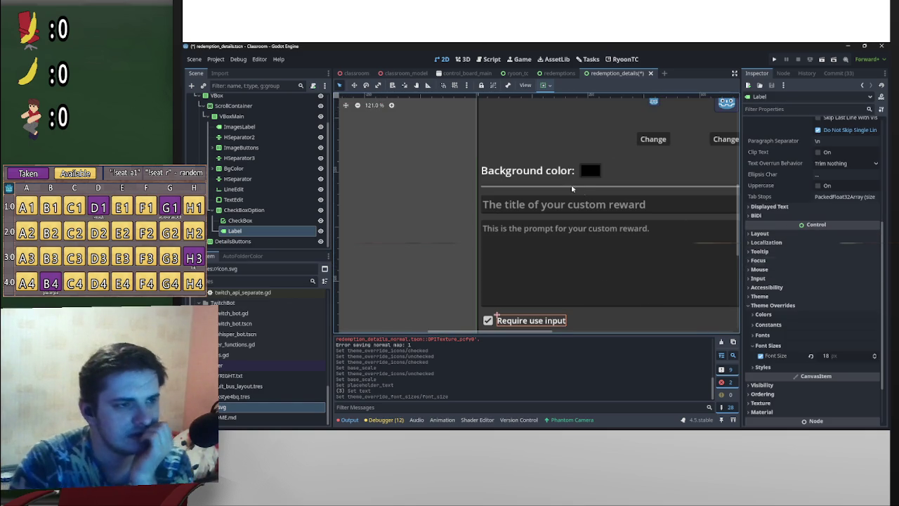
{"action": "left_click", "coordinate": [554, 174]}
{"action": "left_click", "coordinate": [557, 322]}
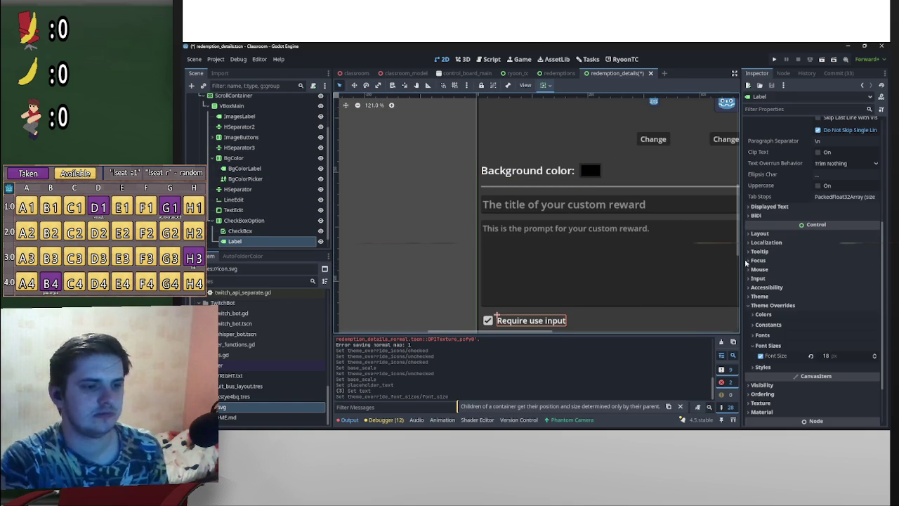
{"action": "left_click", "coordinate": [555, 172]}
{"action": "scroll", "coordinate": [831, 248], "scroll_direction": "up", "scroll_amount": 2}
{"action": "scroll", "coordinate": [831, 249], "scroll_direction": "down", "scroll_amount": 5}
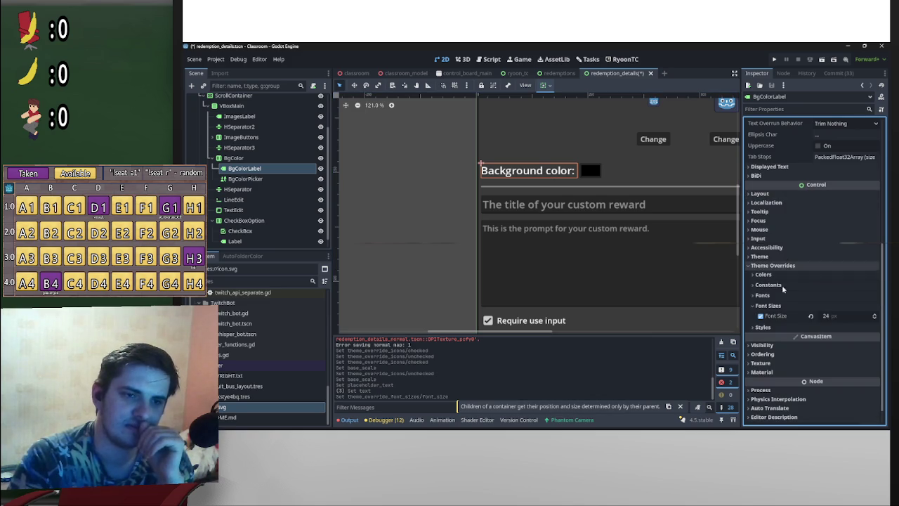
{"action": "scroll", "coordinate": [780, 295], "scroll_direction": "up", "scroll_amount": 2}
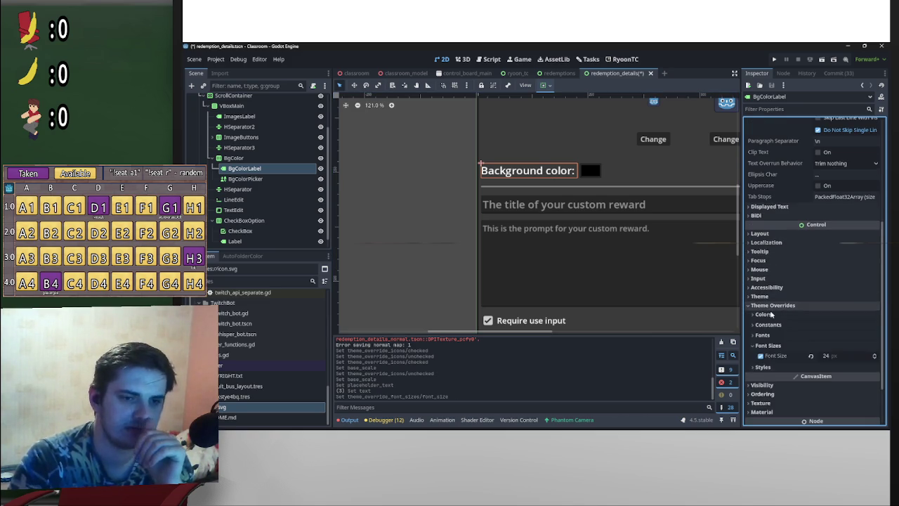
- Set the Label's Outline Size constant override to 8
{"action": "left_click", "coordinate": [765, 314]}
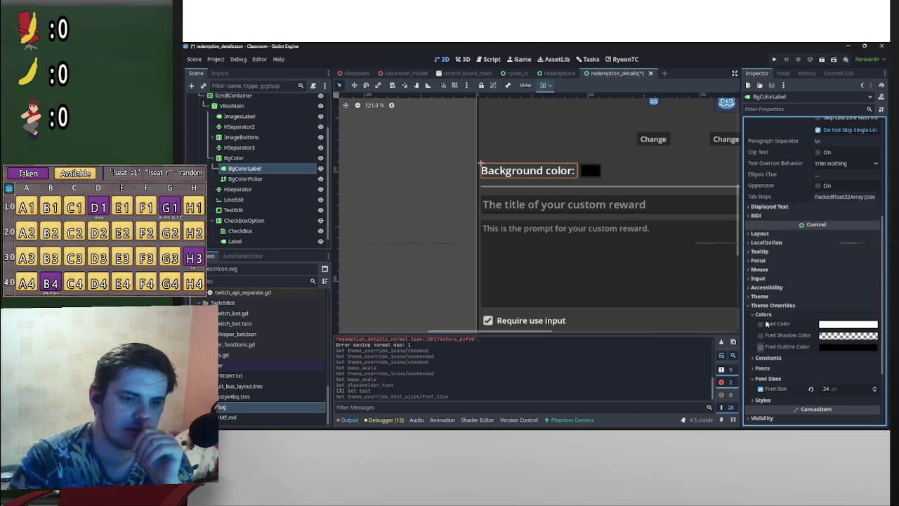
{"action": "left_click", "coordinate": [763, 314]}
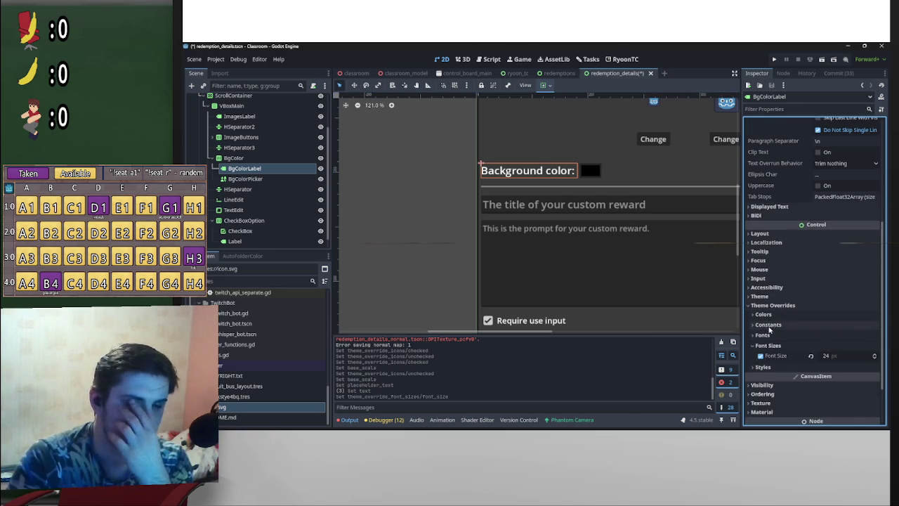
{"action": "left_click", "coordinate": [767, 324]}
{"action": "left_click", "coordinate": [839, 398]}
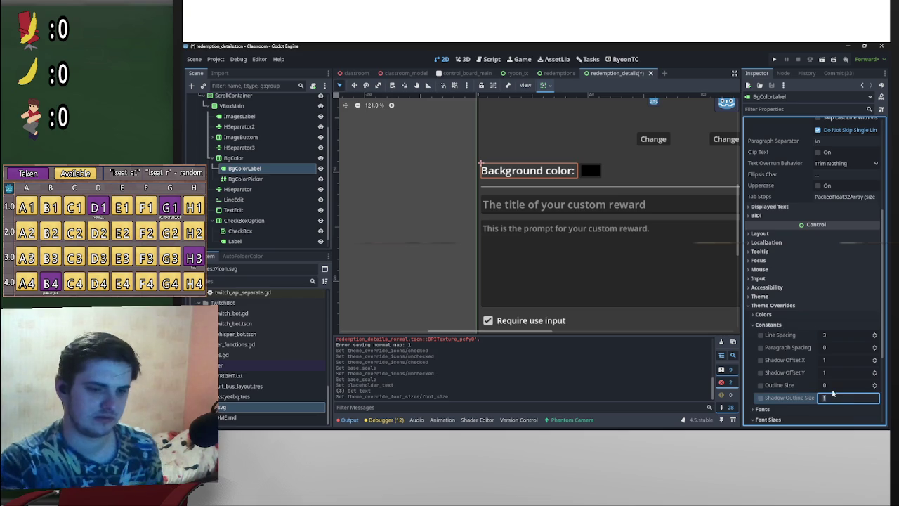
{"action": "key", "text": "shift+Tab"}
{"action": "type", "text": "5"}
{"action": "key", "text": "Return"}
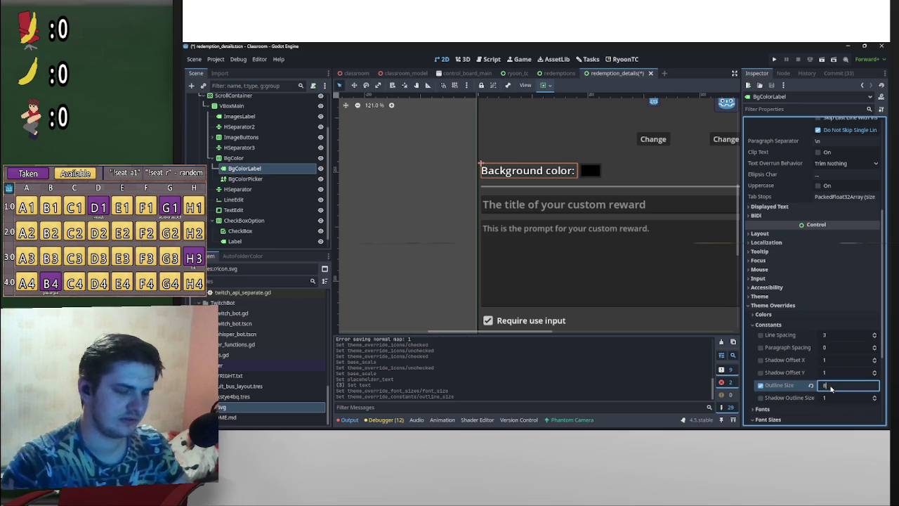
{"action": "key", "text": "BackSpace"}
{"action": "type", "text": "8"}
{"action": "key", "text": "Return"}
- Review the Label's overrides and save the redemption_details scene
{"action": "left_click", "coordinate": [544, 320]}
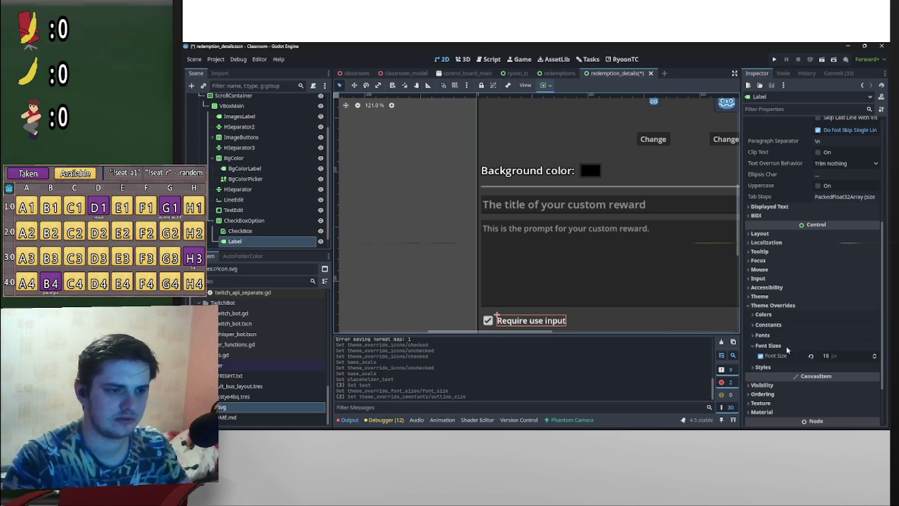
{"action": "left_click", "coordinate": [799, 314]}
{"action": "left_click", "coordinate": [801, 323]}
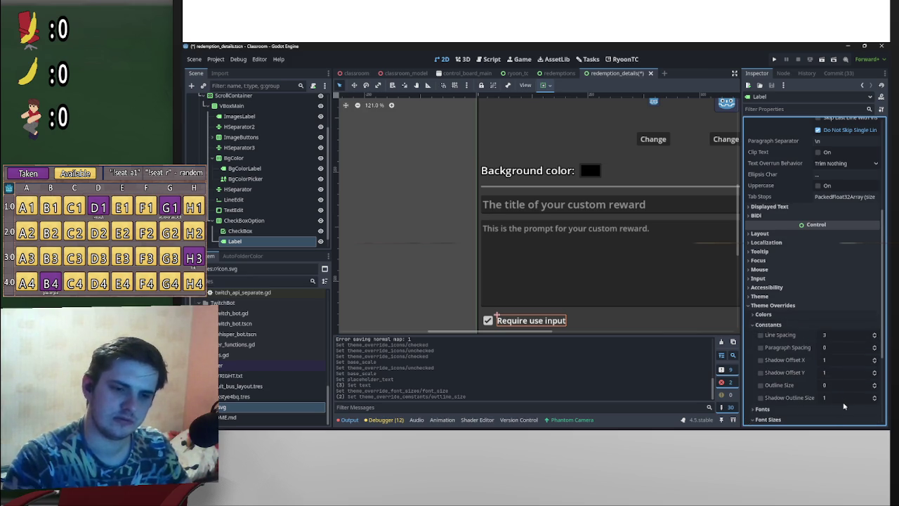
{"action": "left_click", "coordinate": [395, 245]}
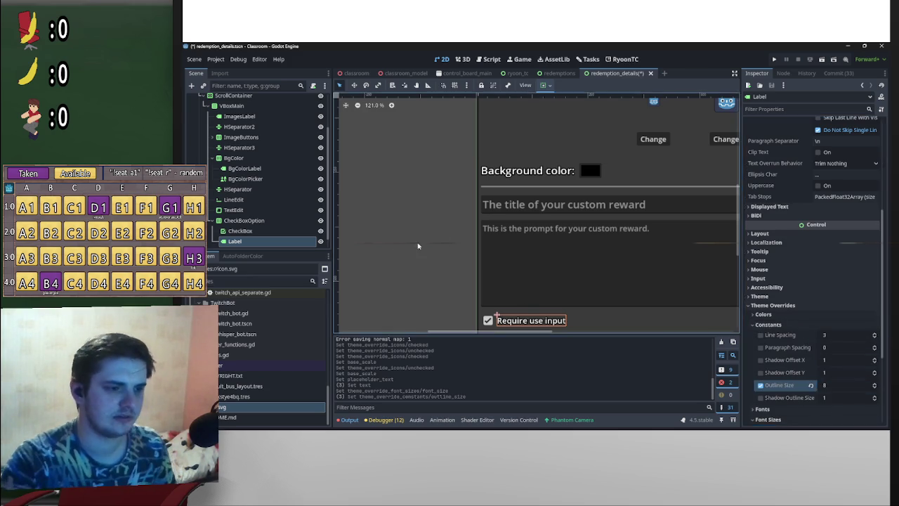
{"action": "key", "text": "ctrl+s"}
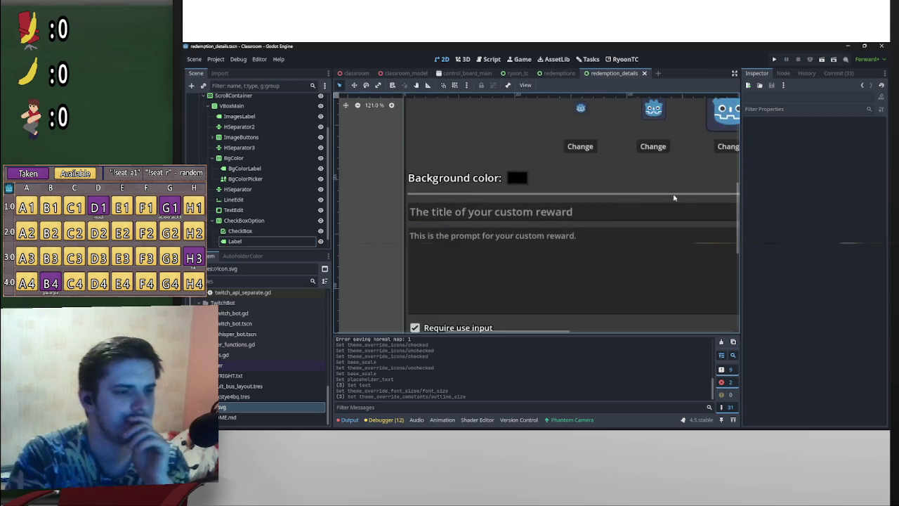
{"action": "left_click", "coordinate": [568, 295]}
{"action": "scroll", "coordinate": [776, 151], "scroll_direction": "up", "scroll_amount": 5}
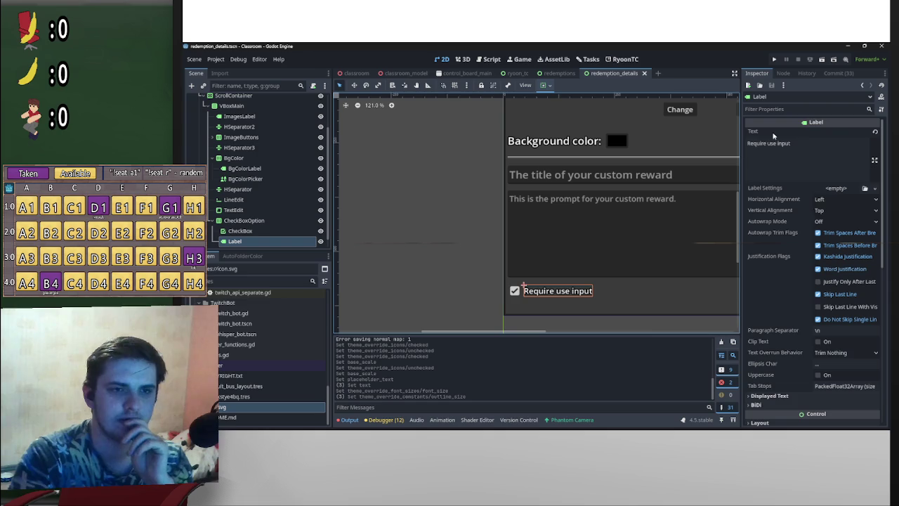
- Insert the missing 'r' so the label reads 'Require user input'
{"action": "left_click", "coordinate": [776, 143]}
{"action": "type", "text": "r"}
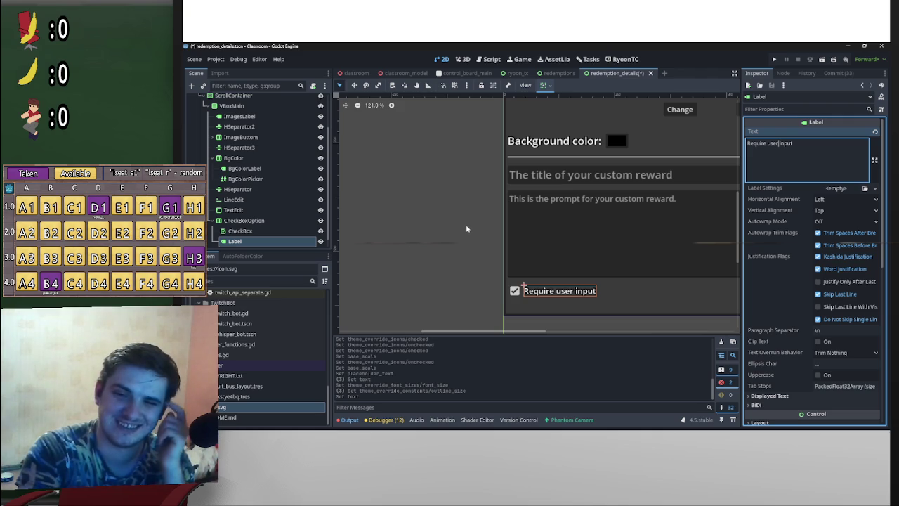
{"action": "left_click", "coordinate": [472, 231]}
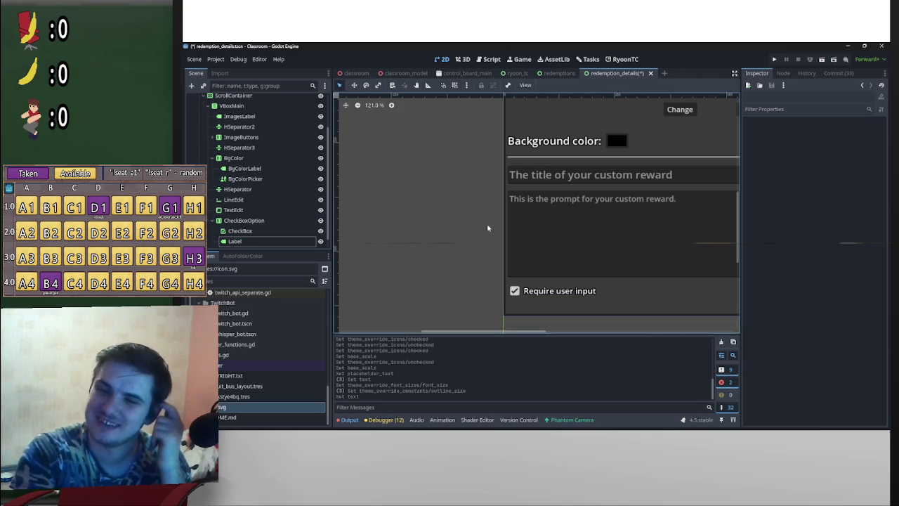
- Select the CheckBox node to inspect its icons
{"action": "scroll", "coordinate": [540, 296], "scroll_direction": "up", "scroll_amount": 1}
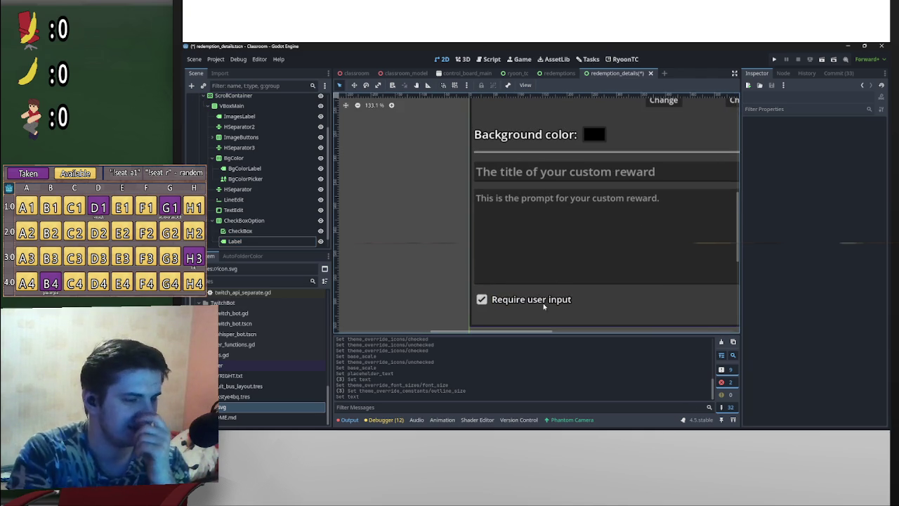
{"action": "left_click", "coordinate": [543, 306]}
{"action": "scroll", "coordinate": [469, 255], "scroll_direction": "down", "scroll_amount": 3}
{"action": "left_click", "coordinate": [479, 289]}
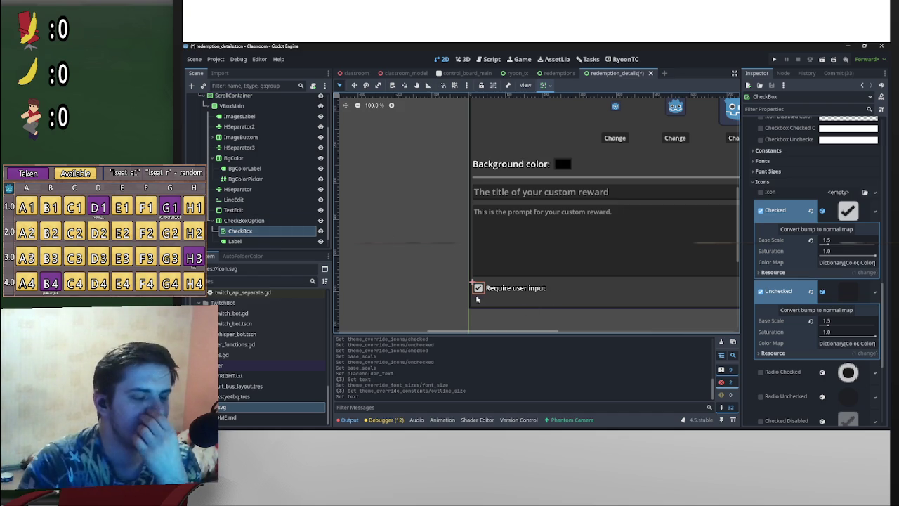
{"action": "scroll", "coordinate": [281, 232], "scroll_direction": "down", "scroll_amount": 1}
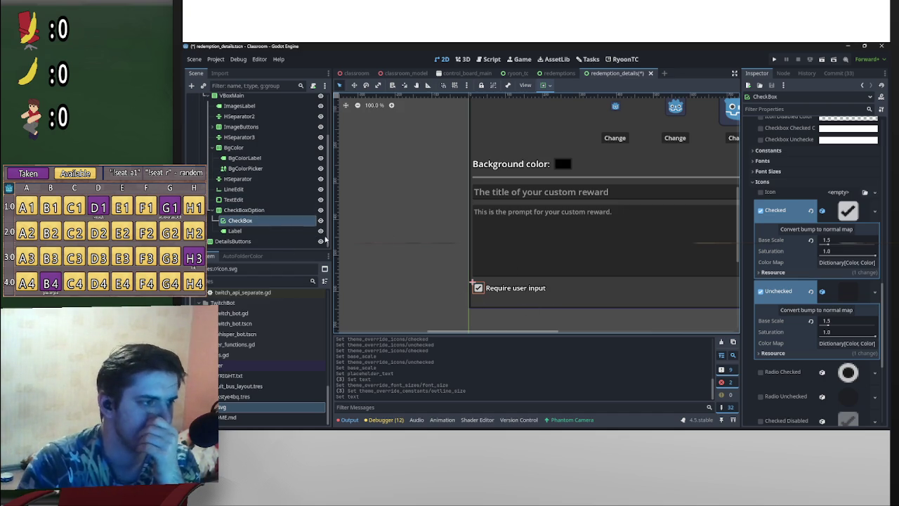
{"action": "mouse_move", "coordinate": [422, 233]}
{"action": "left_mouse_down"}
{"action": "mouse_move", "coordinate": [471, 230]}
{"action": "mouse_move", "coordinate": [459, 244]}
{"action": "left_mouse_up"}
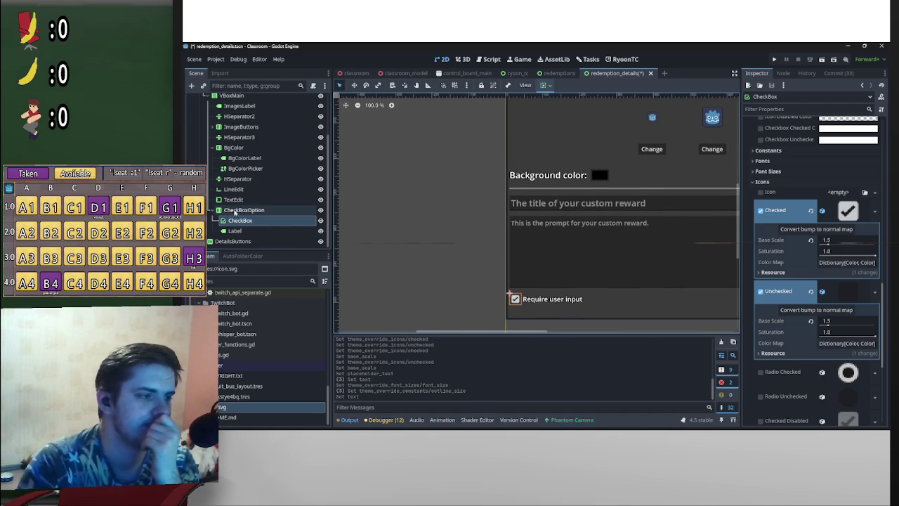
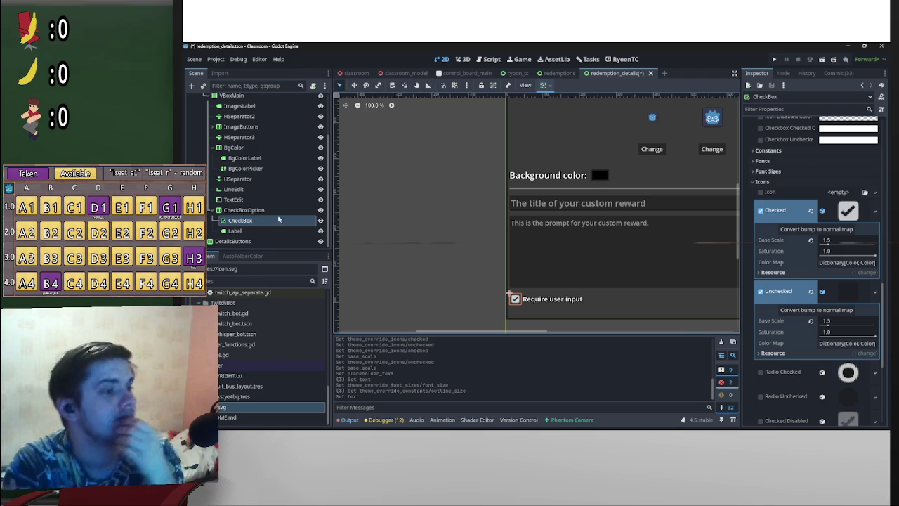
- Add a Panel child node under ScrollContainer and drag CheckBoxOption toward it
{"action": "scroll", "coordinate": [269, 220], "scroll_direction": "up", "scroll_amount": 2}
{"action": "right_click", "coordinate": [243, 123]}
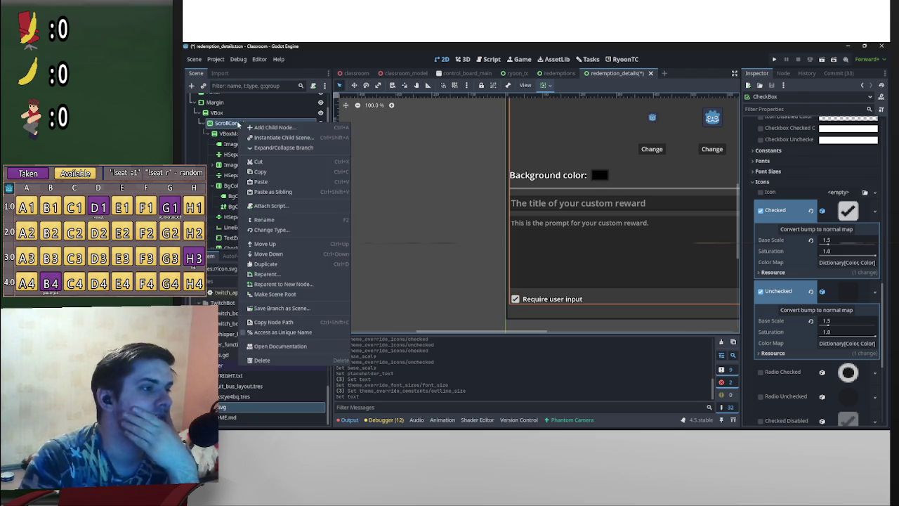
{"action": "left_click", "coordinate": [254, 128]}
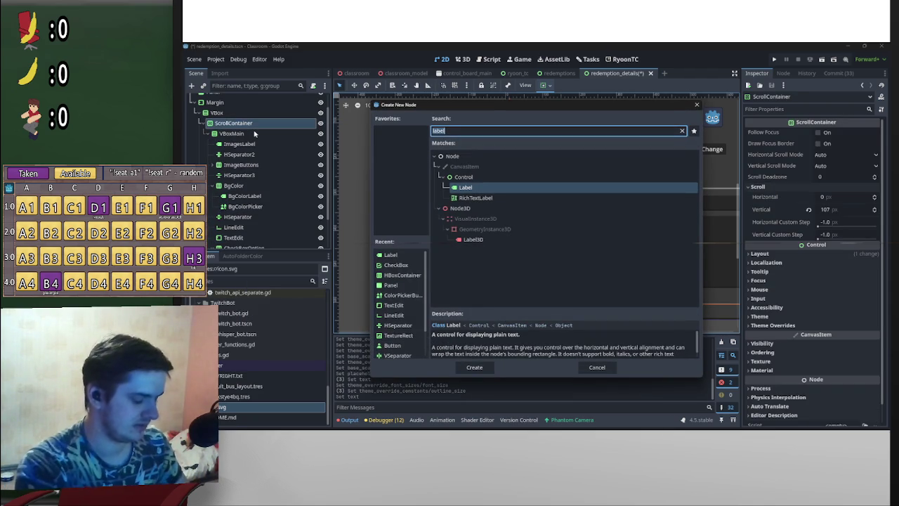
{"action": "type", "text": "panel"}
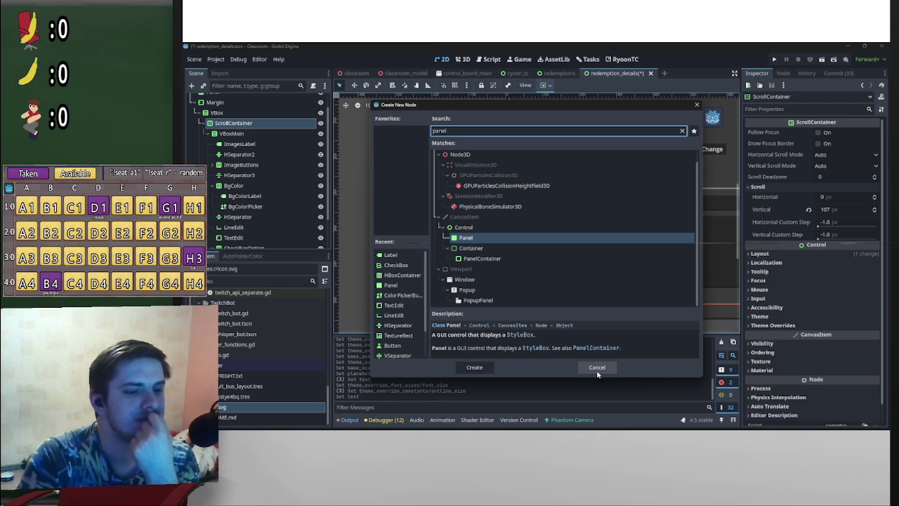
{"action": "left_click", "coordinate": [475, 367]}
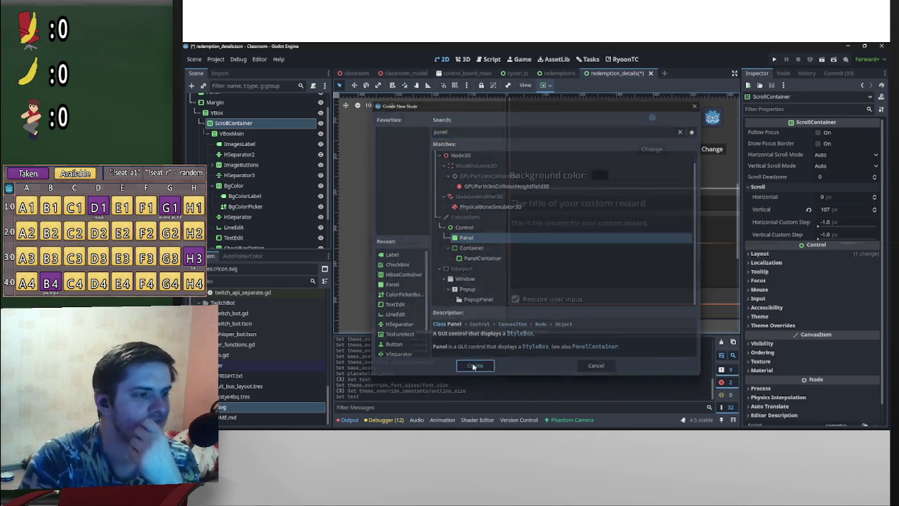
{"action": "left_click_drag", "start_coordinate": [242, 210], "coordinate": [244, 235]}
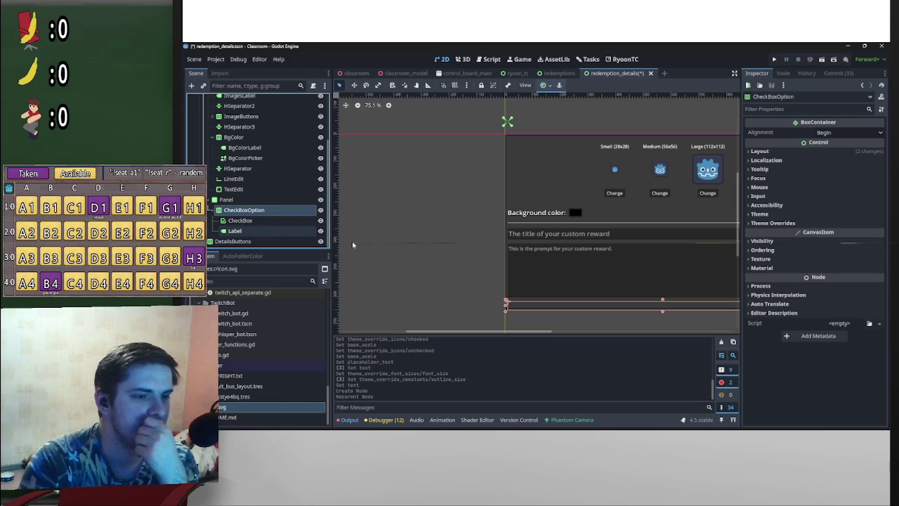
- Try a ScrollContainer Vertical scroll value of 0, then undo it back to 62
{"action": "scroll", "coordinate": [253, 176], "scroll_direction": "up", "scroll_amount": 4}
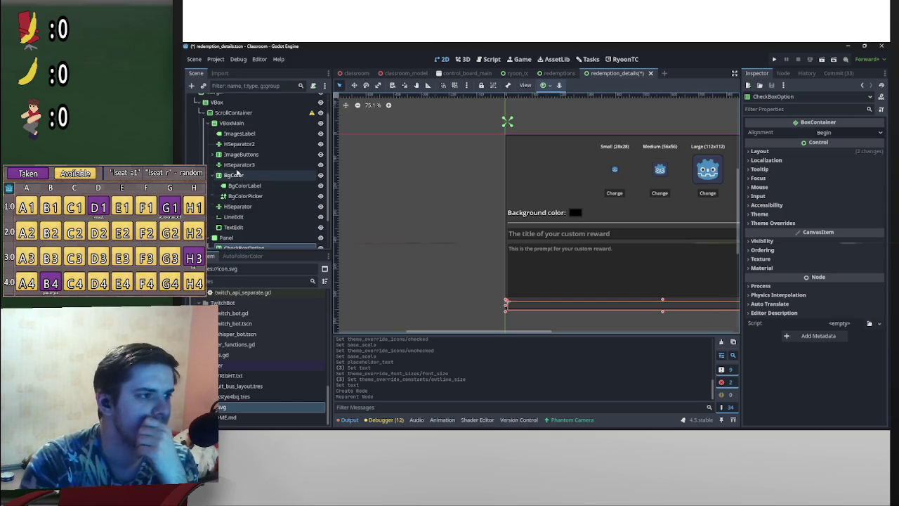
{"action": "left_click", "coordinate": [233, 140]}
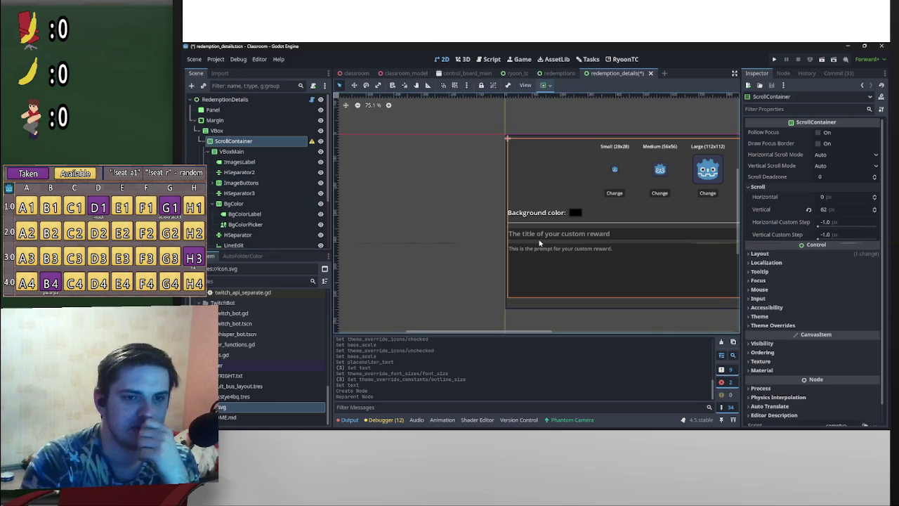
{"action": "left_click", "coordinate": [819, 211]}
{"action": "type", "text": "0"}
{"action": "key", "text": "Return"}
{"action": "key", "text": "ctrl+z"}
{"action": "key", "text": "ctrl+shift+z"}
{"action": "key", "text": "ctrl+z"}
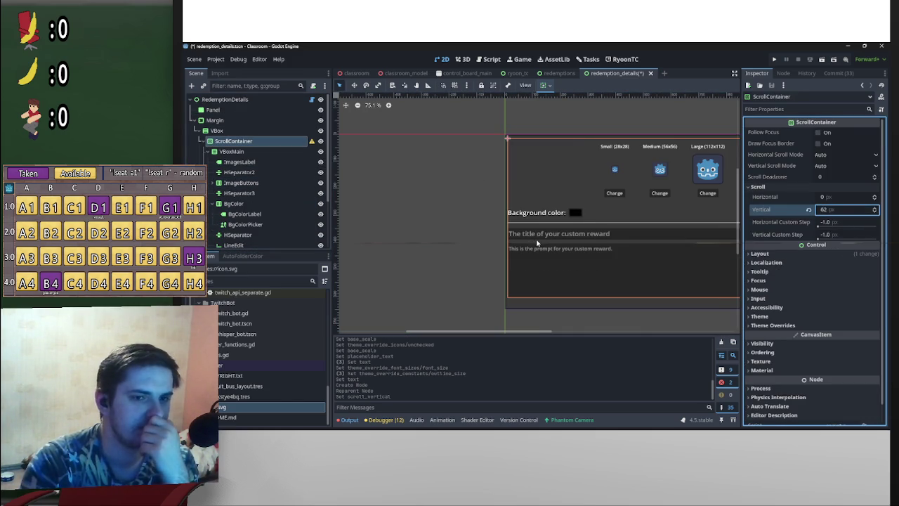
- Move the Panel holding CheckBoxOption into VBoxMain below the TextEdit
{"action": "scroll", "coordinate": [255, 223], "scroll_direction": "down", "scroll_amount": 4}
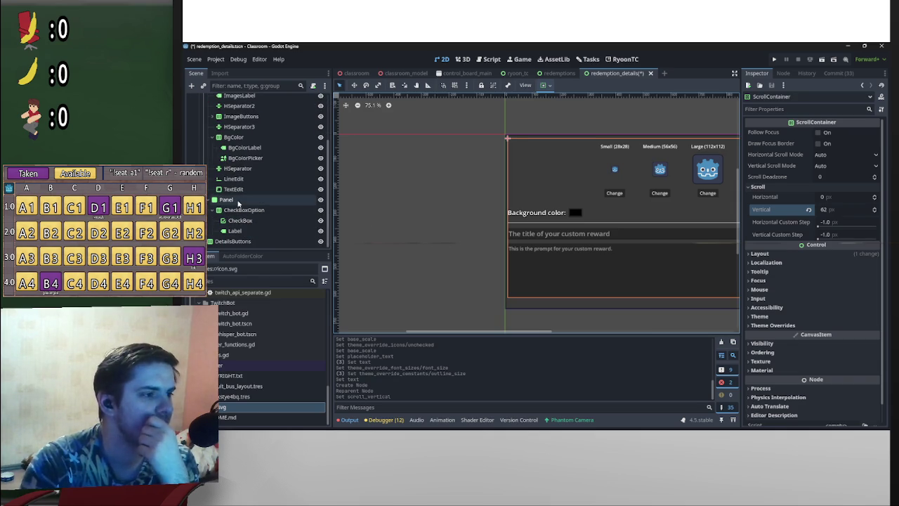
{"action": "left_click", "coordinate": [230, 199]}
{"action": "scroll", "coordinate": [266, 212], "scroll_direction": "up", "scroll_amount": 4}
{"action": "scroll", "coordinate": [260, 207], "scroll_direction": "down", "scroll_amount": 3}
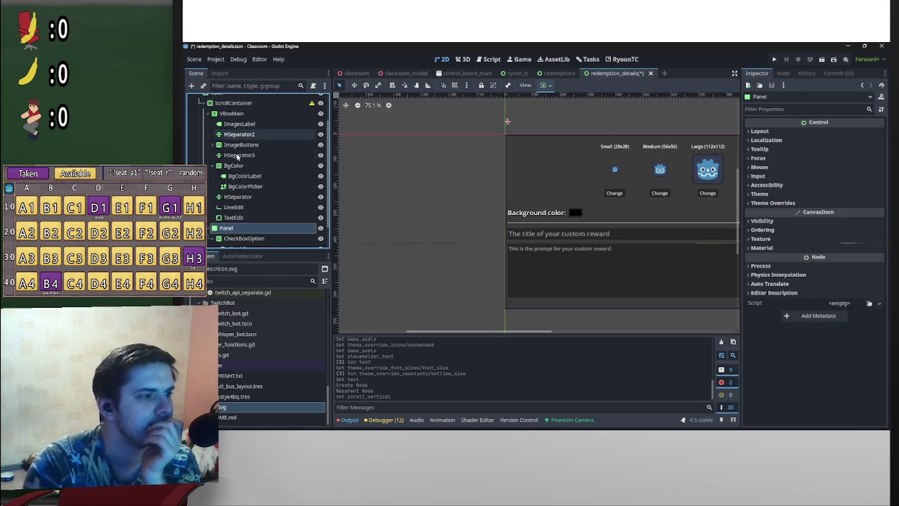
{"action": "mouse_move", "coordinate": [228, 228]}
{"action": "left_mouse_down"}
{"action": "mouse_move", "coordinate": [247, 114]}
{"action": "mouse_move", "coordinate": [234, 117]}
{"action": "mouse_move", "coordinate": [251, 123]}
{"action": "left_mouse_up"}
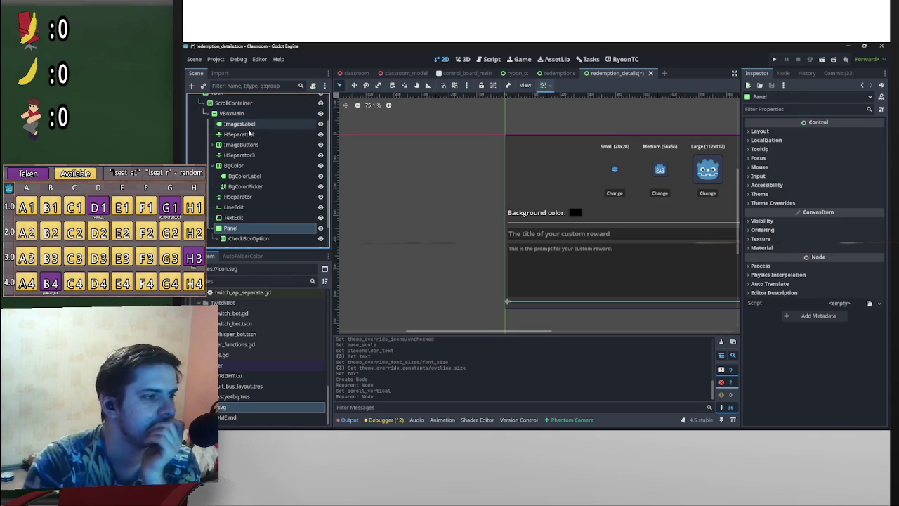
{"action": "left_click", "coordinate": [233, 102]}
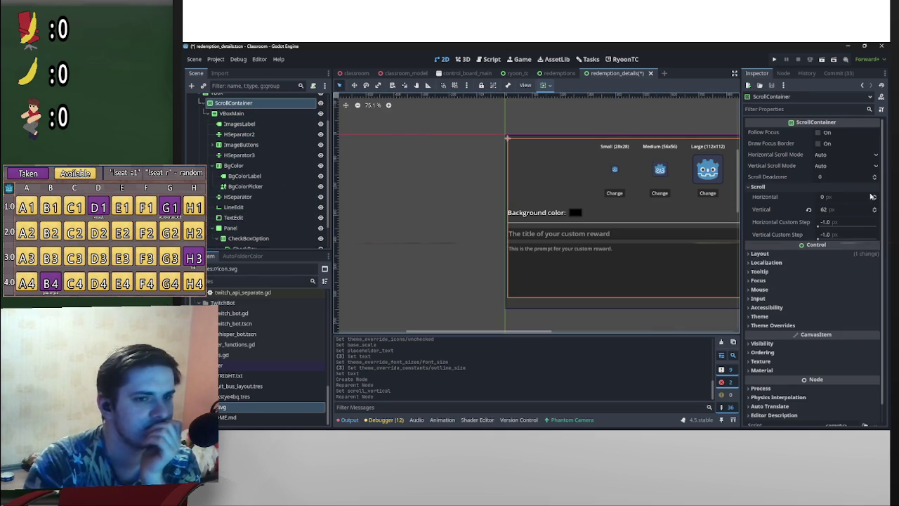
{"action": "scroll", "coordinate": [586, 178], "scroll_direction": "up", "scroll_amount": 6}
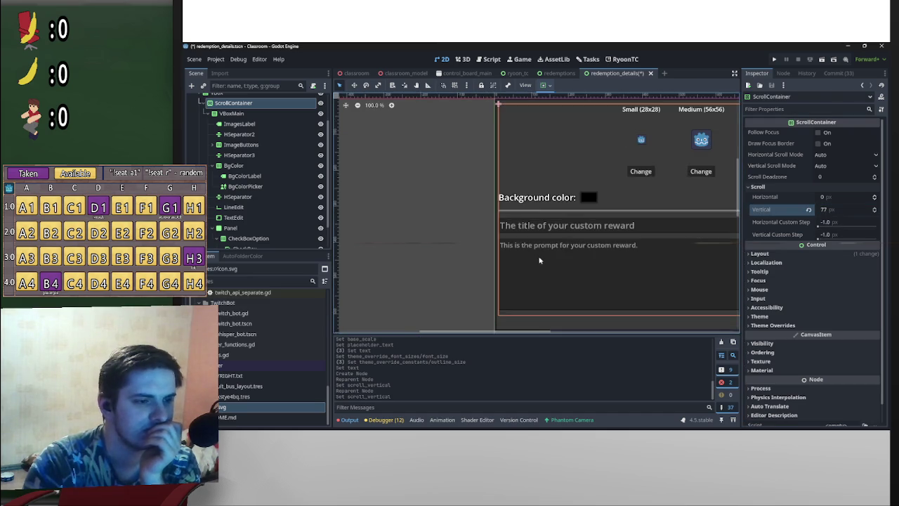
{"action": "left_click", "coordinate": [232, 228]}
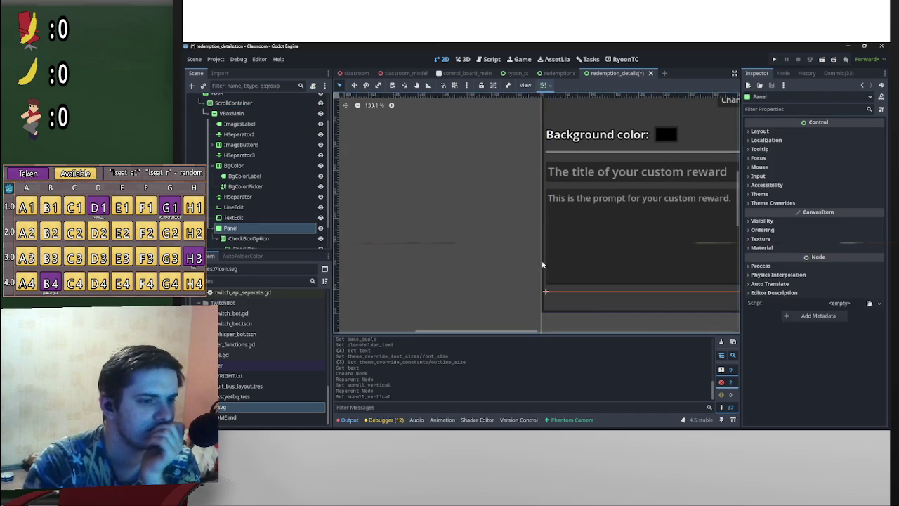
{"action": "scroll", "coordinate": [617, 213], "scroll_direction": "down", "scroll_amount": 1}
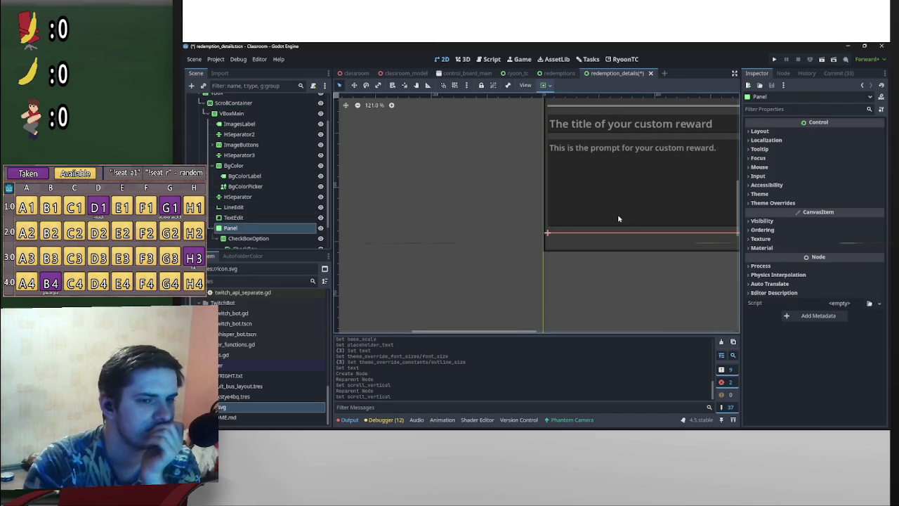
- Apply the Full Rect anchor preset to CheckBoxOption so it fills the Panel
{"action": "left_click", "coordinate": [545, 85]}
{"action": "left_click", "coordinate": [247, 239]}
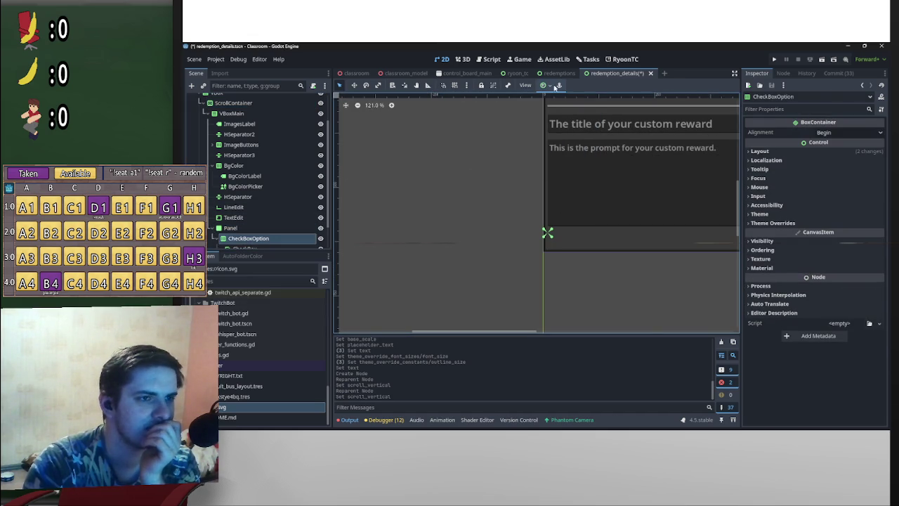
{"action": "left_click", "coordinate": [546, 85]}
{"action": "left_click", "coordinate": [587, 152]}
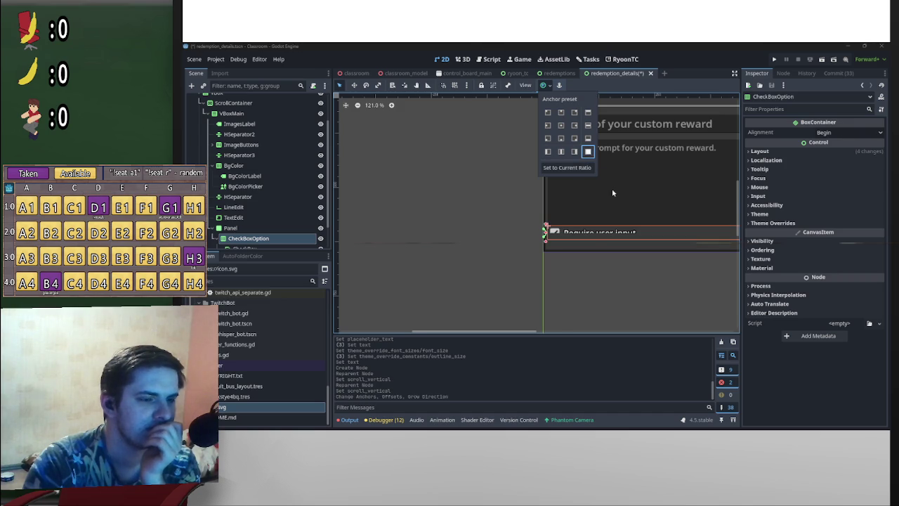
- Set the Panel's container sizing to Vertical Fill
{"action": "scroll", "coordinate": [622, 211], "scroll_direction": "down", "scroll_amount": 3}
{"action": "left_click", "coordinate": [583, 210]}
{"action": "scroll", "coordinate": [576, 214], "scroll_direction": "up", "scroll_amount": 8}
{"action": "left_click", "coordinate": [546, 221]}
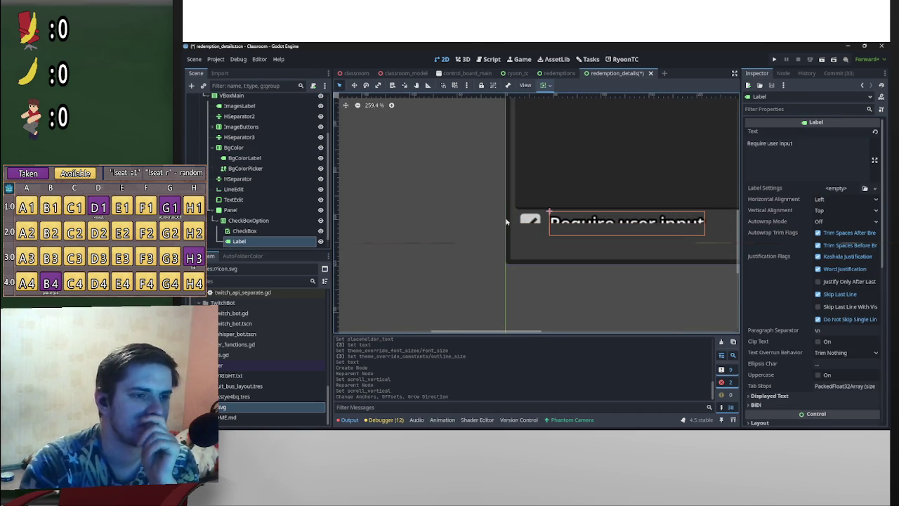
{"action": "left_click", "coordinate": [233, 210]}
{"action": "scroll", "coordinate": [666, 146], "scroll_direction": "up", "scroll_amount": 2}
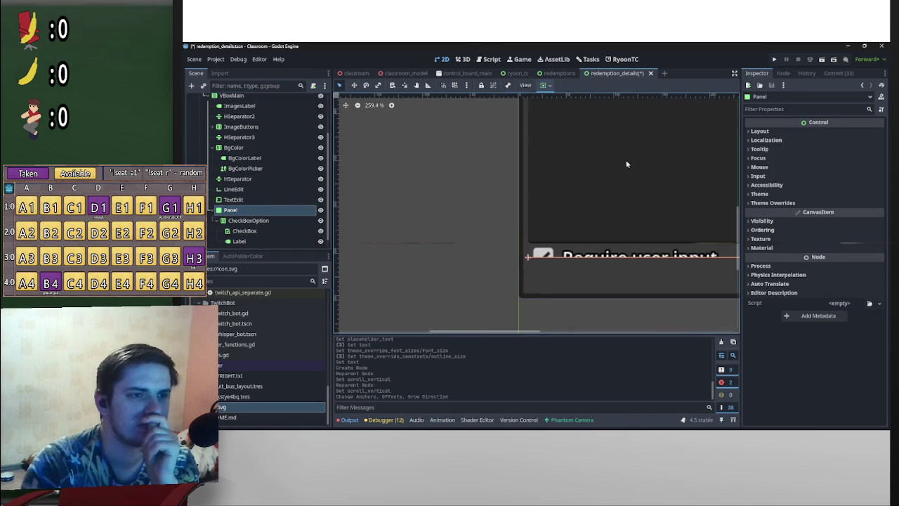
{"action": "left_click", "coordinate": [543, 85]}
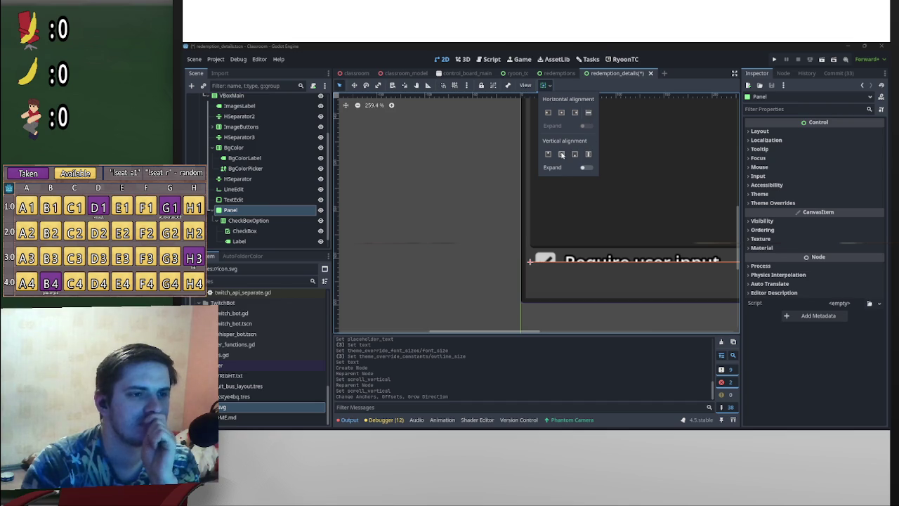
{"action": "left_click", "coordinate": [561, 154]}
{"action": "left_click", "coordinate": [589, 154]}
{"action": "left_click", "coordinate": [561, 113]}
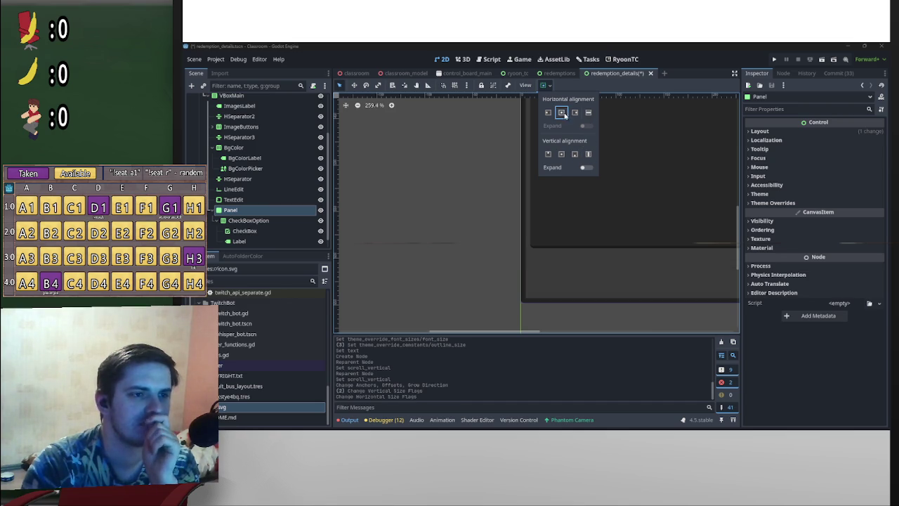
{"action": "left_click", "coordinate": [589, 112]}
- Set the Panel's horizontal alignment to Left, then check the redemptions scene
{"action": "scroll", "coordinate": [568, 225], "scroll_direction": "down", "scroll_amount": 8}
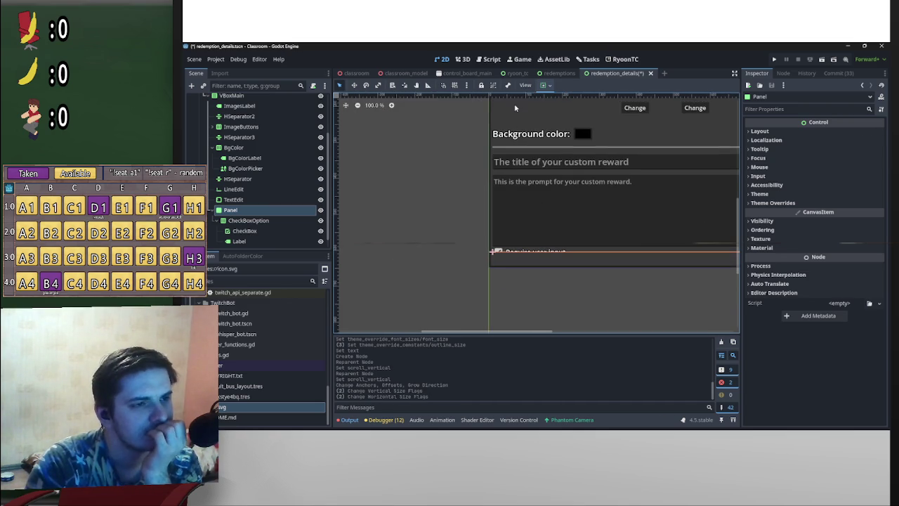
{"action": "left_click", "coordinate": [546, 85]}
{"action": "left_click", "coordinate": [562, 112]}
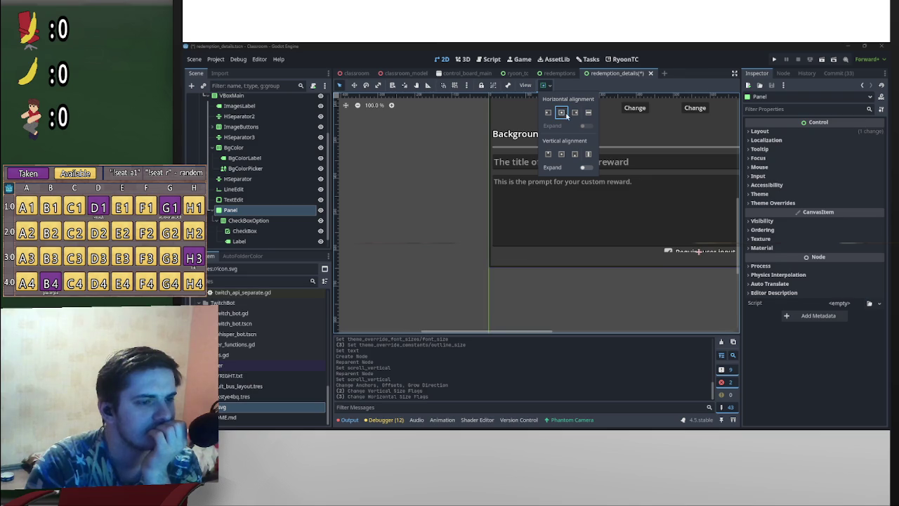
{"action": "left_click", "coordinate": [681, 217]}
{"action": "left_click", "coordinate": [546, 85]}
{"action": "left_click", "coordinate": [548, 113]}
{"action": "left_click", "coordinate": [563, 232]}
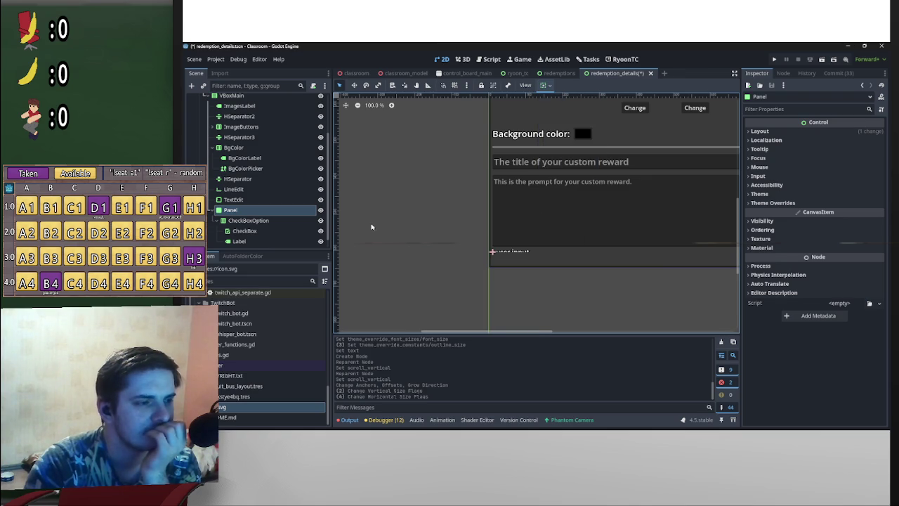
{"action": "left_click", "coordinate": [280, 220]}
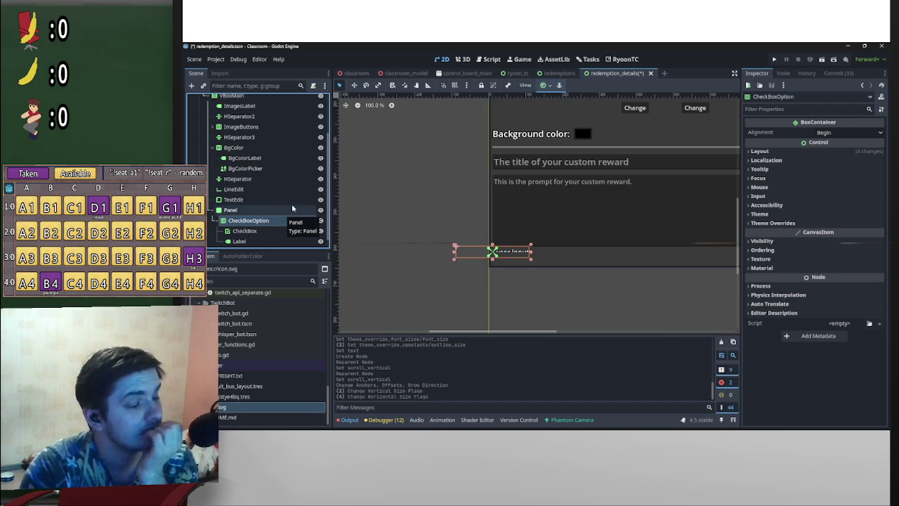
{"action": "left_click", "coordinate": [555, 74]}
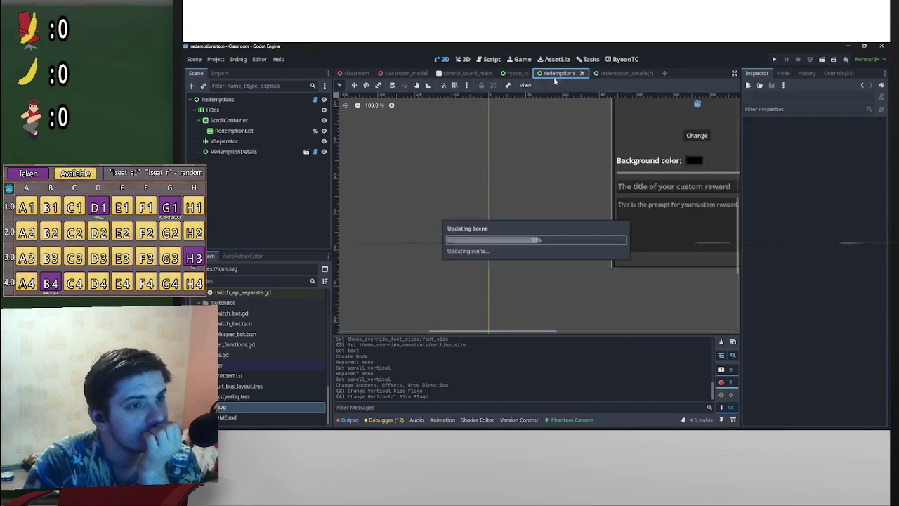
- Back in redemption_details, apply the Full Rect anchor preset to CheckBoxOption
{"action": "left_click", "coordinate": [617, 73]}
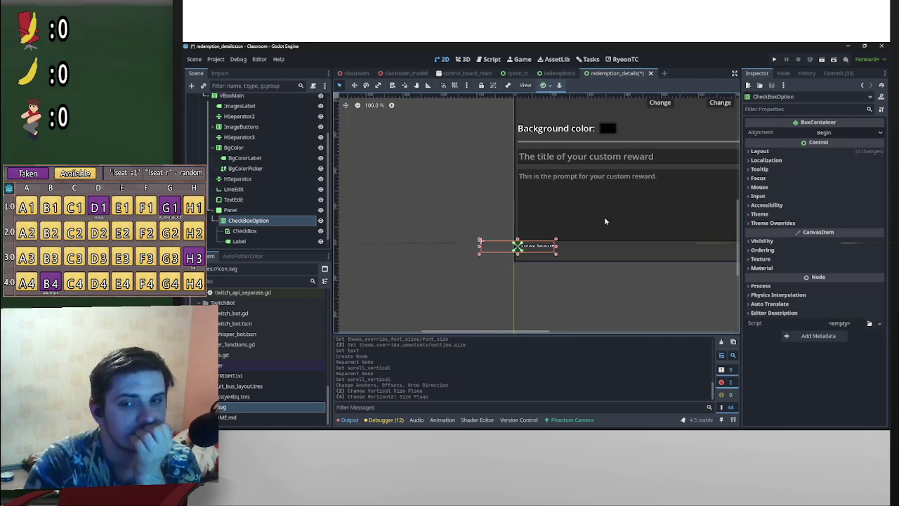
{"action": "scroll", "coordinate": [291, 183], "scroll_direction": "up", "scroll_amount": 3}
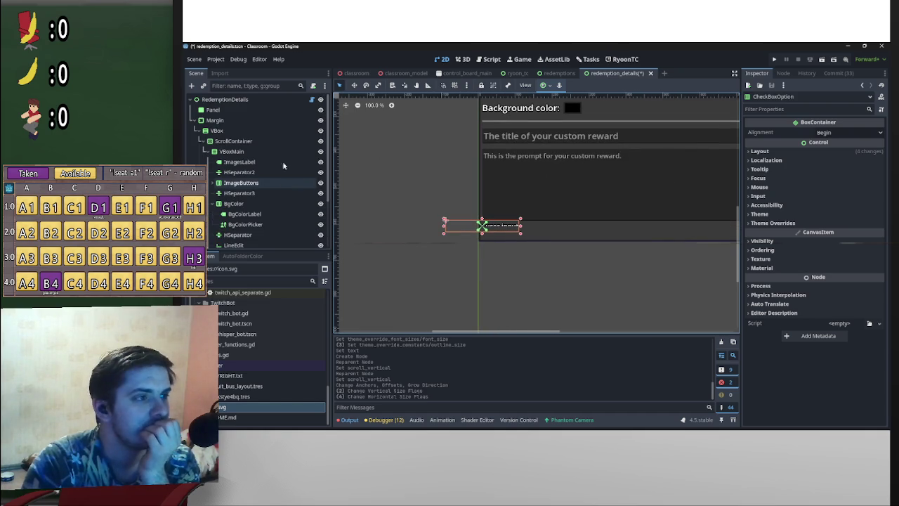
{"action": "scroll", "coordinate": [652, 202], "scroll_direction": "left", "scroll_amount": 1}
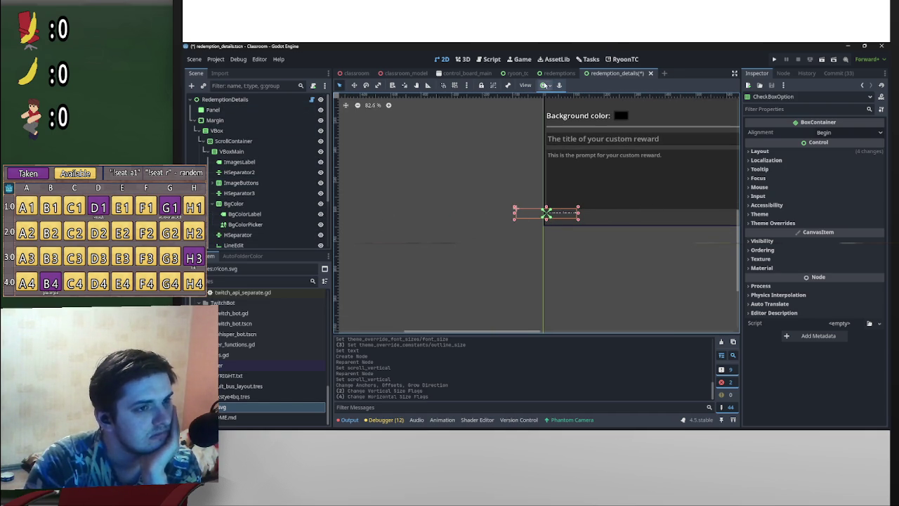
{"action": "left_click", "coordinate": [545, 85]}
{"action": "left_click", "coordinate": [590, 152]}
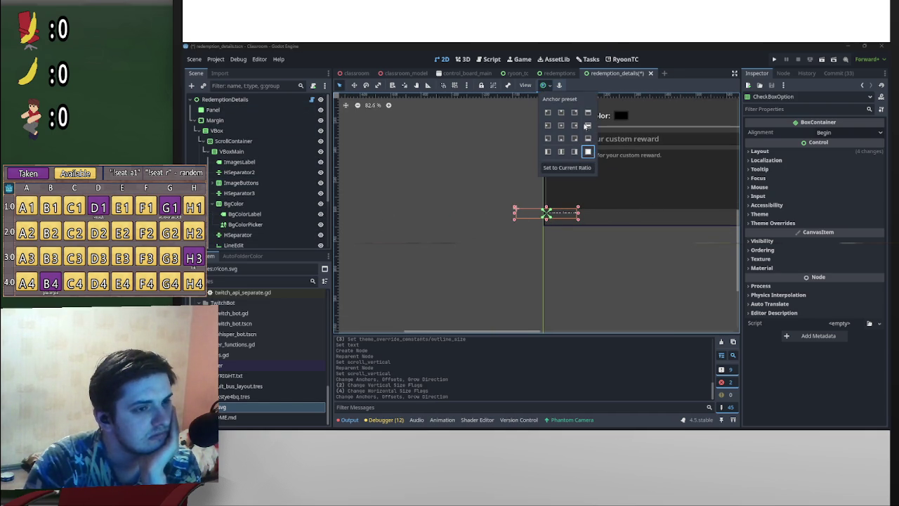
{"action": "left_click", "coordinate": [560, 86]}
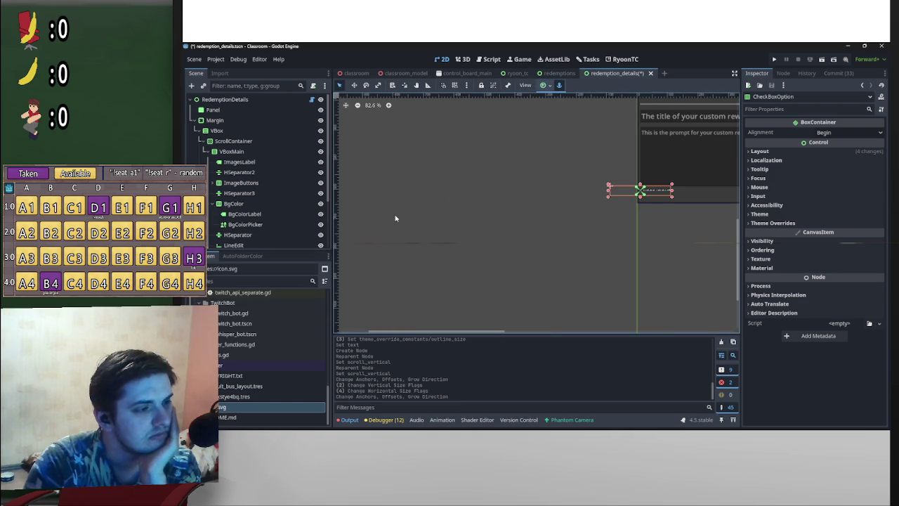
- Set the Panel's horizontal sizing to Fill and view CheckBoxOption's Layout properties
{"action": "scroll", "coordinate": [260, 233], "scroll_direction": "down", "scroll_amount": 3}
{"action": "left_click", "coordinate": [239, 199]}
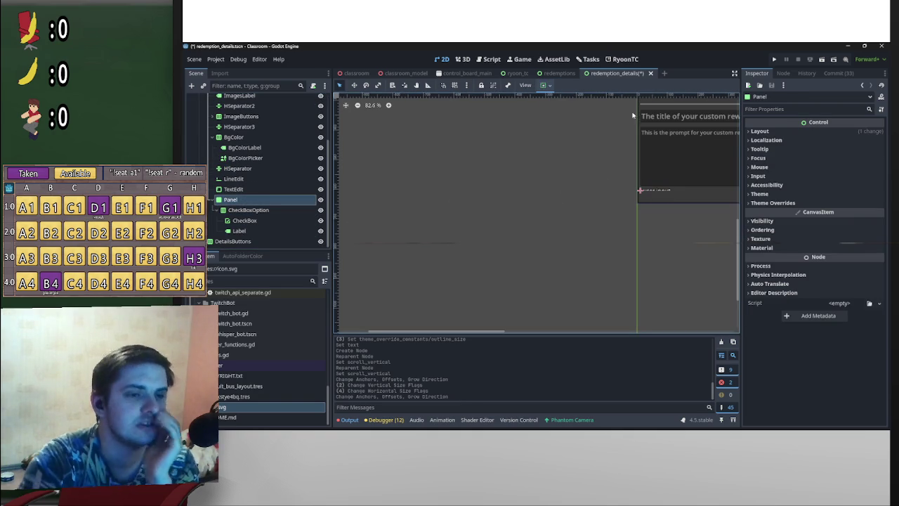
{"action": "scroll", "coordinate": [467, 198], "scroll_direction": "up", "scroll_amount": 2}
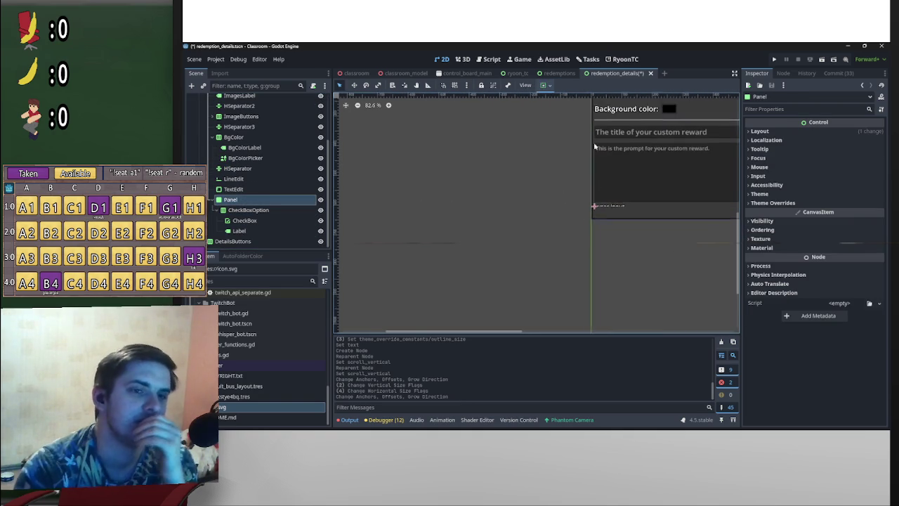
{"action": "left_click", "coordinate": [545, 85]}
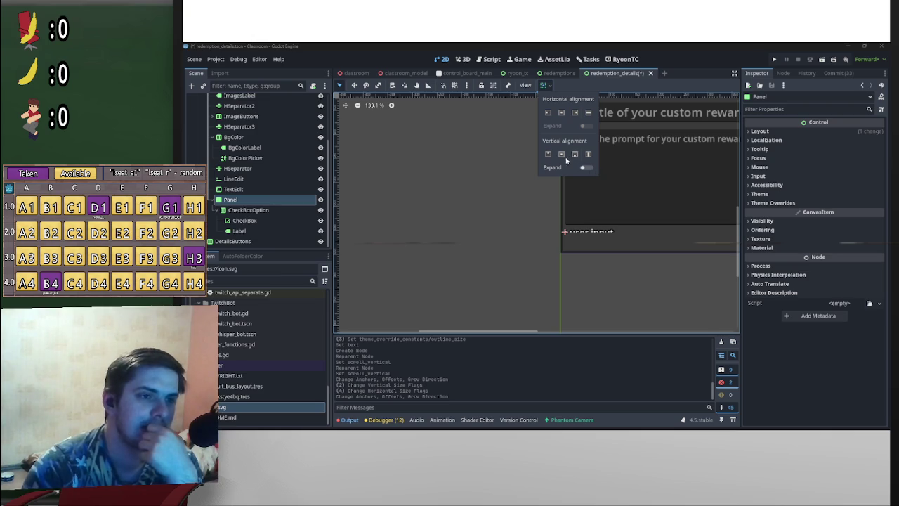
{"action": "left_click", "coordinate": [588, 113]}
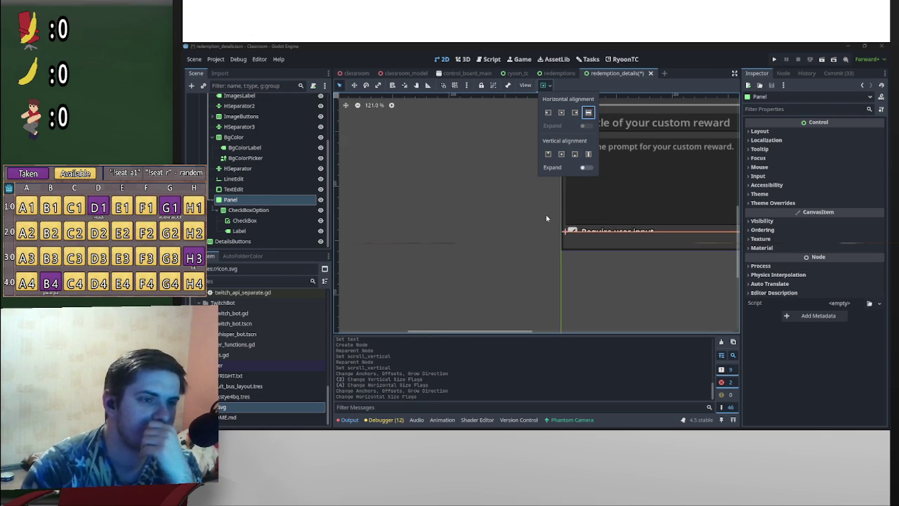
{"action": "left_click", "coordinate": [457, 241]}
{"action": "scroll", "coordinate": [438, 246], "scroll_direction": "down", "scroll_amount": 1}
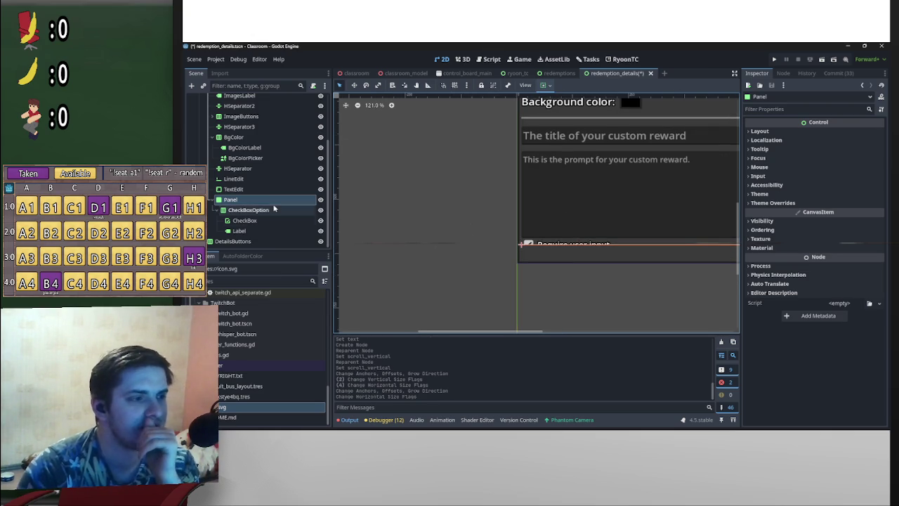
{"action": "left_click", "coordinate": [248, 210]}
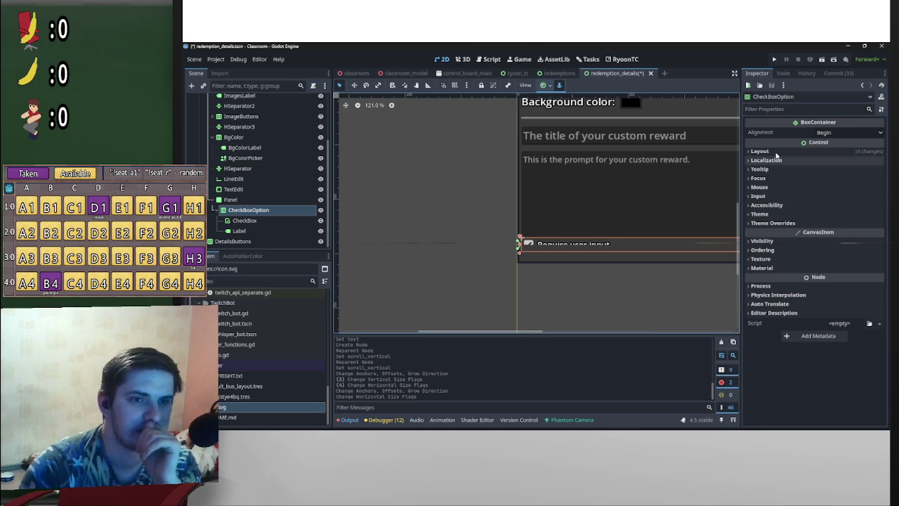
{"action": "left_click", "coordinate": [773, 151]}
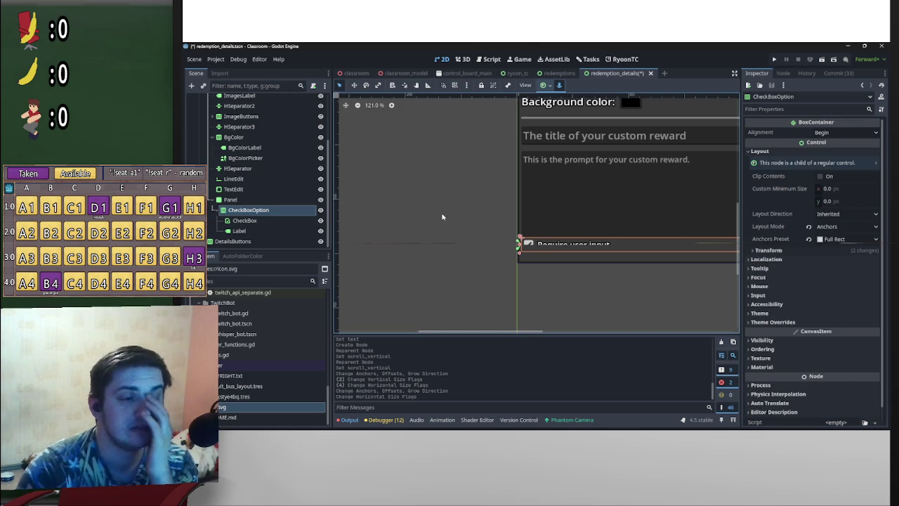
- Drag CheckBoxOption out of the Panel to sit directly above it in VBoxMain
{"action": "left_click", "coordinate": [835, 202]}
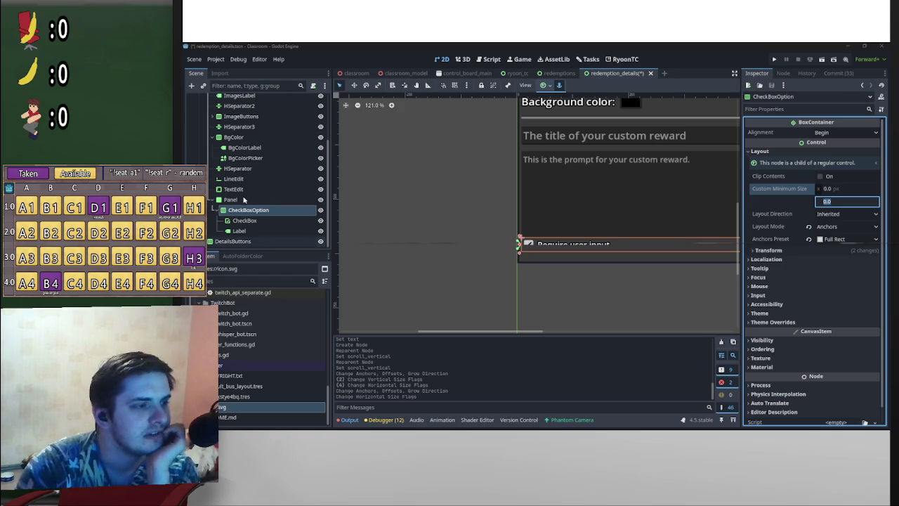
{"action": "left_click", "coordinate": [244, 199]}
{"action": "mouse_move", "coordinate": [260, 210]}
{"action": "left_mouse_down"}
{"action": "mouse_move", "coordinate": [254, 200]}
{"action": "mouse_move", "coordinate": [243, 236]}
{"action": "left_mouse_up"}
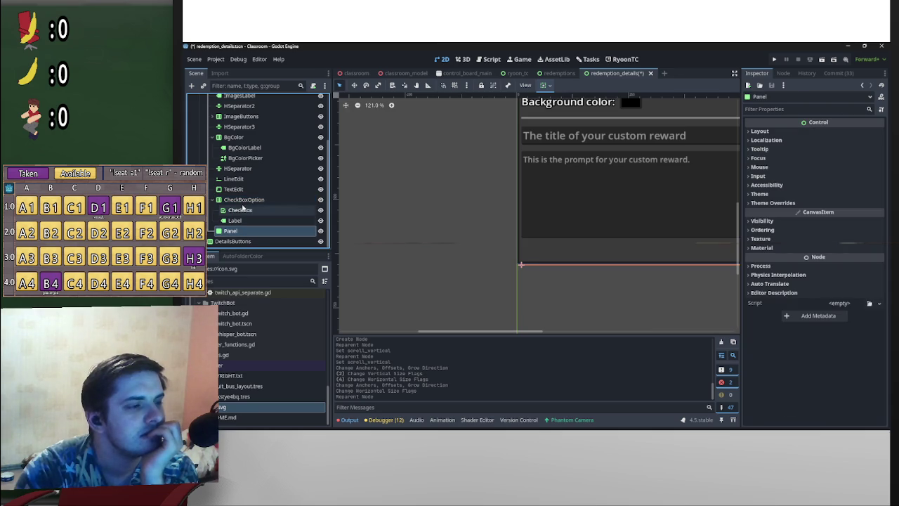
- Set CheckBoxOption's horizontal alignment to Shrink Begin
{"action": "left_click", "coordinate": [246, 200]}
{"action": "left_click", "coordinate": [545, 85]}
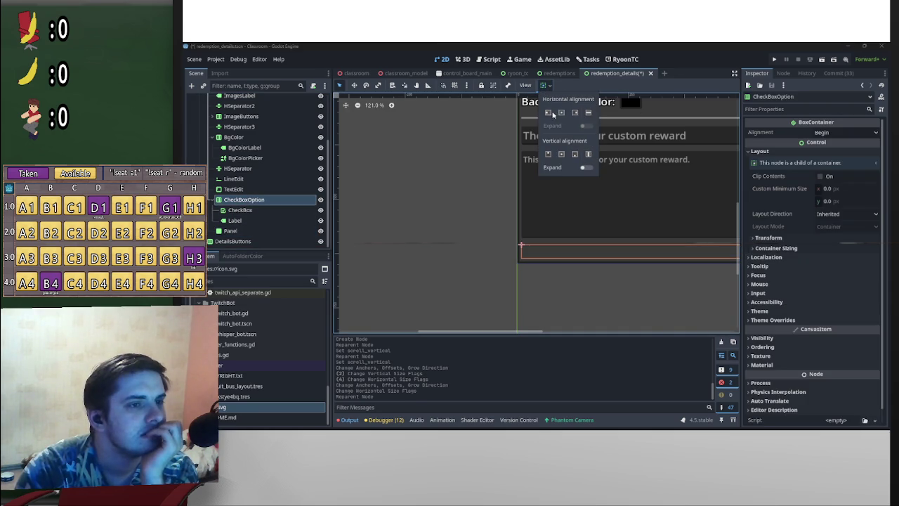
{"action": "left_click", "coordinate": [549, 113]}
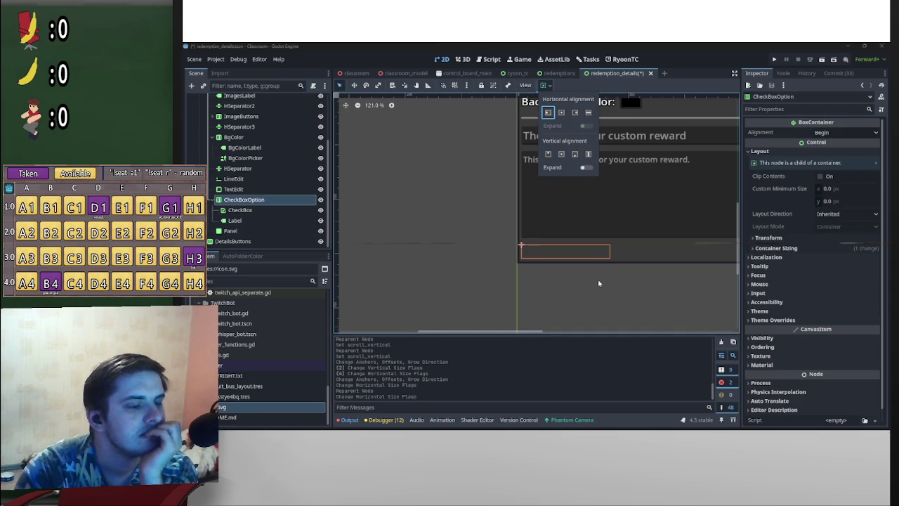
{"action": "scroll", "coordinate": [597, 273], "scroll_direction": "up", "scroll_amount": 4}
{"action": "scroll", "coordinate": [584, 251], "scroll_direction": "down", "scroll_amount": 3}
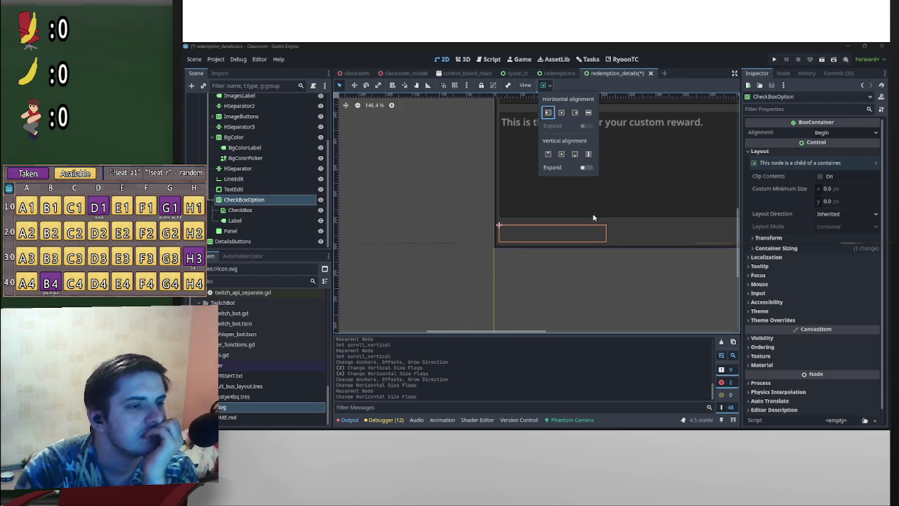
{"action": "scroll", "coordinate": [261, 149], "scroll_direction": "up", "scroll_amount": 3}
- Zoom the 2D view to check the left-aligned Require user input row
{"action": "left_click", "coordinate": [540, 243]}
{"action": "scroll", "coordinate": [622, 207], "scroll_direction": "down", "scroll_amount": 2}
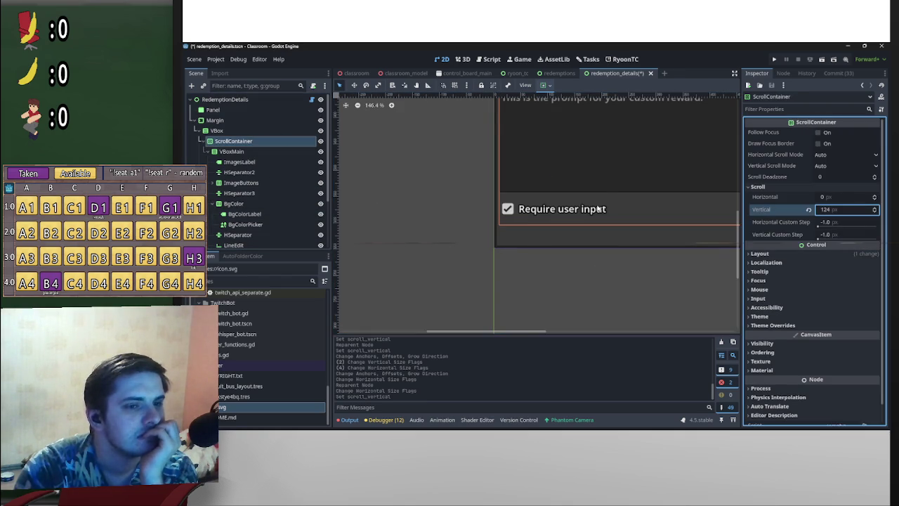
{"action": "left_click", "coordinate": [546, 210]}
{"action": "left_click", "coordinate": [266, 220]}
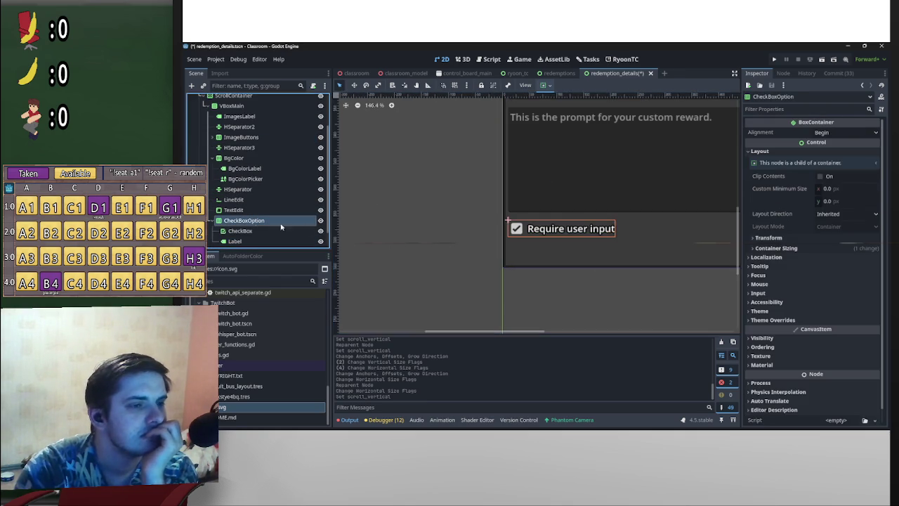
{"action": "scroll", "coordinate": [609, 252], "scroll_direction": "down", "scroll_amount": 1}
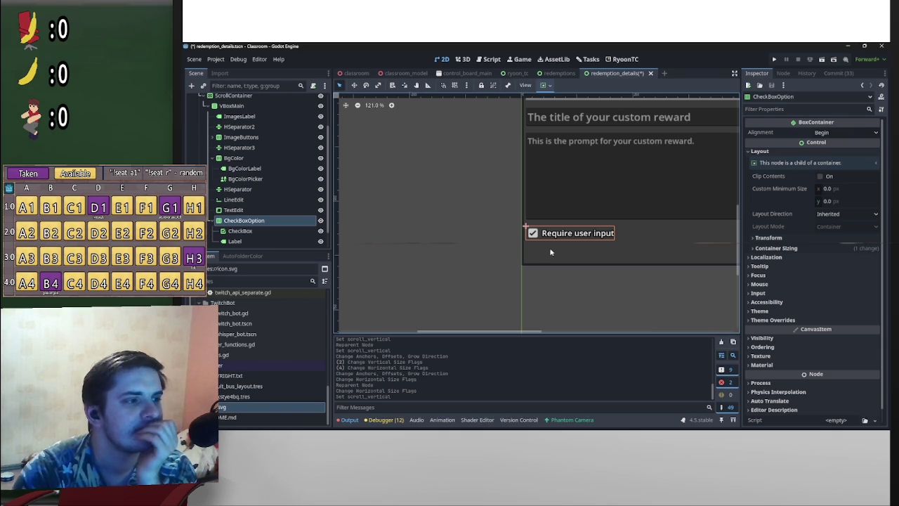
{"action": "scroll", "coordinate": [484, 267], "scroll_direction": "down", "scroll_amount": 1}
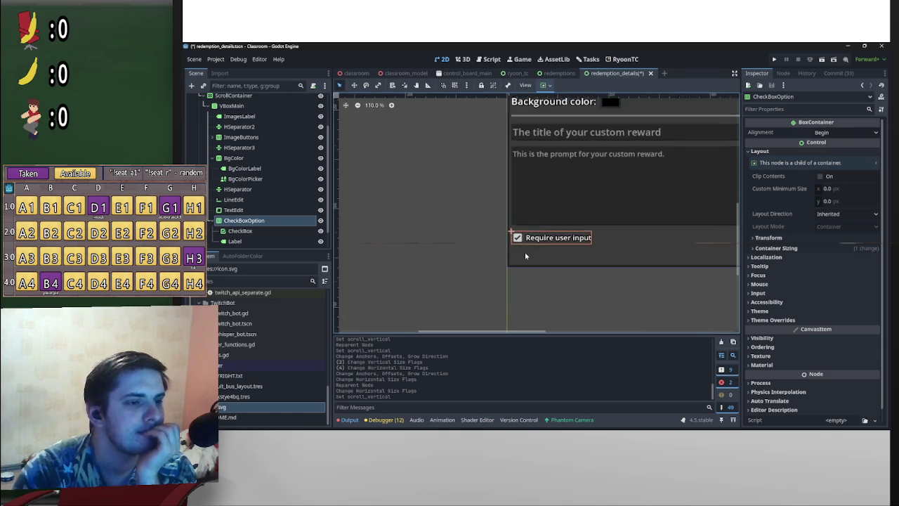
{"action": "scroll", "coordinate": [525, 254], "scroll_direction": "up", "scroll_amount": 4}
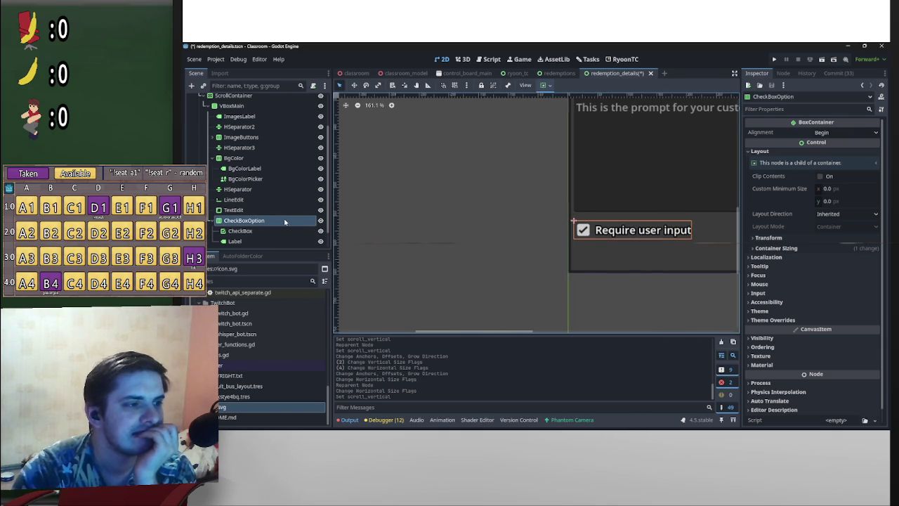
{"action": "scroll", "coordinate": [657, 228], "scroll_direction": "down", "scroll_amount": 3}
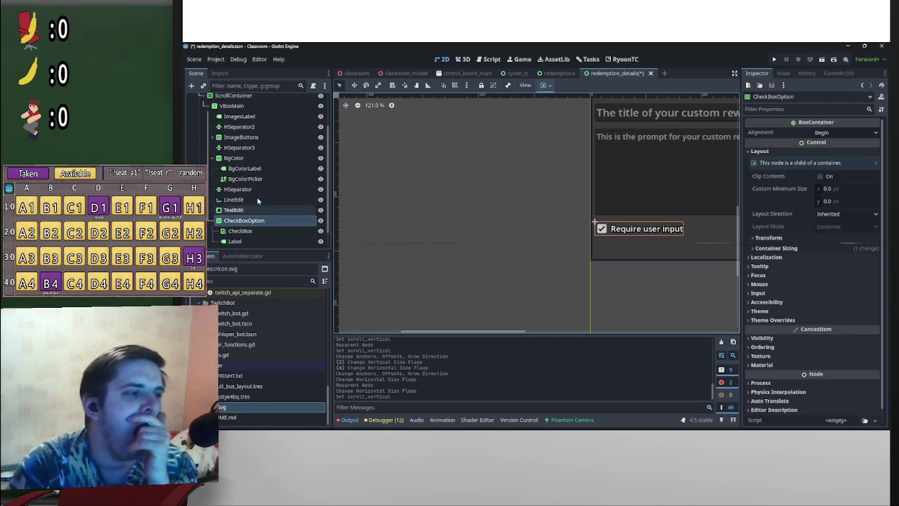
{"action": "scroll", "coordinate": [673, 178], "scroll_direction": "down", "scroll_amount": 2}
{"action": "scroll", "coordinate": [673, 178], "scroll_direction": "down", "scroll_amount": 2}
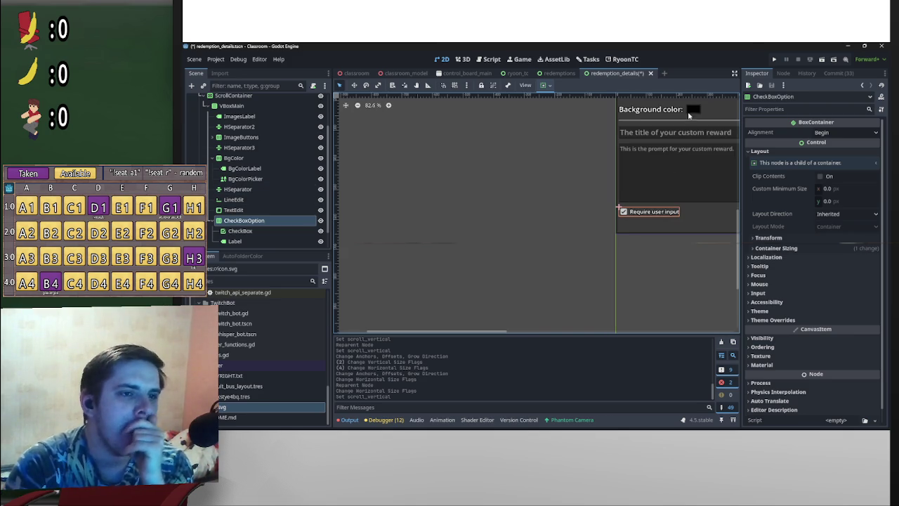
{"action": "left_click", "coordinate": [687, 124]}
- Duplicate the separator and place the copy just above CheckBoxOption
{"action": "left_click", "coordinate": [681, 118]}
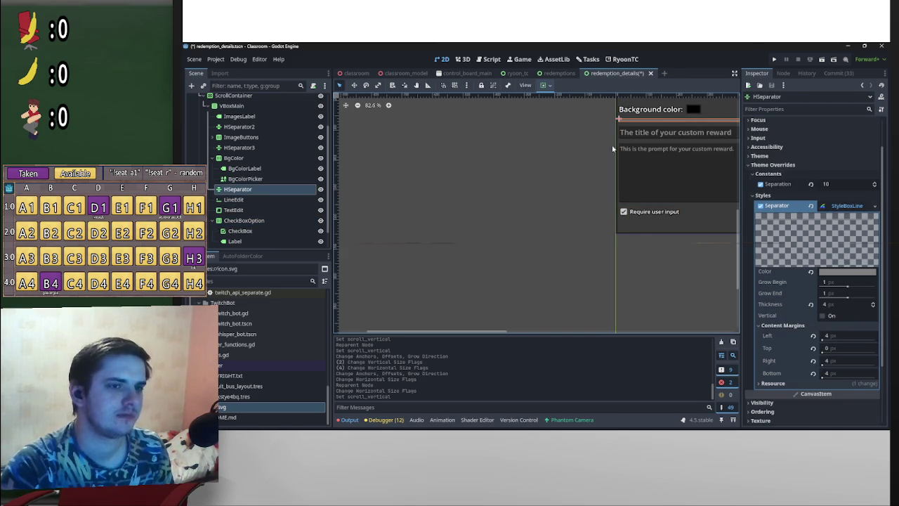
{"action": "key", "text": "ctrl+d"}
{"action": "mouse_move", "coordinate": [250, 202]}
{"action": "left_mouse_down"}
{"action": "mouse_move", "coordinate": [251, 230]}
{"action": "mouse_move", "coordinate": [258, 226]}
{"action": "left_mouse_up"}
{"action": "scroll", "coordinate": [581, 195], "scroll_direction": "right", "scroll_amount": 5}
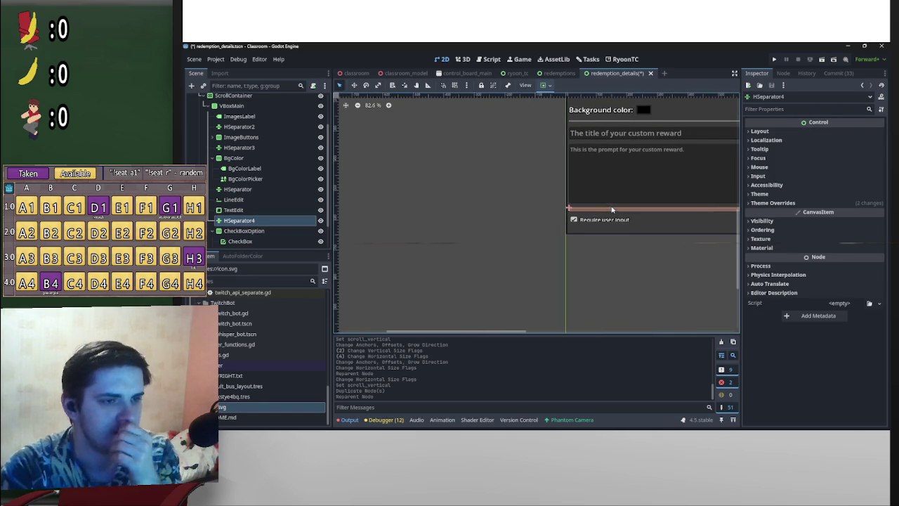
{"action": "left_click", "coordinate": [498, 213]}
{"action": "scroll", "coordinate": [488, 190], "scroll_direction": "up", "scroll_amount": 5}
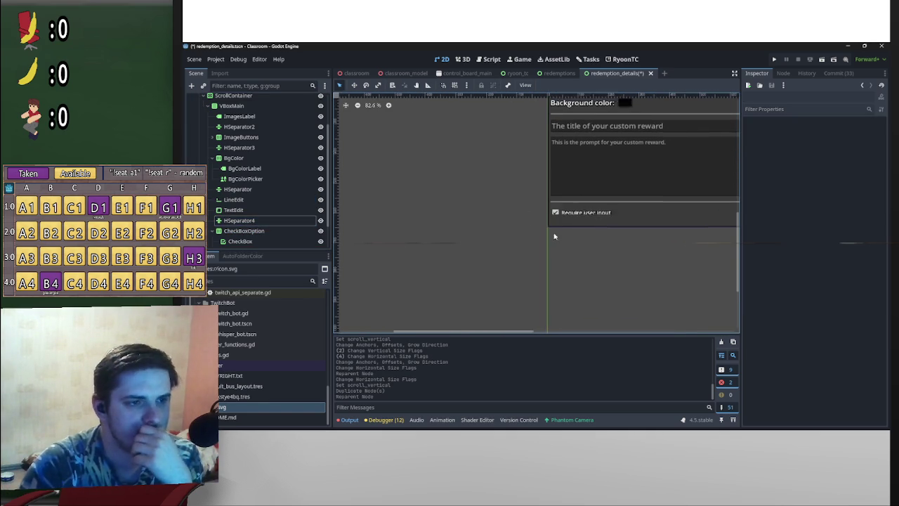
{"action": "scroll", "coordinate": [577, 236], "scroll_direction": "down", "scroll_amount": 4}
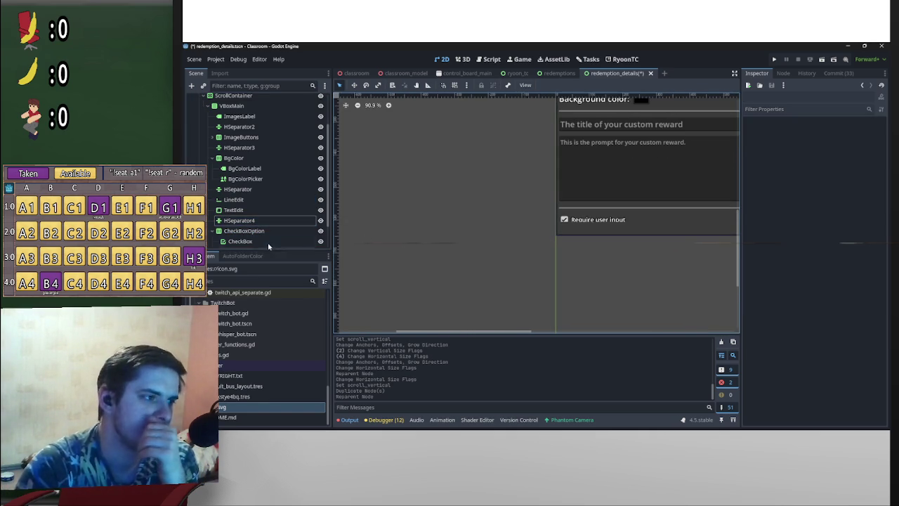
{"action": "scroll", "coordinate": [268, 242], "scroll_direction": "down", "scroll_amount": 2}
- Delete the empty Panel node, confirming the deletion
{"action": "left_click", "coordinate": [213, 199]}
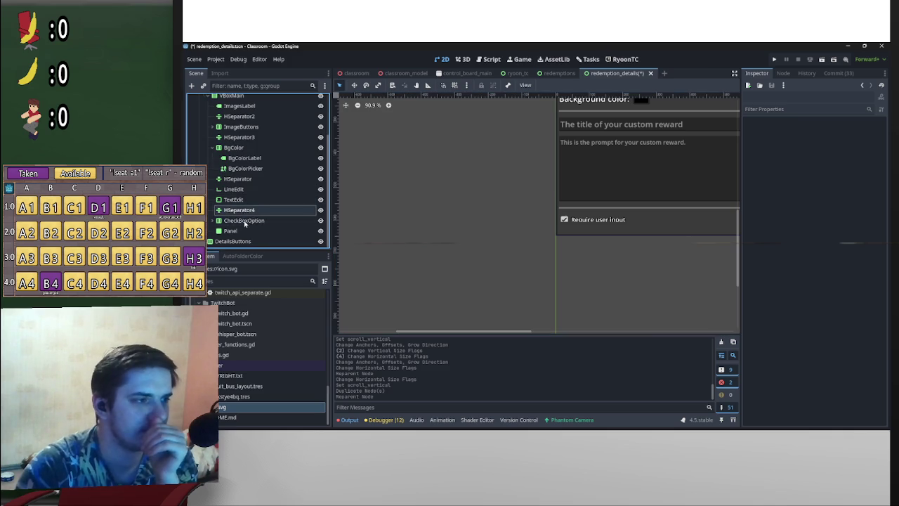
{"action": "left_click", "coordinate": [239, 231]}
{"action": "key", "text": "Delete"}
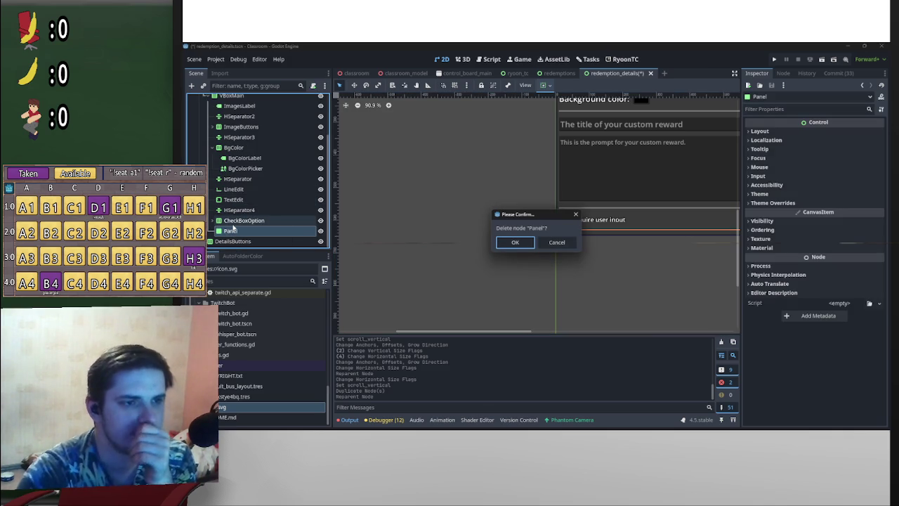
{"action": "key", "text": "Return"}
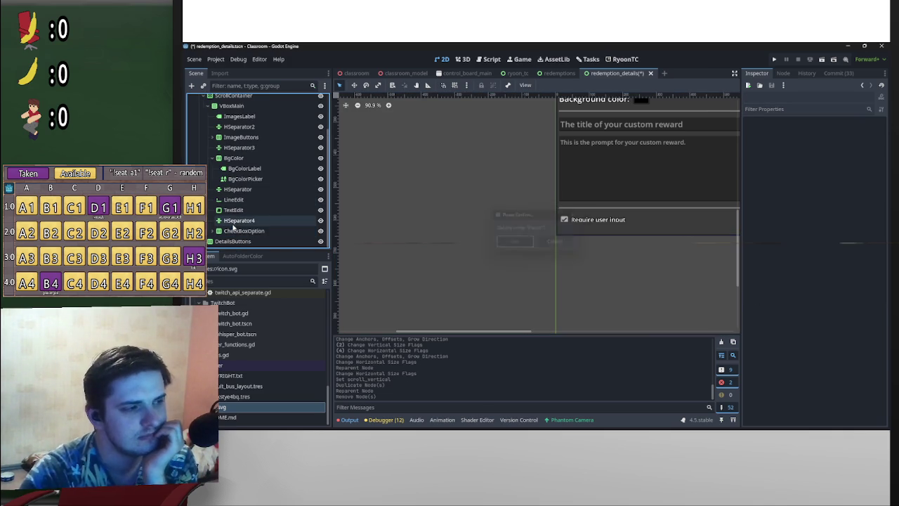
{"action": "left_click", "coordinate": [246, 231]}
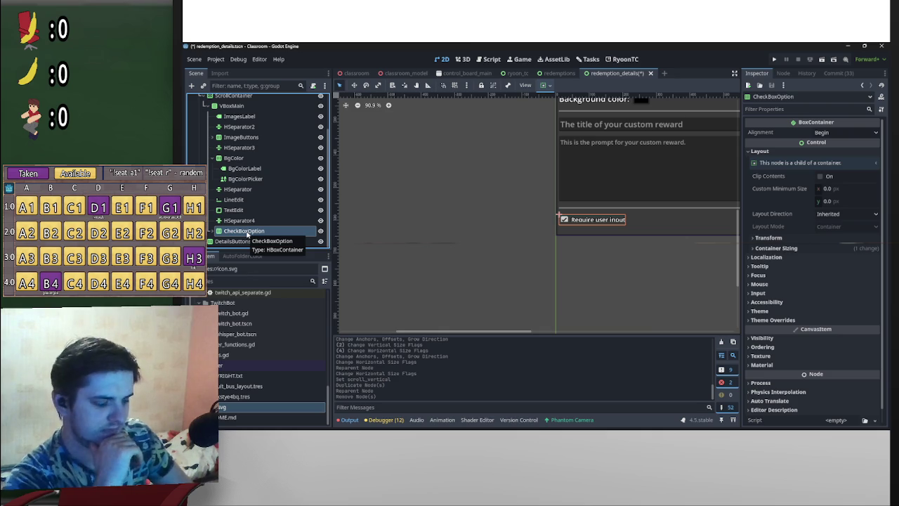
- Duplicate CheckBoxOption four times to get five Require user input rows
{"action": "key", "text": "ctrl+d"}
{"action": "key", "text": "ctrl+d"}
{"action": "key", "text": "ctrl+d"}
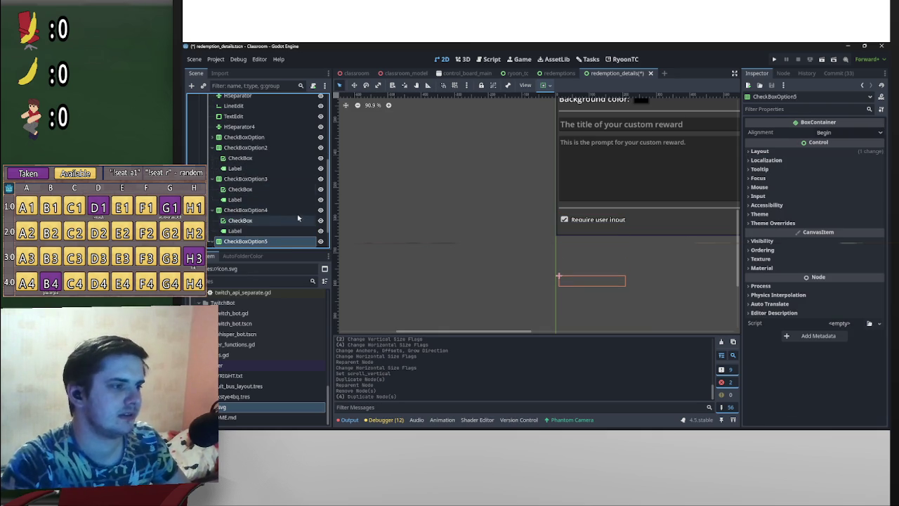
{"action": "double_click", "coordinate": [246, 138]}
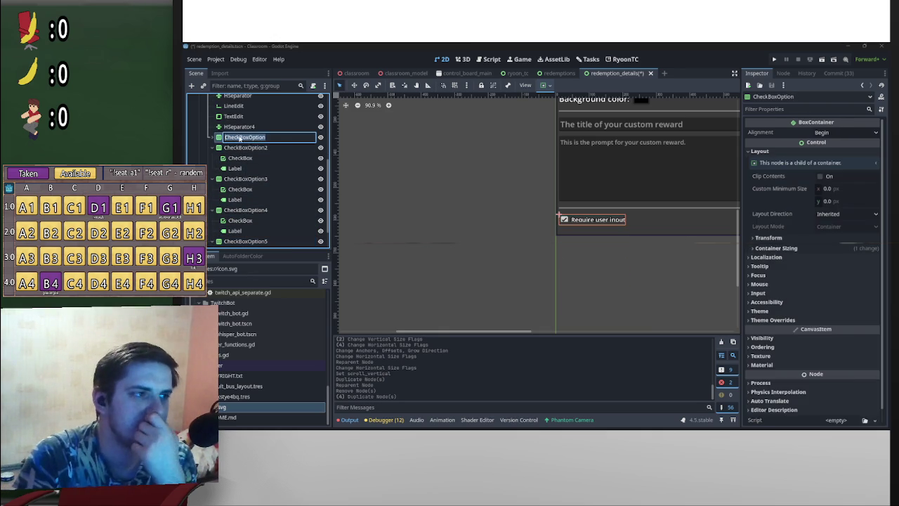
{"action": "scroll", "coordinate": [280, 179], "scroll_direction": "up", "scroll_amount": 3}
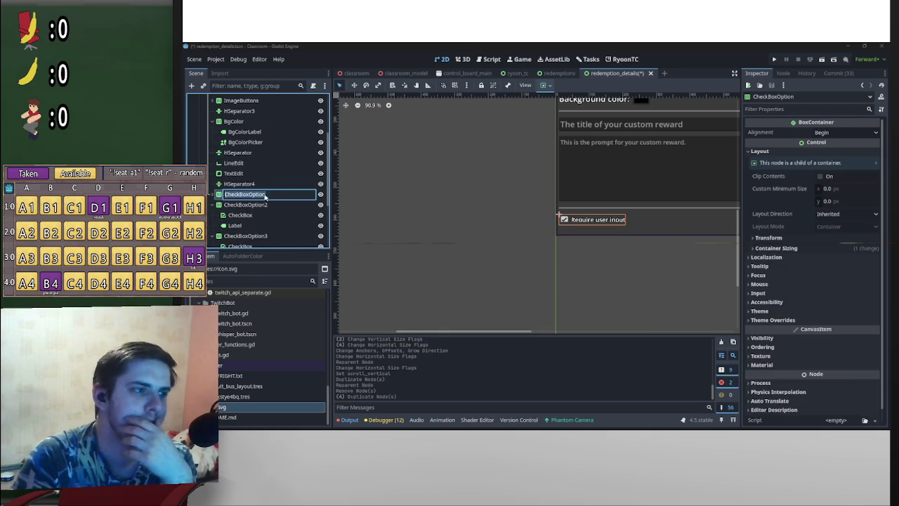
{"action": "left_click_drag", "start_coordinate": [277, 198], "coordinate": [218, 194]}
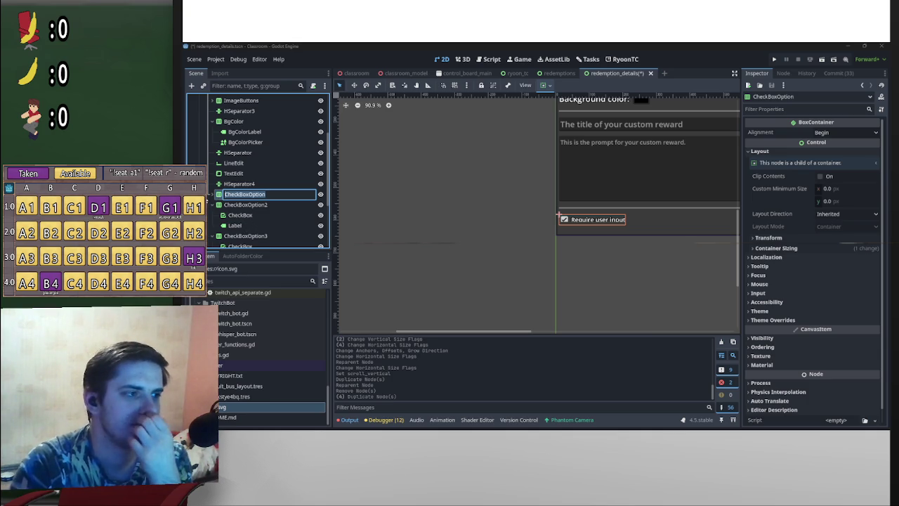
{"action": "key", "text": "Return"}
- Rename the first row's CheckBox child to UserInputCheckbox
{"action": "left_click", "coordinate": [214, 194]}
{"action": "double_click", "coordinate": [241, 205]}
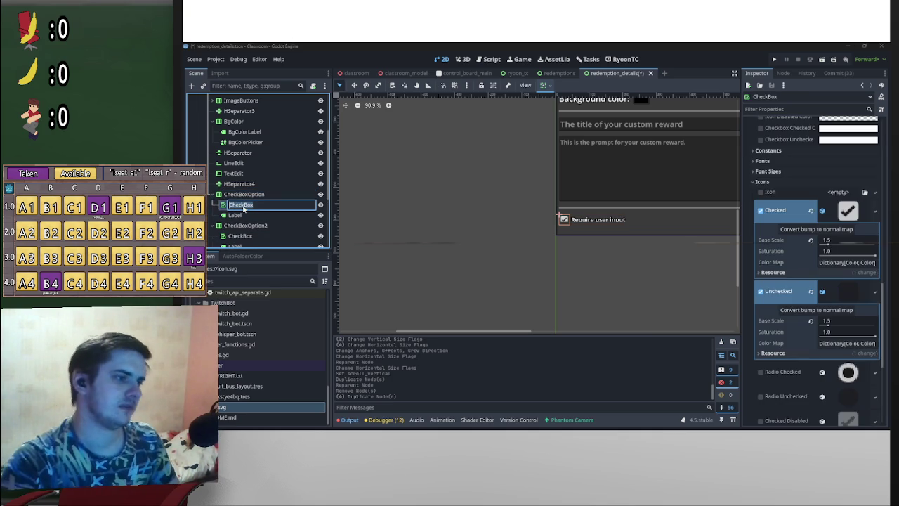
{"action": "type", "text": "UserInputCheckbo"}
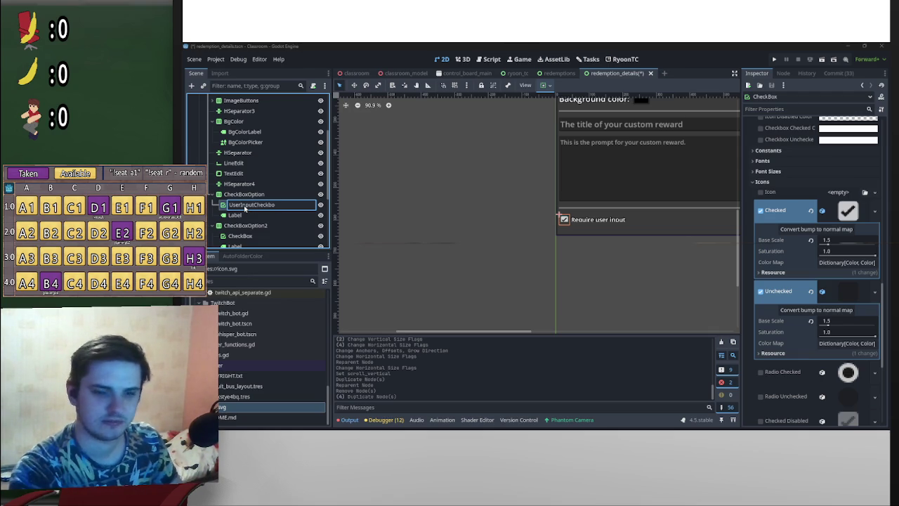
{"action": "type", "text": "x"}
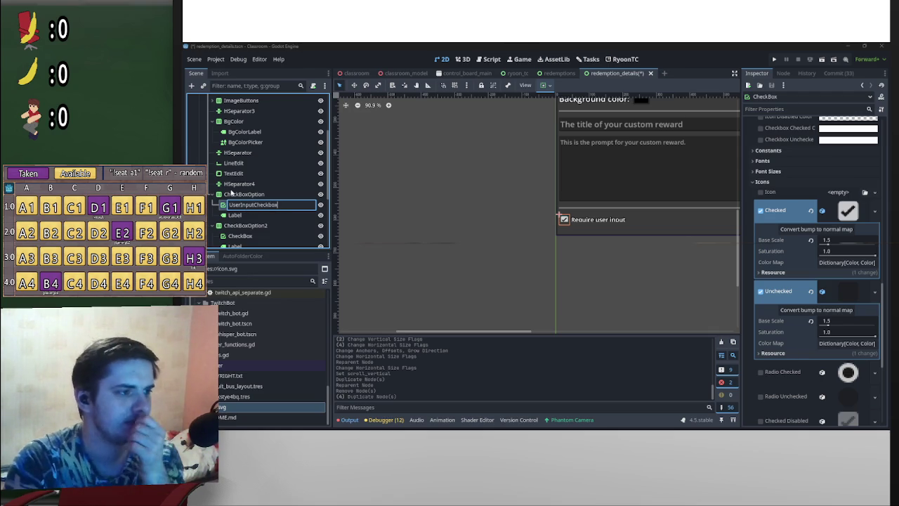
{"action": "key", "text": "Return"}
{"action": "left_click", "coordinate": [214, 195]}
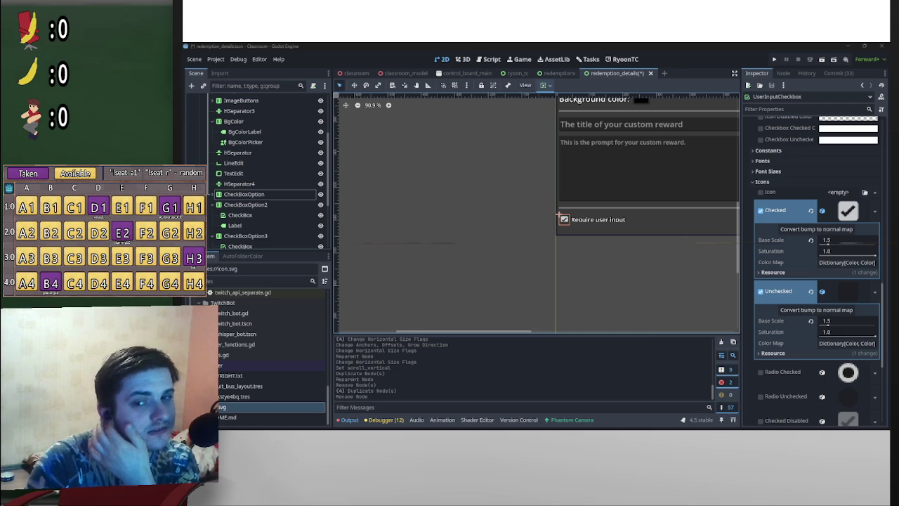
- Adjust ScrollContainer's vertical scroll and bring the redemption_details.gd script window into view
{"action": "scroll", "coordinate": [696, 194], "scroll_direction": "right", "scroll_amount": 2}
{"action": "scroll", "coordinate": [696, 194], "scroll_direction": "up", "scroll_amount": 2}
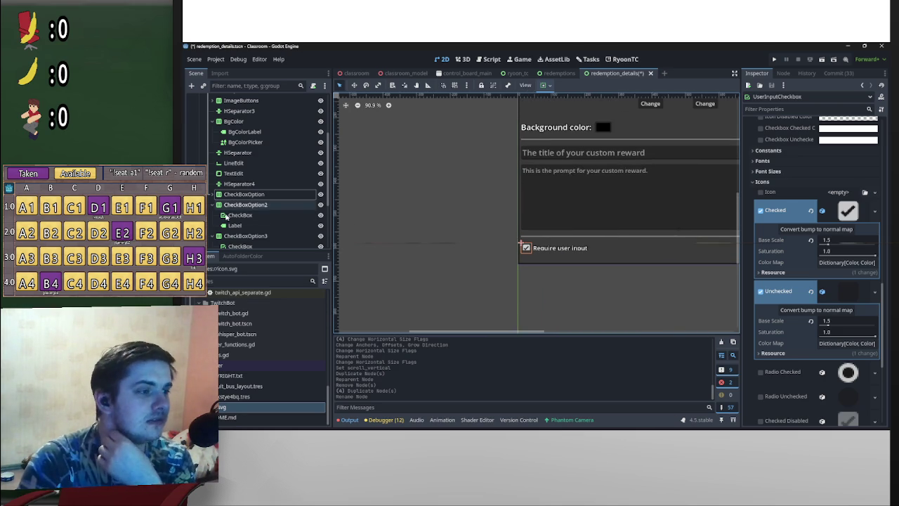
{"action": "left_click", "coordinate": [261, 204]}
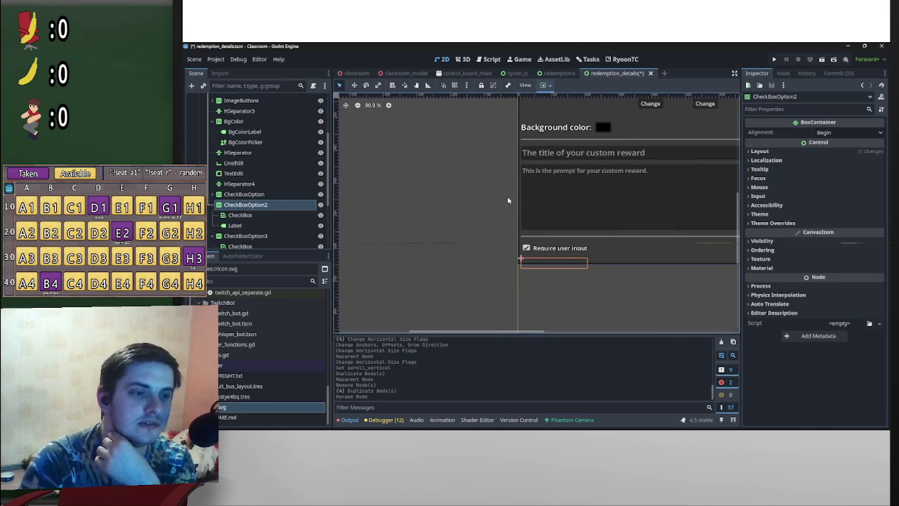
{"action": "scroll", "coordinate": [288, 154], "scroll_direction": "up", "scroll_amount": 3}
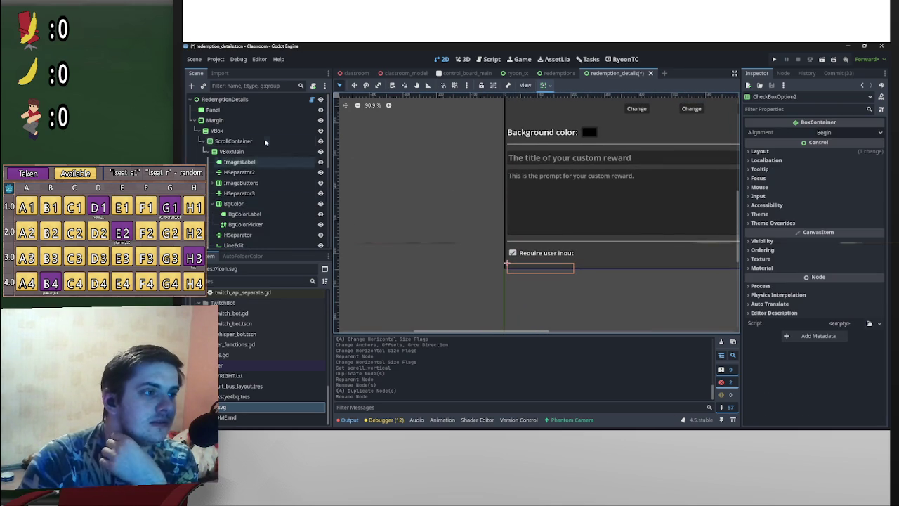
{"action": "left_click", "coordinate": [254, 141]}
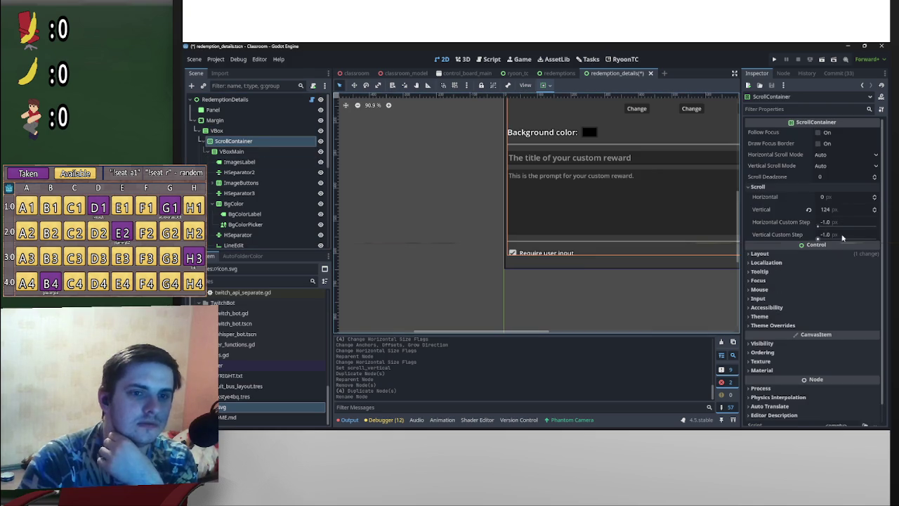
{"action": "key", "text": "Return"}
{"action": "scroll", "coordinate": [405, 218], "scroll_direction": "down", "scroll_amount": 4}
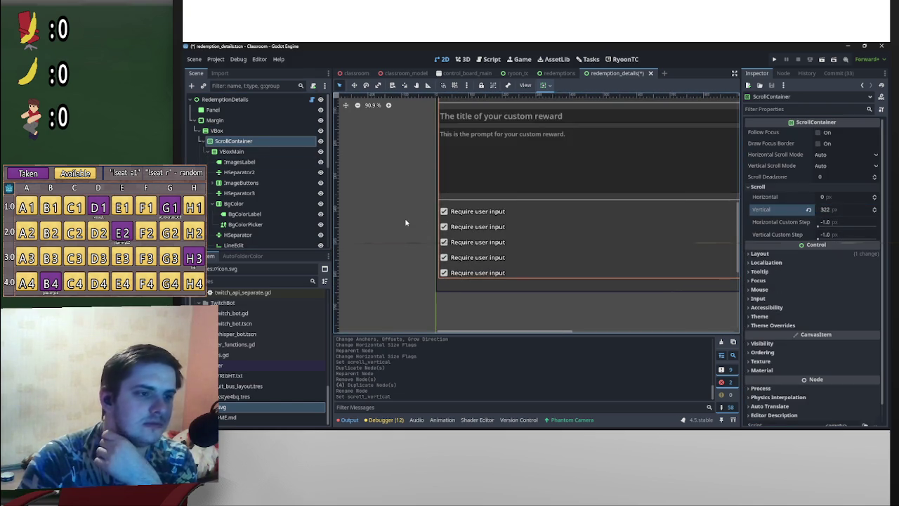
{"action": "left_click", "coordinate": [405, 217]}
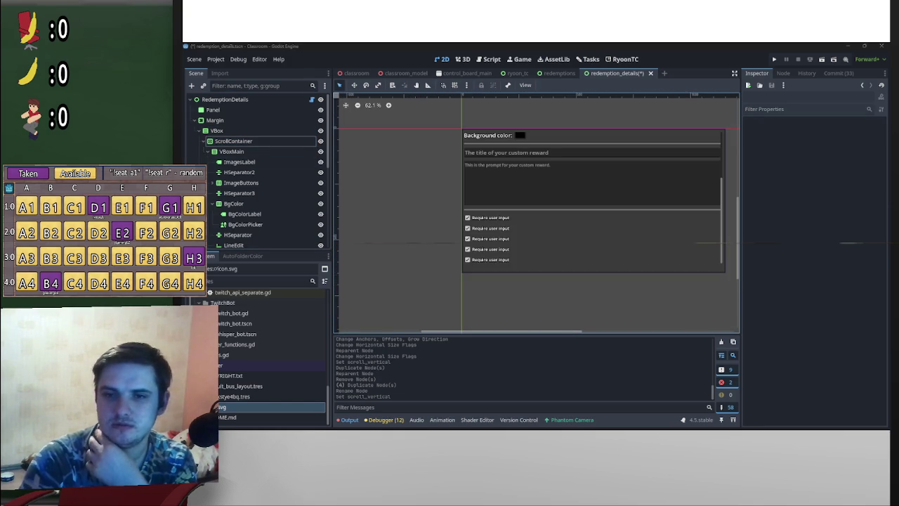
{"action": "mouse_move", "coordinate": [611, 34]}
{"action": "left_mouse_down"}
{"action": "mouse_move", "coordinate": [536, 66]}
{"action": "mouse_move", "coordinate": [590, 86]}
{"action": "mouse_move", "coordinate": [559, 93]}
{"action": "left_mouse_up"}
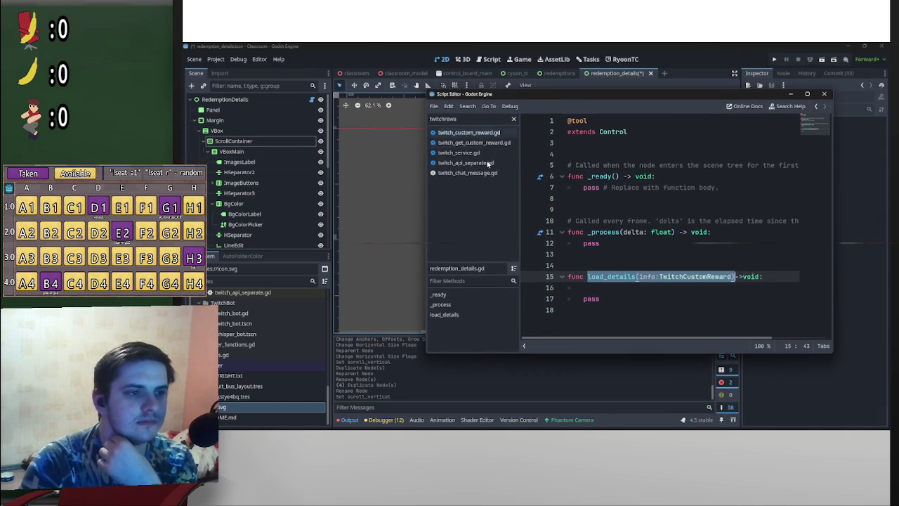
- Open twitch_custom_reward.gd and move and widen the floating script window to read longer lines
{"action": "left_click", "coordinate": [484, 133]}
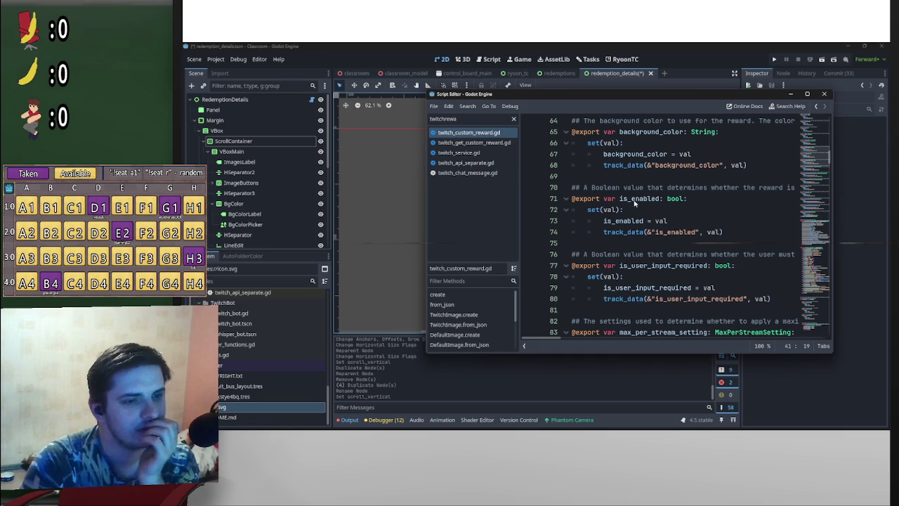
{"action": "scroll", "coordinate": [618, 270], "scroll_direction": "down", "scroll_amount": 2}
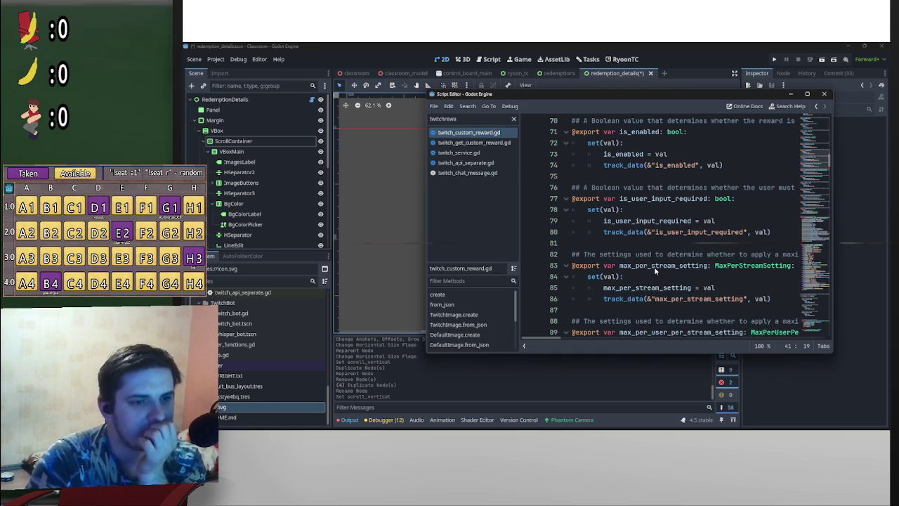
{"action": "scroll", "coordinate": [670, 269], "scroll_direction": "down", "scroll_amount": 1}
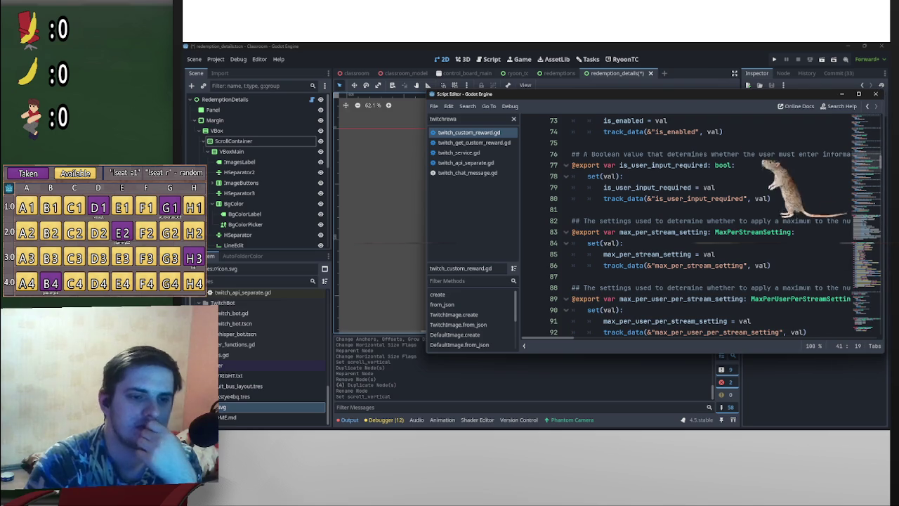
{"action": "left_click_drag", "start_coordinate": [597, 93], "coordinate": [491, 92]}
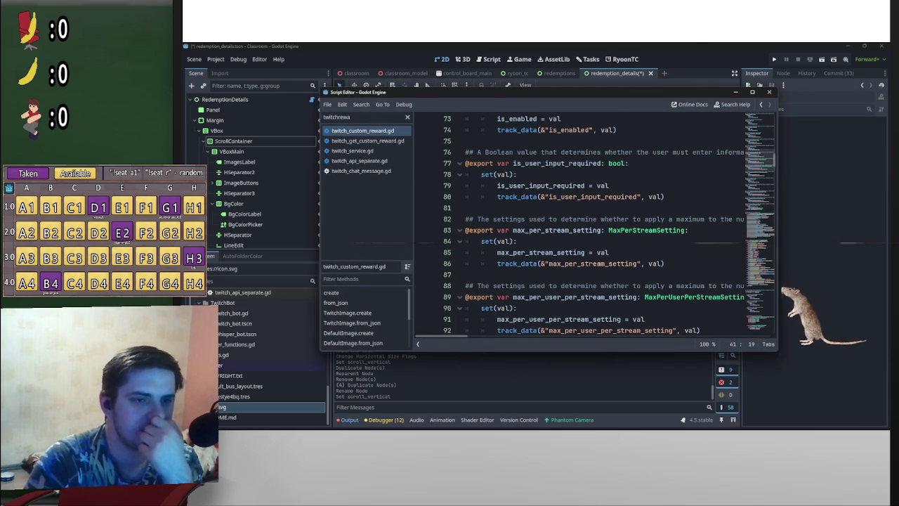
{"action": "left_click_drag", "start_coordinate": [777, 210], "coordinate": [871, 210]}
{"action": "left_click_drag", "start_coordinate": [597, 92], "coordinate": [542, 89]}
{"action": "scroll", "coordinate": [636, 231], "scroll_direction": "down", "scroll_amount": 2}
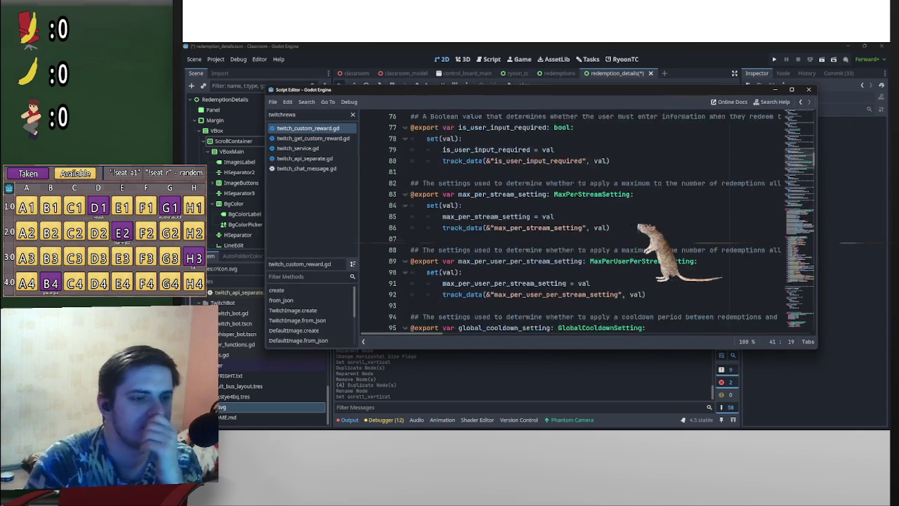
{"action": "scroll", "coordinate": [635, 232], "scroll_direction": "down", "scroll_amount": 2}
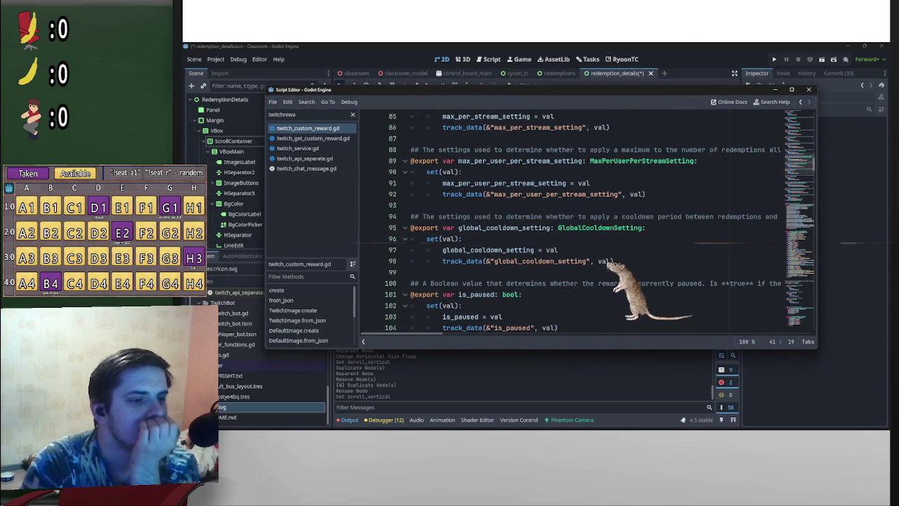
{"action": "scroll", "coordinate": [636, 232], "scroll_direction": "down", "scroll_amount": 2}
{"action": "scroll", "coordinate": [635, 232], "scroll_direction": "down", "scroll_amount": 2}
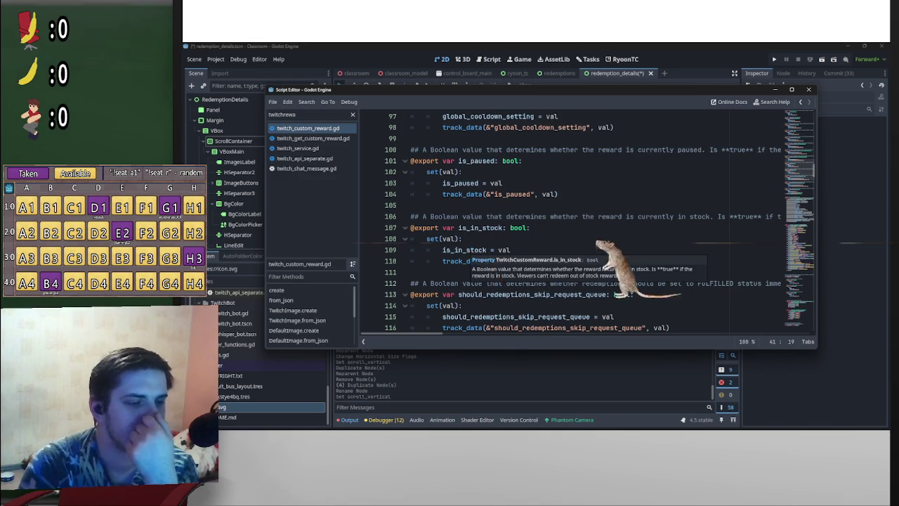
{"action": "scroll", "coordinate": [635, 232], "scroll_direction": "down", "scroll_amount": 2}
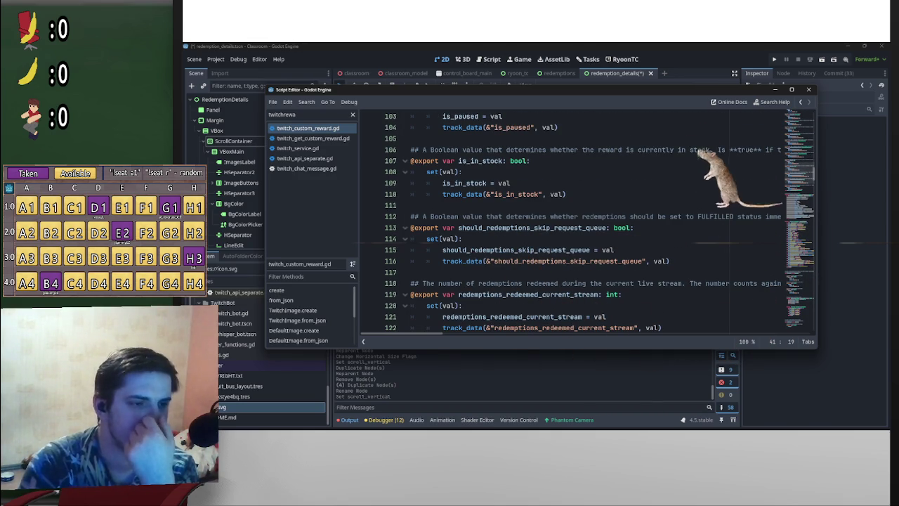
- Read through the reward script's exported properties, then close the floating Script Editor
{"action": "mouse_move", "coordinate": [520, 283]}
{"action": "left_mouse_down"}
{"action": "mouse_move", "coordinate": [793, 283]}
{"action": "mouse_move", "coordinate": [390, 283]}
{"action": "mouse_move", "coordinate": [425, 283]}
{"action": "left_mouse_up"}
{"action": "scroll", "coordinate": [429, 288], "scroll_direction": "down", "scroll_amount": 2}
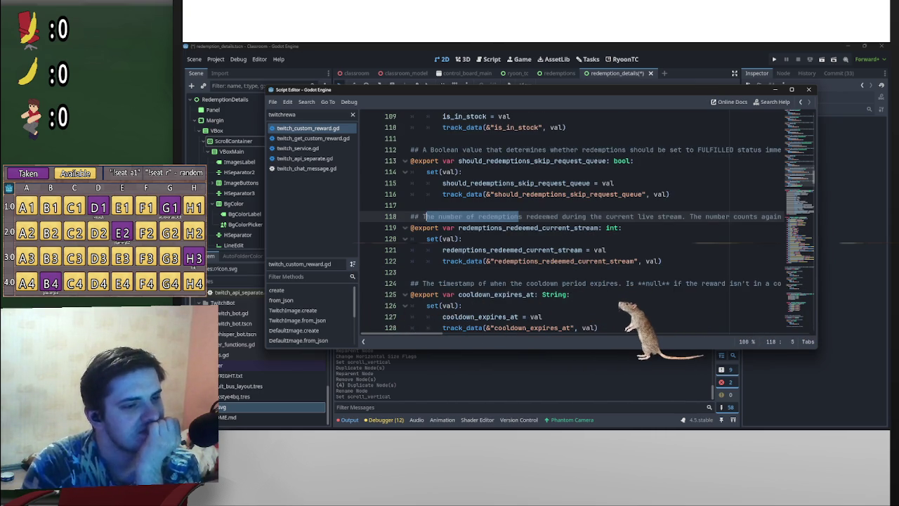
{"action": "scroll", "coordinate": [636, 287], "scroll_direction": "down", "scroll_amount": 2}
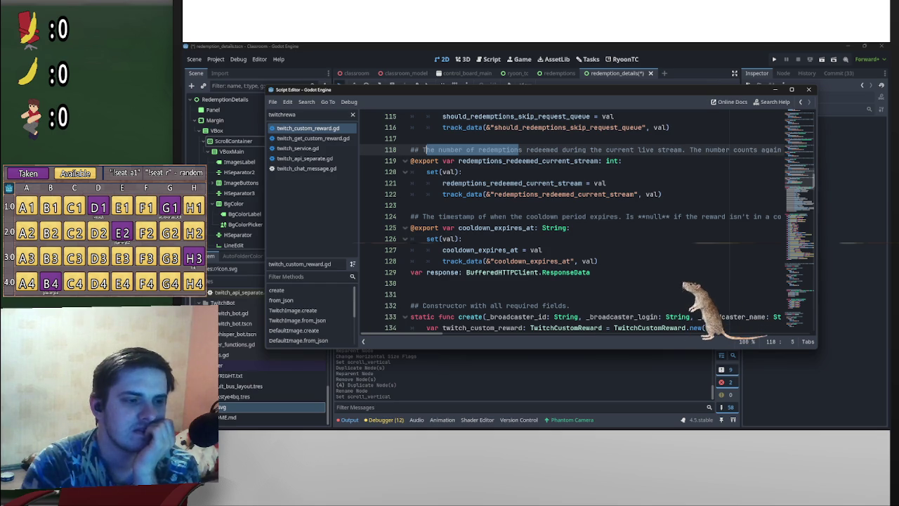
{"action": "scroll", "coordinate": [696, 288], "scroll_direction": "down", "scroll_amount": 1}
{"action": "scroll", "coordinate": [695, 291], "scroll_direction": "down", "scroll_amount": 1}
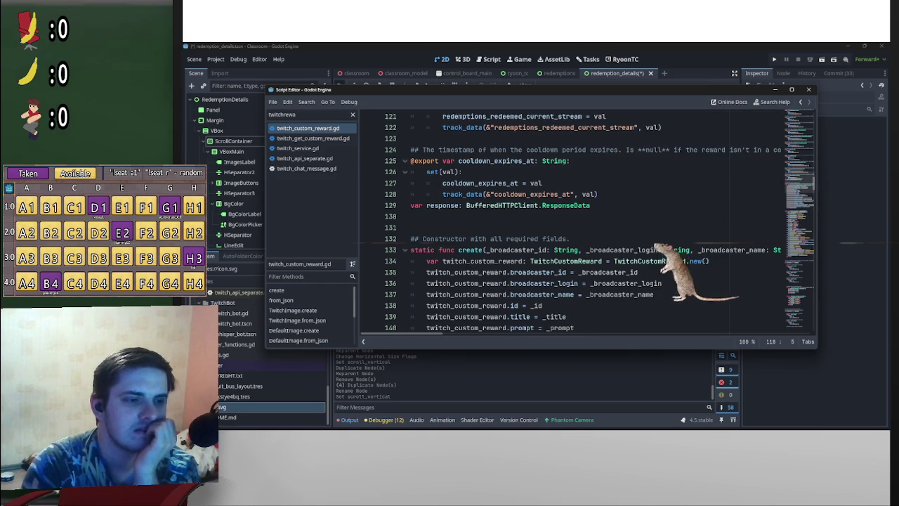
{"action": "scroll", "coordinate": [702, 263], "scroll_direction": "up", "scroll_amount": 7}
{"action": "scroll", "coordinate": [675, 182], "scroll_direction": "up", "scroll_amount": 12}
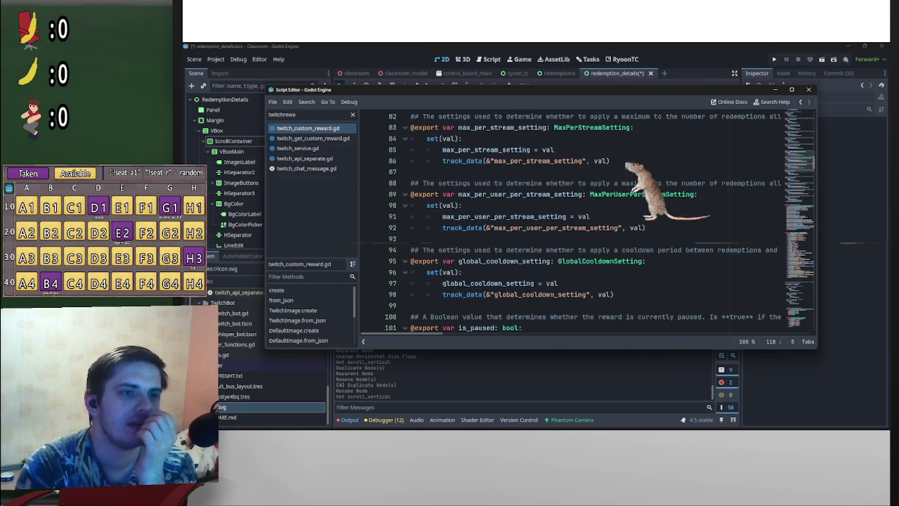
{"action": "scroll", "coordinate": [597, 221], "scroll_direction": "up", "scroll_amount": 13}
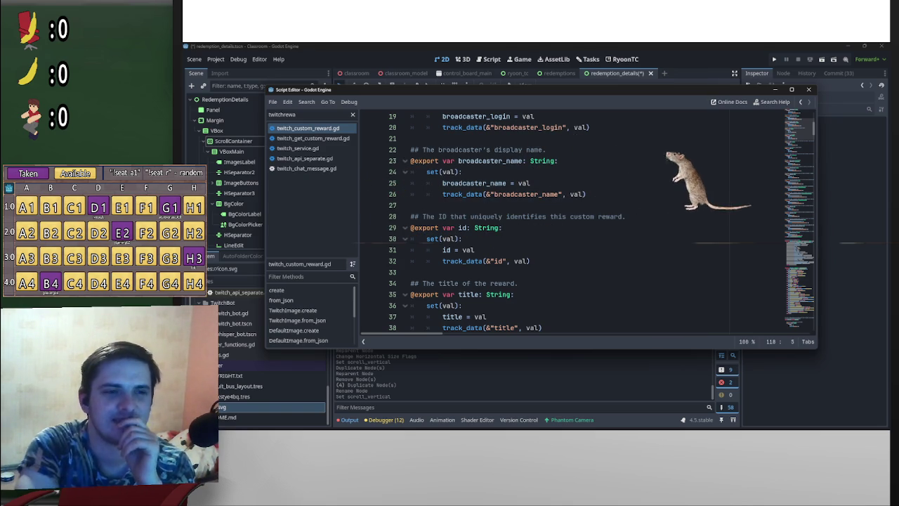
{"action": "scroll", "coordinate": [590, 221], "scroll_direction": "up", "scroll_amount": 2}
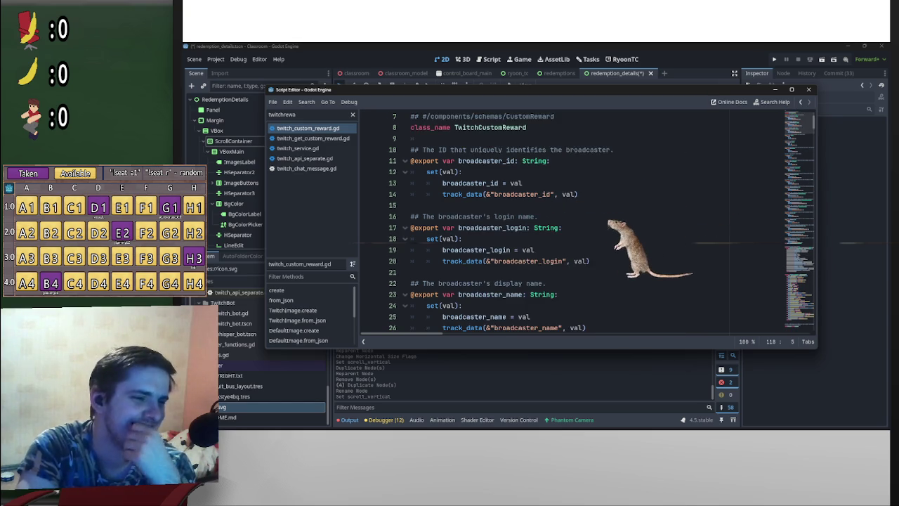
{"action": "scroll", "coordinate": [590, 221], "scroll_direction": "down", "scroll_amount": 7}
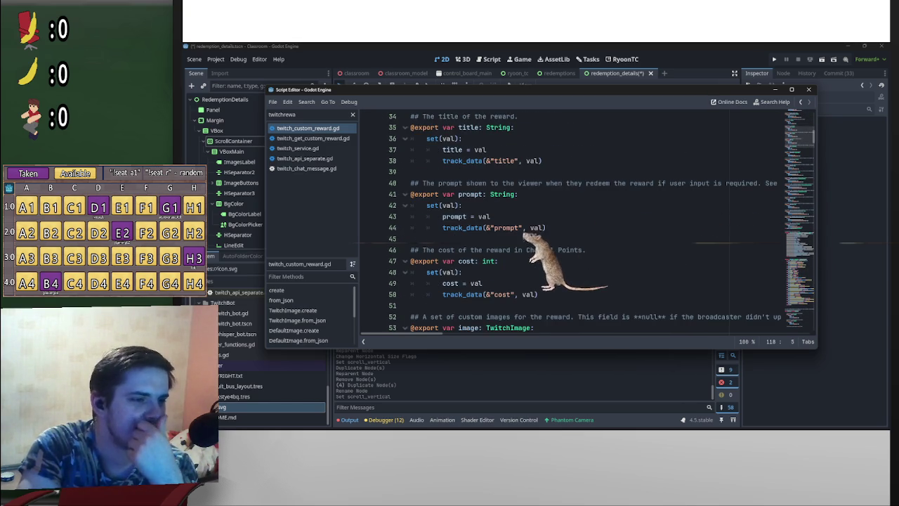
{"action": "scroll", "coordinate": [590, 221], "scroll_direction": "down", "scroll_amount": 2}
{"action": "scroll", "coordinate": [590, 221], "scroll_direction": "down", "scroll_amount": 2}
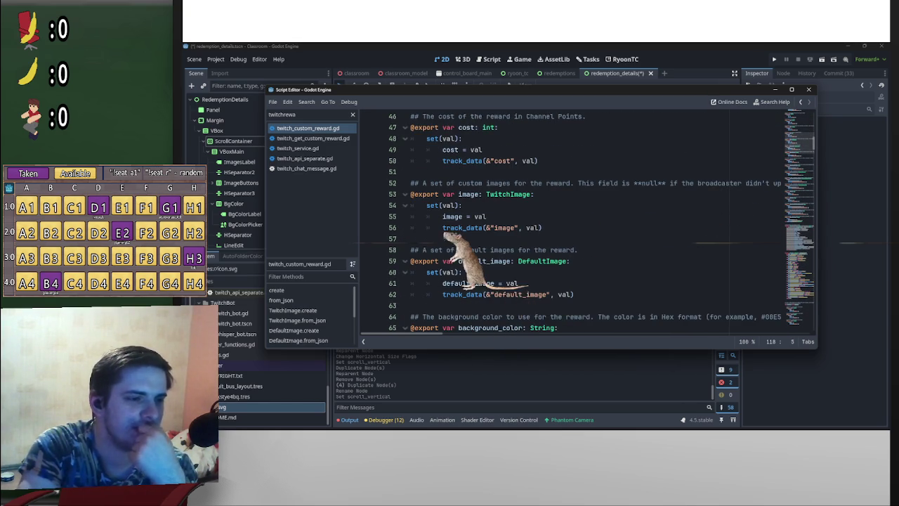
{"action": "scroll", "coordinate": [590, 222], "scroll_direction": "down", "scroll_amount": 6}
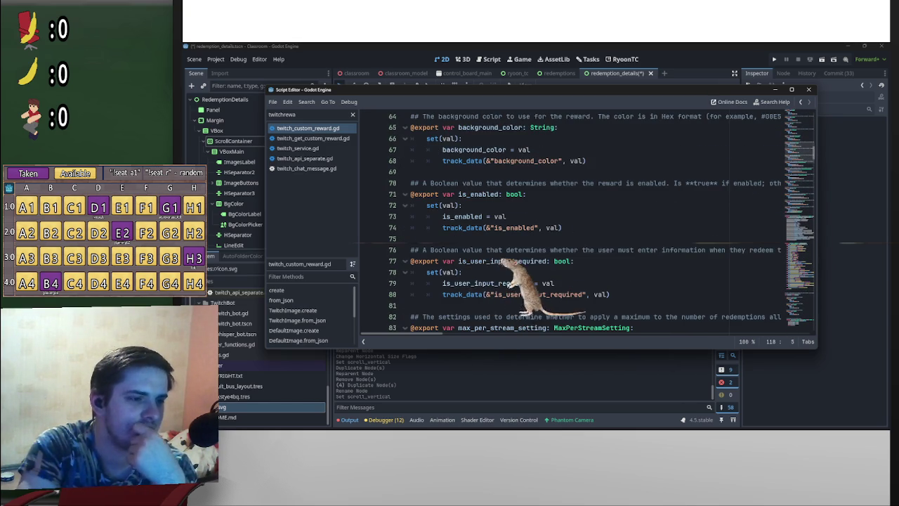
{"action": "scroll", "coordinate": [590, 221], "scroll_direction": "down", "scroll_amount": 1}
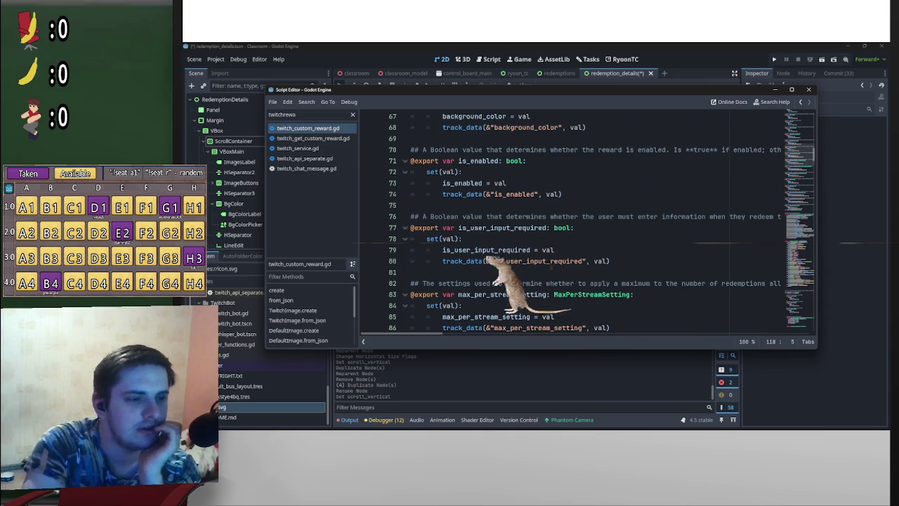
{"action": "scroll", "coordinate": [590, 221], "scroll_direction": "down", "scroll_amount": 1}
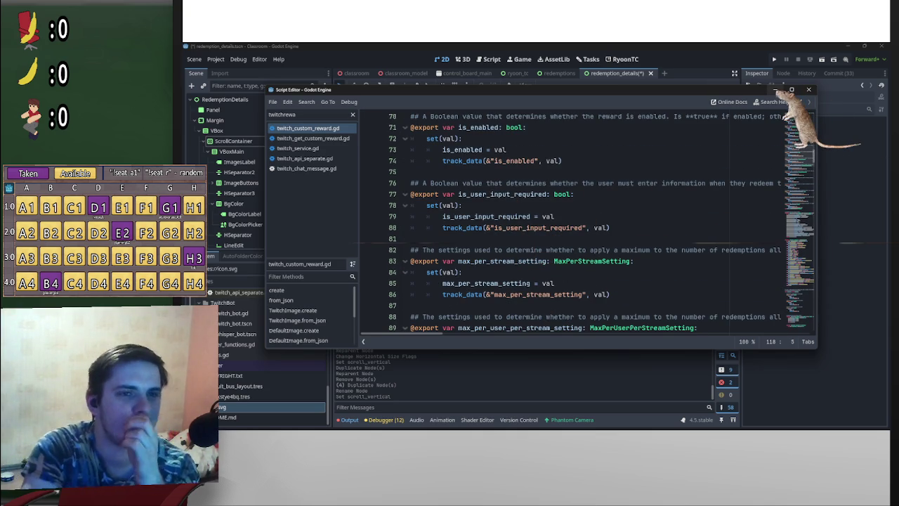
{"action": "left_click", "coordinate": [776, 89]}
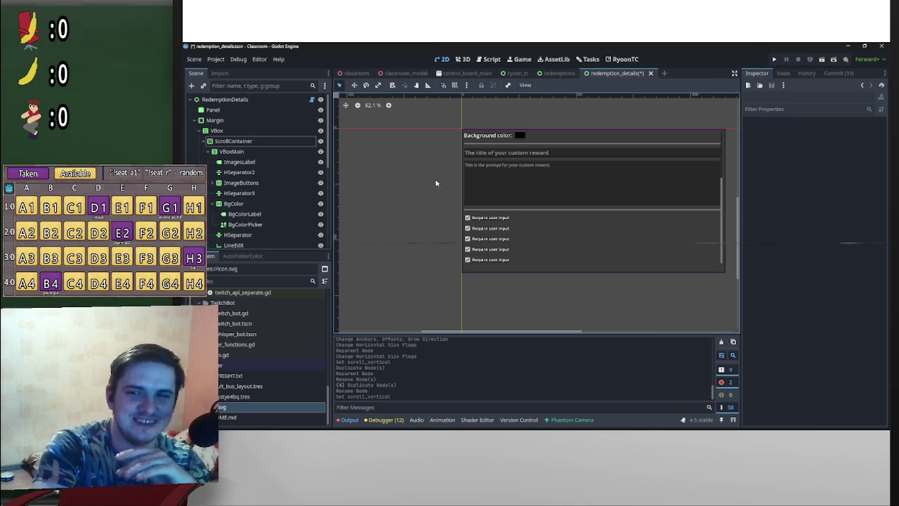
- Collapse the CheckBoxOption2 through CheckBoxOption5 branches in the Scene dock
{"action": "left_click", "coordinate": [502, 229]}
{"action": "scroll", "coordinate": [299, 221], "scroll_direction": "up", "scroll_amount": 3}
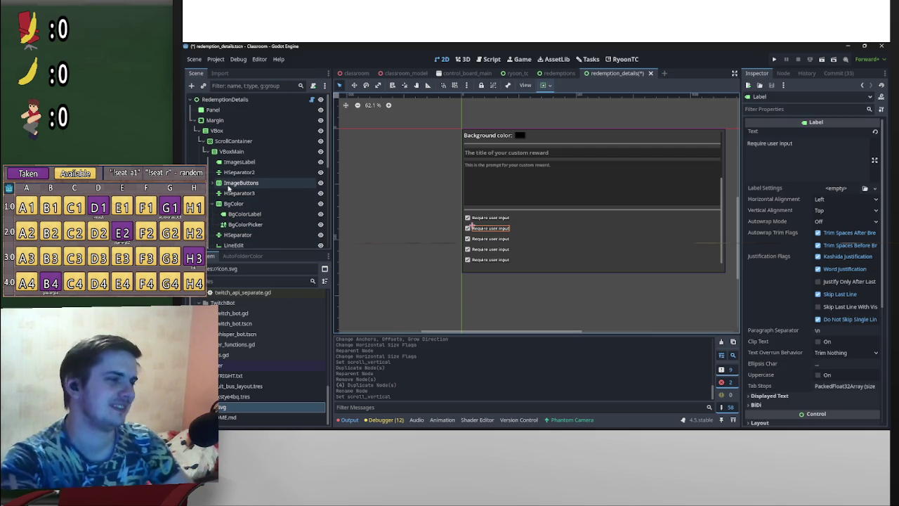
{"action": "scroll", "coordinate": [230, 197], "scroll_direction": "down", "scroll_amount": 3}
{"action": "scroll", "coordinate": [230, 197], "scroll_direction": "down", "scroll_amount": 2}
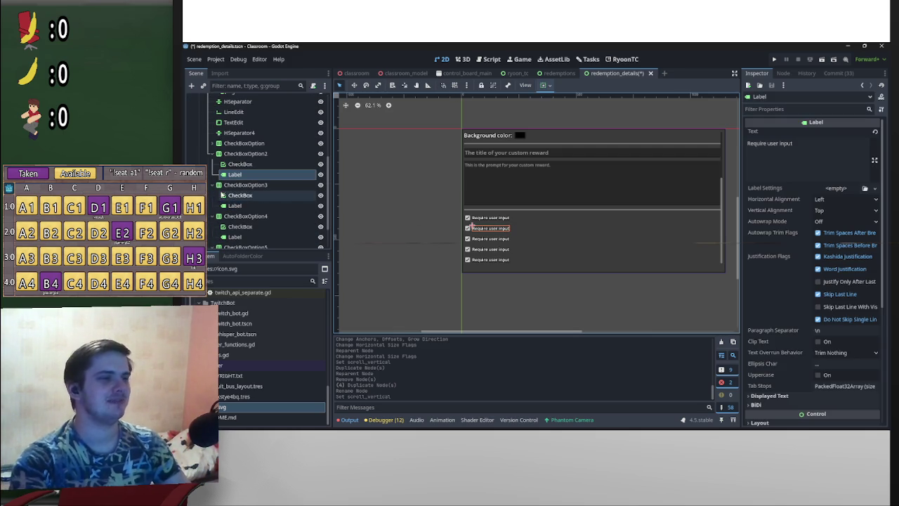
{"action": "left_click", "coordinate": [211, 153]}
{"action": "left_click", "coordinate": [211, 164]}
{"action": "left_click", "coordinate": [210, 174]}
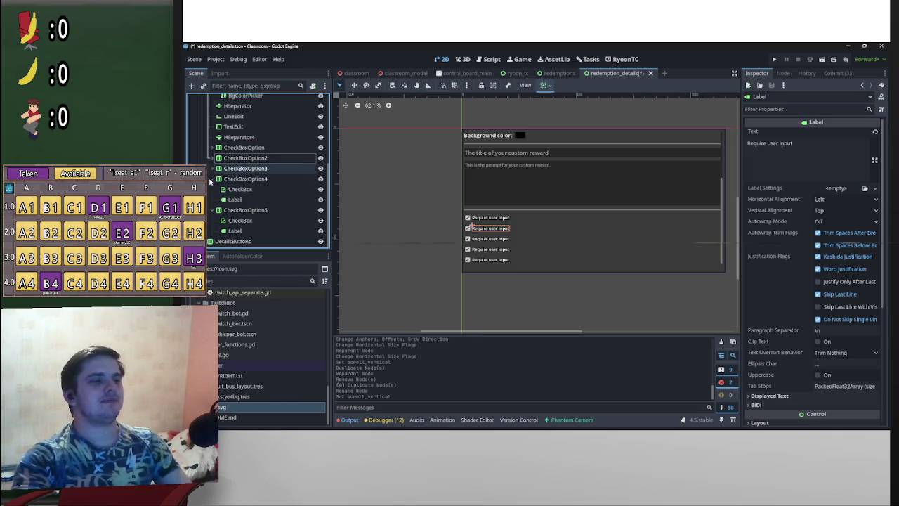
{"action": "left_click", "coordinate": [210, 210]}
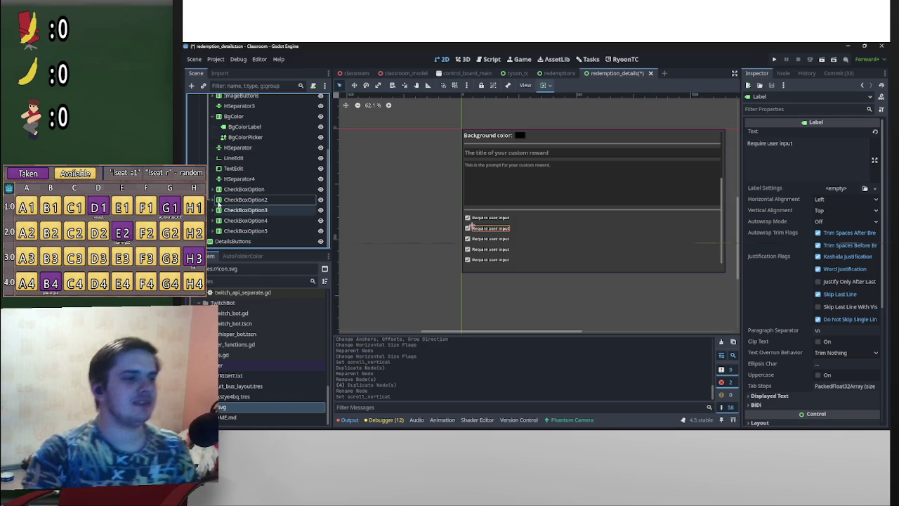
- Select CheckBoxOption3 through CheckBoxOption5 together and delete them
{"action": "left_click", "coordinate": [263, 202]}
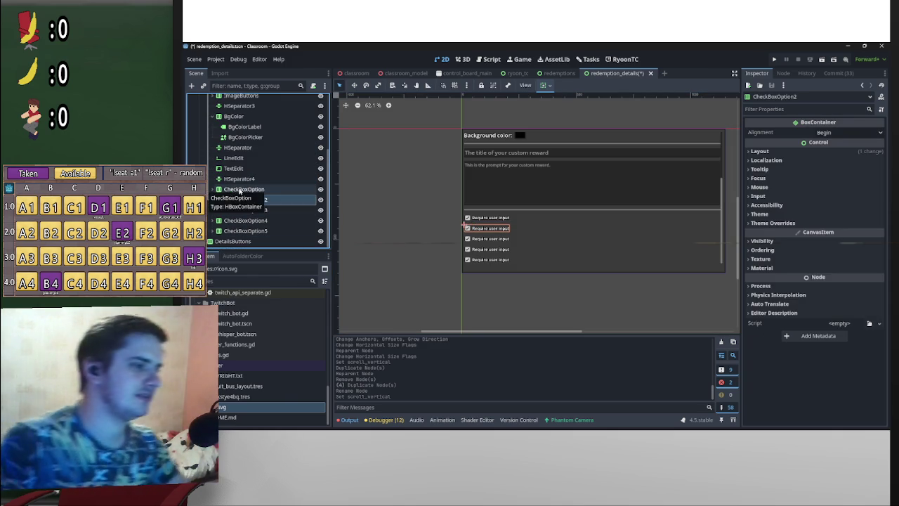
{"action": "double_click", "coordinate": [242, 189]}
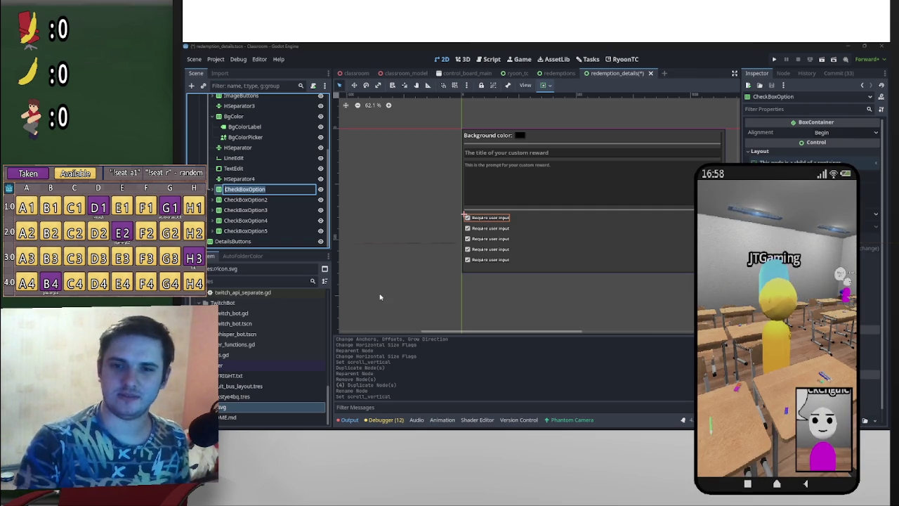
{"action": "key", "text": "Return"}
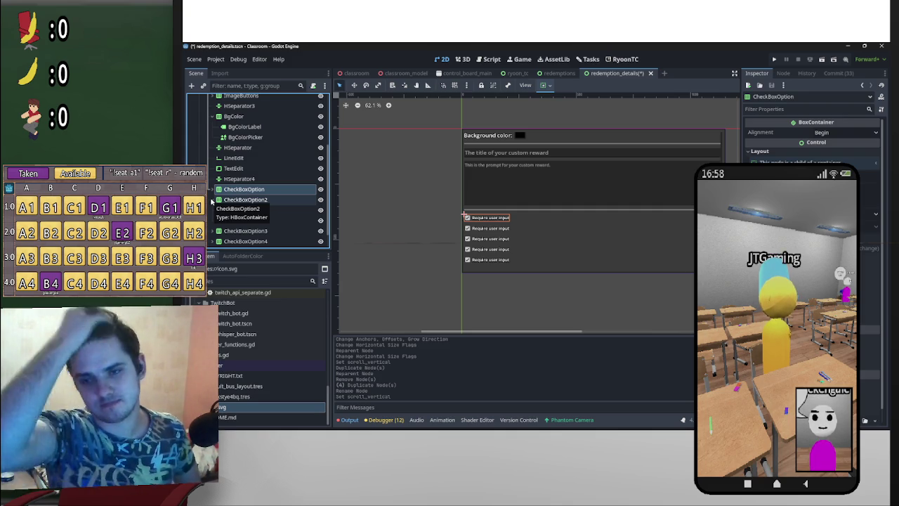
{"action": "scroll", "coordinate": [260, 225], "scroll_direction": "down", "scroll_amount": 1}
{"action": "left_click", "coordinate": [267, 210]}
{"action": "left_click", "coordinate": [265, 231], "text": "shift"}
{"action": "key", "text": "Delete"}
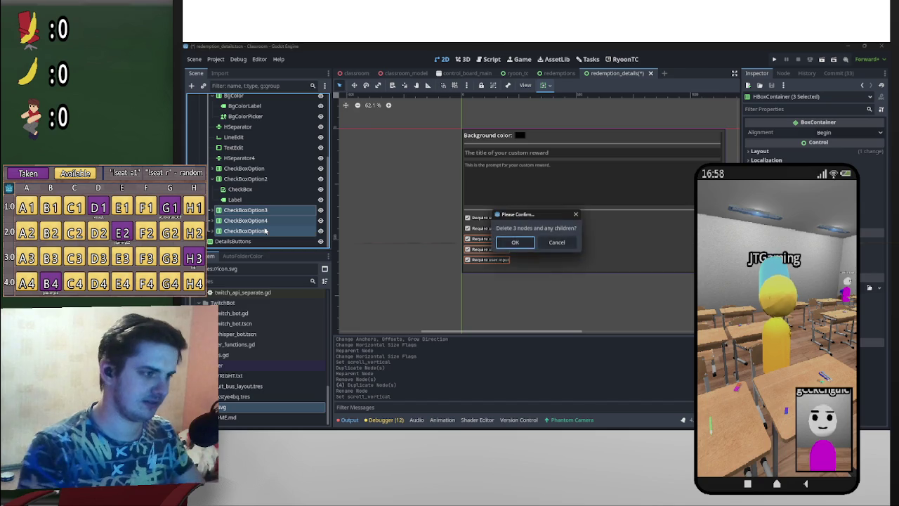
- Confirm deleting CheckBoxOption3–5, then dismiss CheckBoxOption2's context menu
{"action": "key", "text": "Return"}
{"action": "left_click", "coordinate": [248, 210]}
{"action": "right_click", "coordinate": [249, 210]}
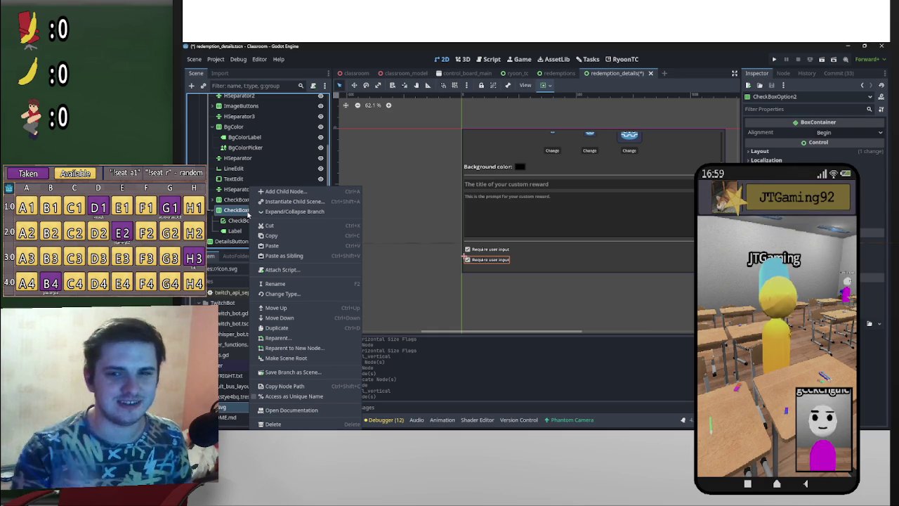
{"action": "left_click", "coordinate": [421, 197]}
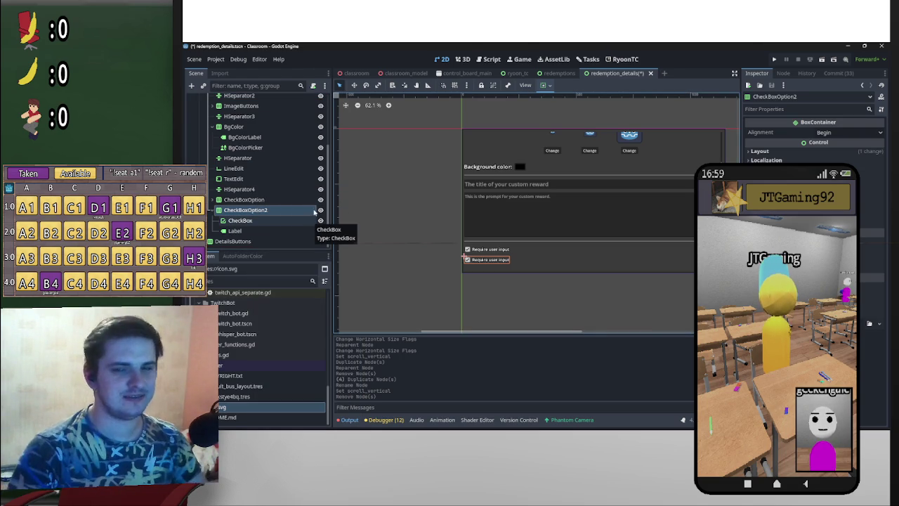
- Move the second Require user input Label above CheckBoxOption2, then delete CheckBoxOption2 with its checkbox
{"action": "scroll", "coordinate": [479, 253], "scroll_direction": "up", "scroll_amount": 2}
{"action": "scroll", "coordinate": [480, 253], "scroll_direction": "up", "scroll_amount": 8}
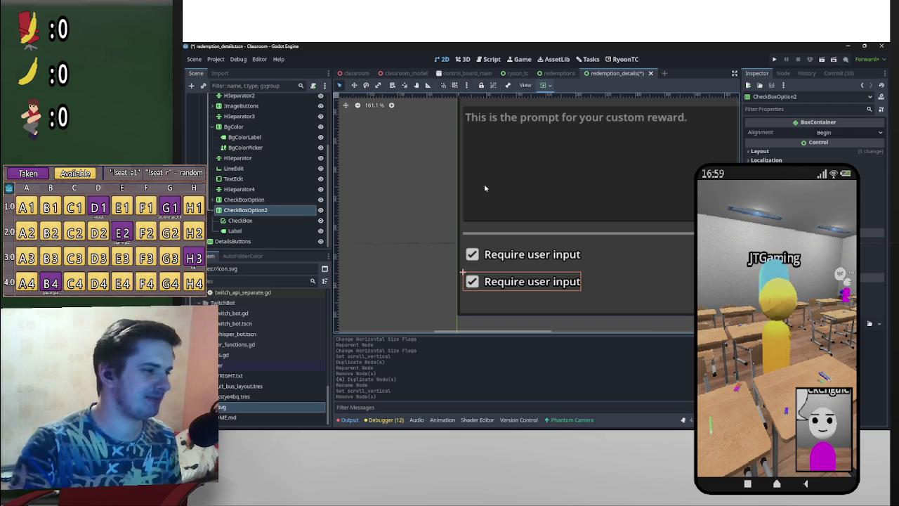
{"action": "scroll", "coordinate": [627, 181], "scroll_direction": "down", "scroll_amount": 5}
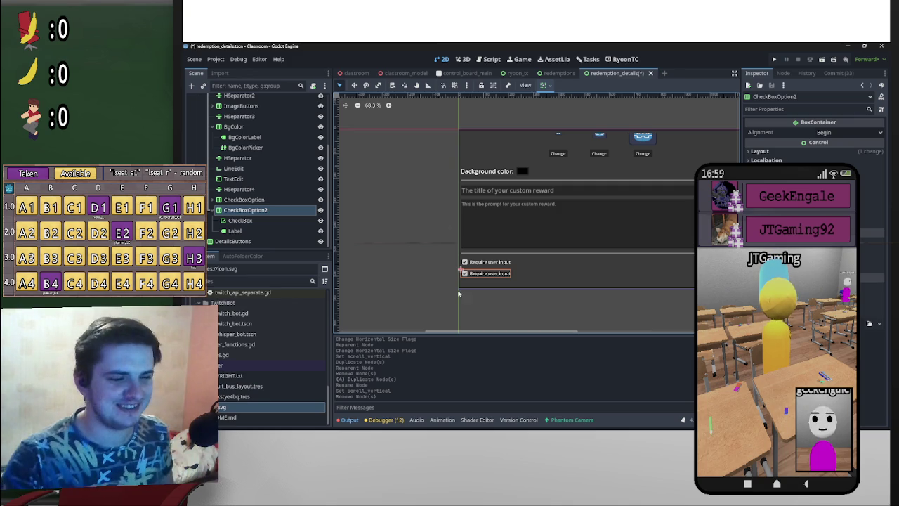
{"action": "scroll", "coordinate": [527, 287], "scroll_direction": "down", "scroll_amount": 2}
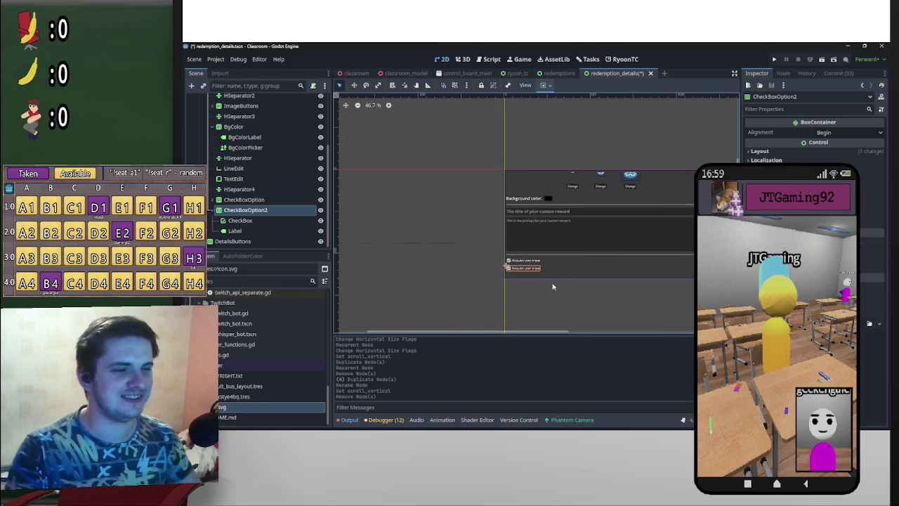
{"action": "scroll", "coordinate": [552, 287], "scroll_direction": "up", "scroll_amount": 5}
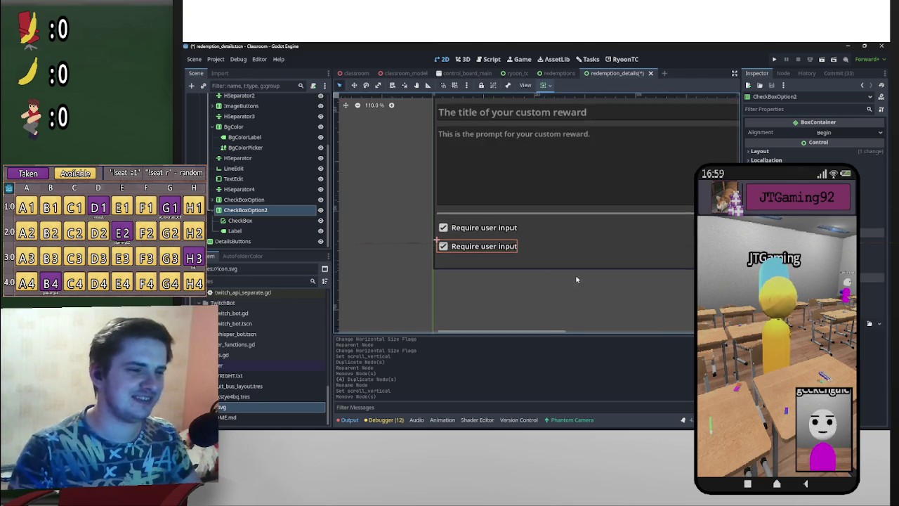
{"action": "double_click", "coordinate": [270, 211]}
{"action": "key", "text": "ctrl+a"}
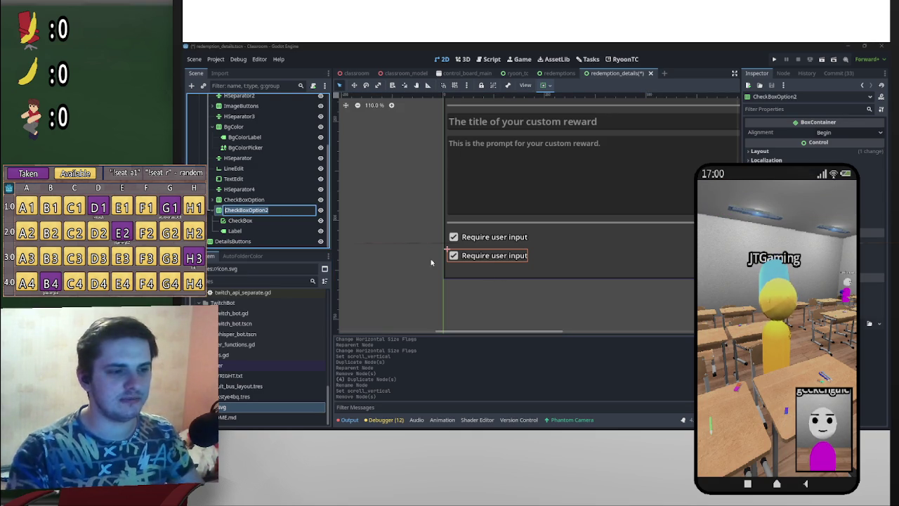
{"action": "left_click", "coordinate": [217, 214]}
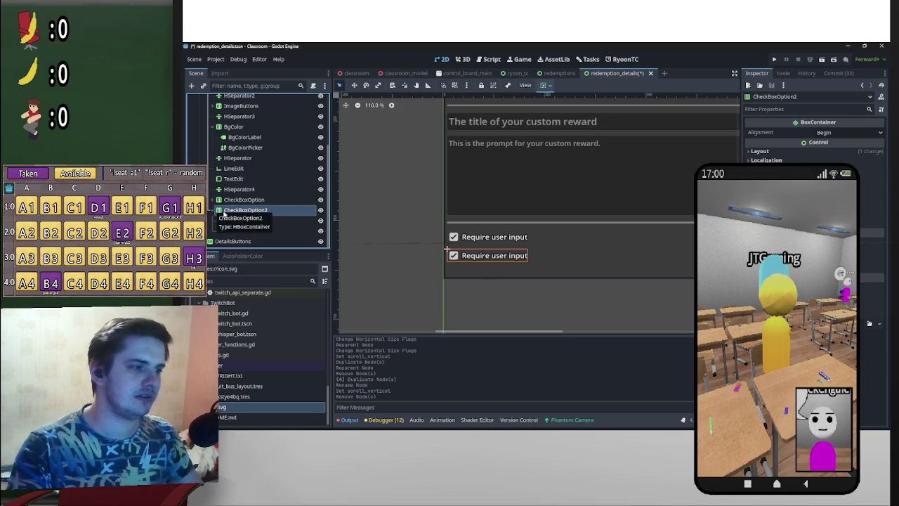
{"action": "left_click_drag", "start_coordinate": [239, 231], "coordinate": [247, 214]}
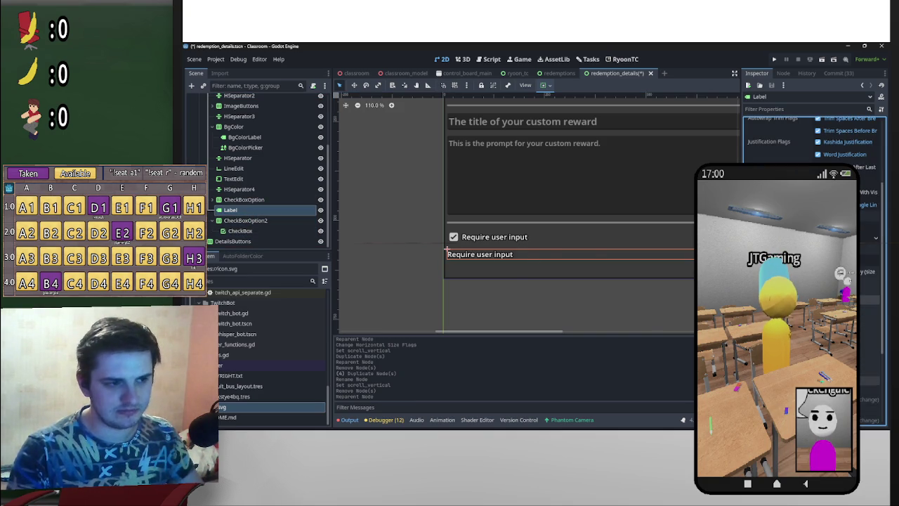
{"action": "left_click", "coordinate": [257, 221]}
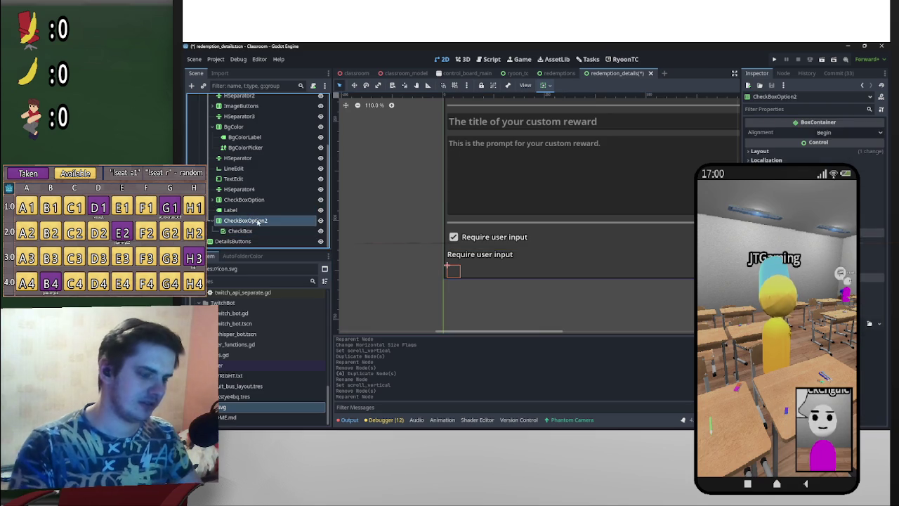
{"action": "key", "text": "Delete"}
{"action": "key", "text": "Return"}
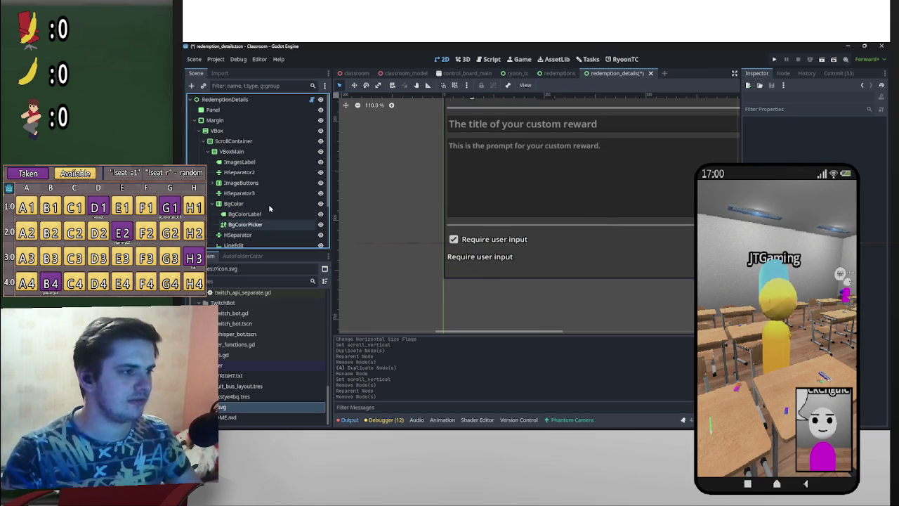
- Add a LineEdit node and drag it in the Scene tree to sit right after the second Label
{"action": "right_click", "coordinate": [244, 140]}
{"action": "left_click", "coordinate": [279, 145]}
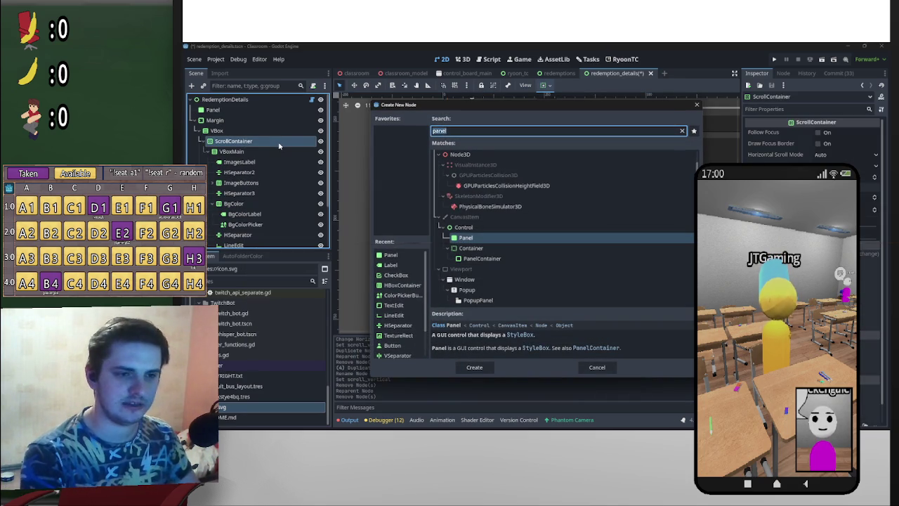
{"action": "type", "text": "line"}
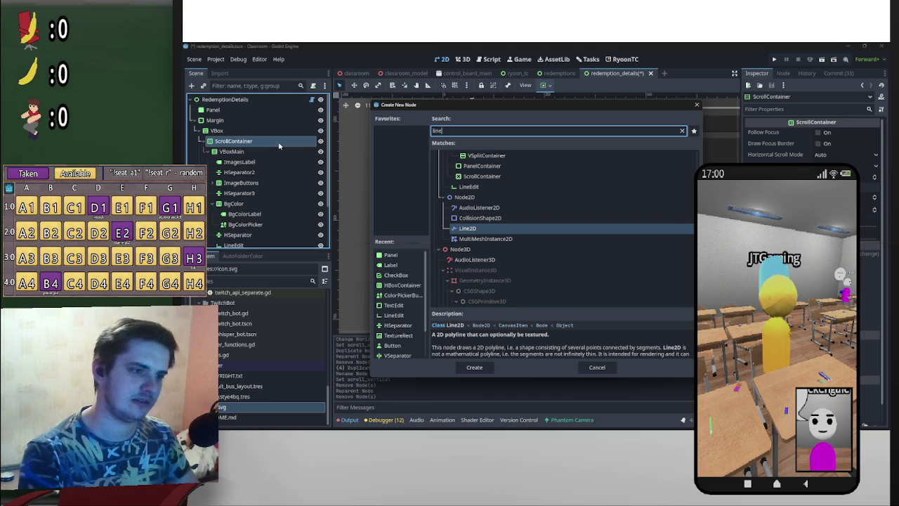
{"action": "double_click", "coordinate": [526, 187]}
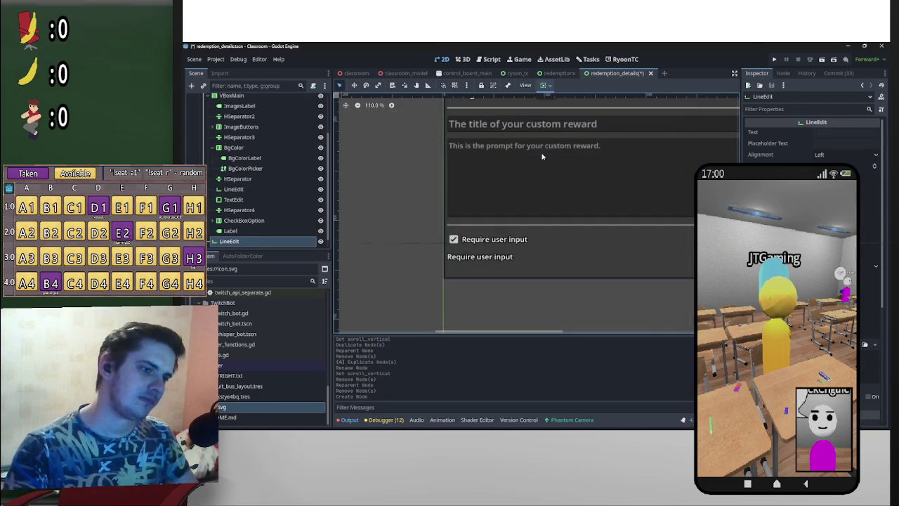
{"action": "scroll", "coordinate": [560, 259], "scroll_direction": "down", "scroll_amount": 5}
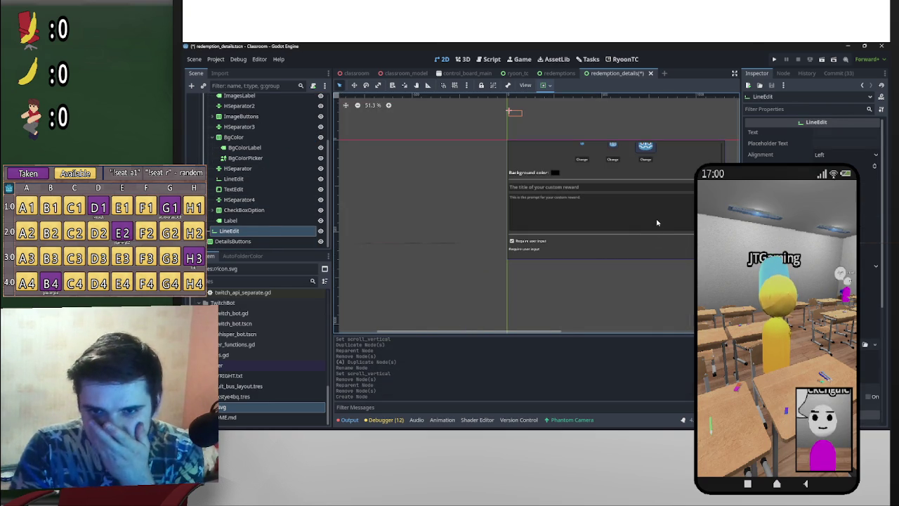
{"action": "left_click", "coordinate": [531, 251]}
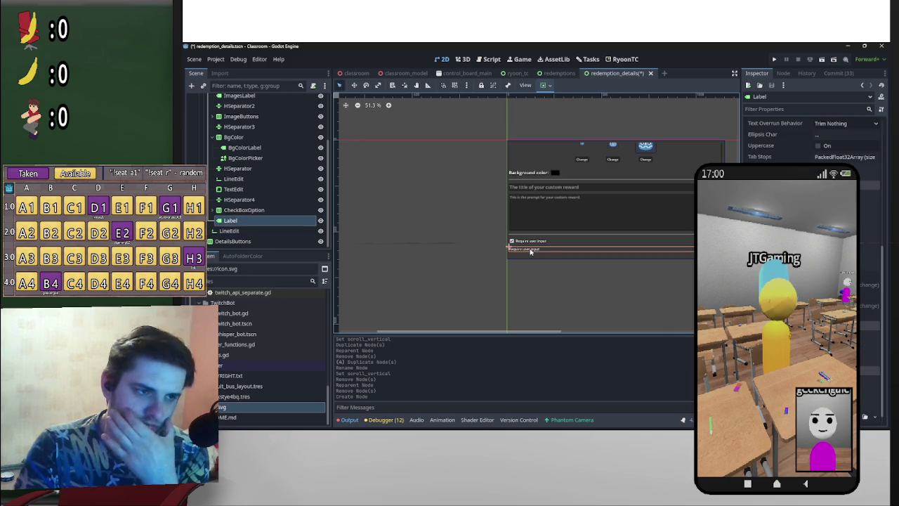
{"action": "mouse_move", "coordinate": [262, 232]}
{"action": "left_mouse_down"}
{"action": "mouse_move", "coordinate": [274, 229]}
{"action": "mouse_move", "coordinate": [231, 229]}
{"action": "mouse_move", "coordinate": [237, 219]}
{"action": "left_mouse_up"}
{"action": "mouse_move", "coordinate": [236, 219]}
{"action": "left_mouse_down"}
{"action": "mouse_move", "coordinate": [246, 232]}
{"action": "mouse_move", "coordinate": [226, 220]}
{"action": "mouse_move", "coordinate": [221, 240]}
{"action": "left_mouse_up"}
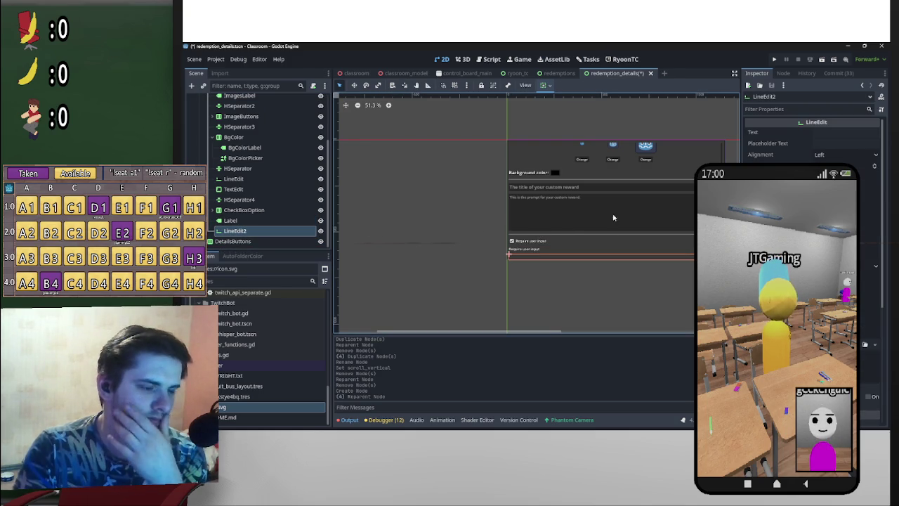
{"action": "double_click", "coordinate": [236, 221]}
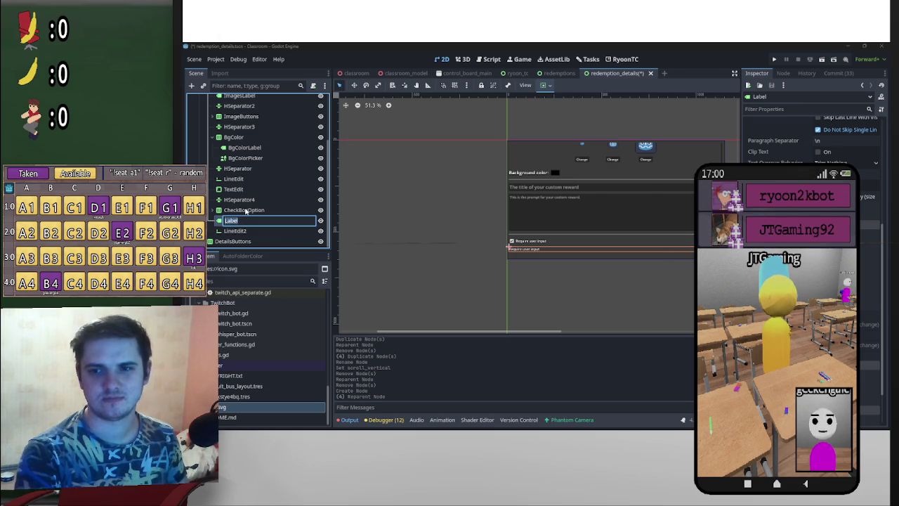
{"action": "key", "text": "alt+Tab"}
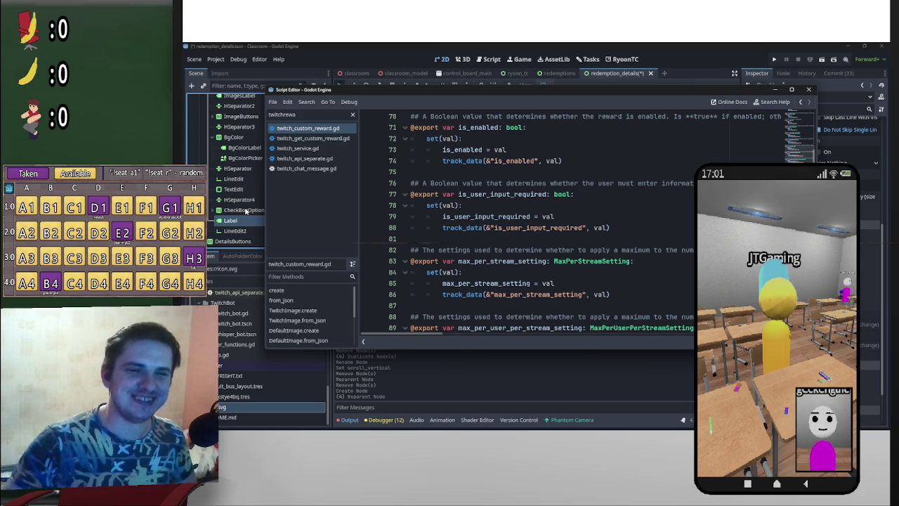
{"action": "left_click", "coordinate": [773, 89]}
{"action": "scroll", "coordinate": [584, 264], "scroll_direction": "up", "scroll_amount": 5}
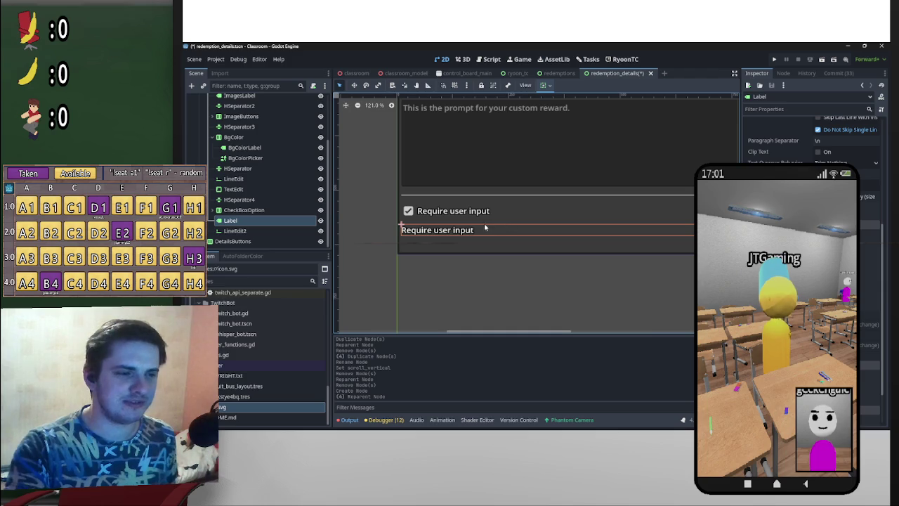
{"action": "scroll", "coordinate": [475, 242], "scroll_direction": "up", "scroll_amount": 1}
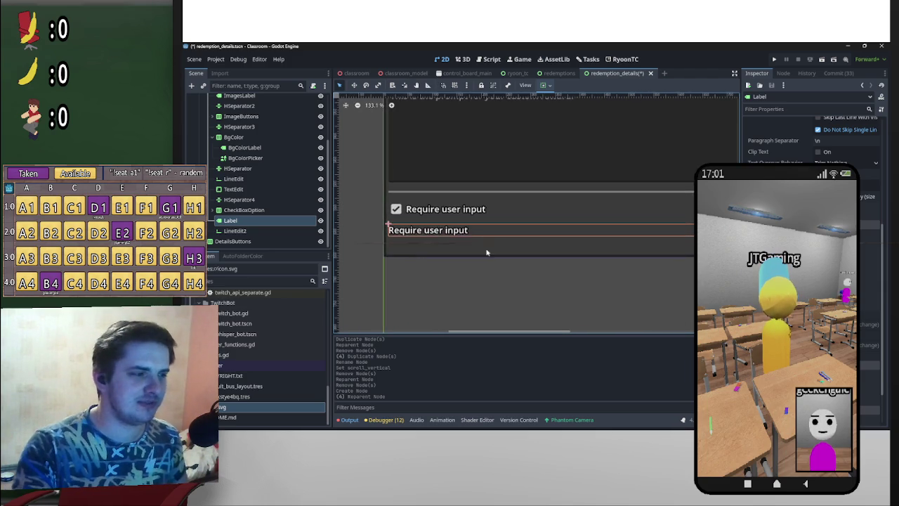
{"action": "double_click", "coordinate": [475, 248]}
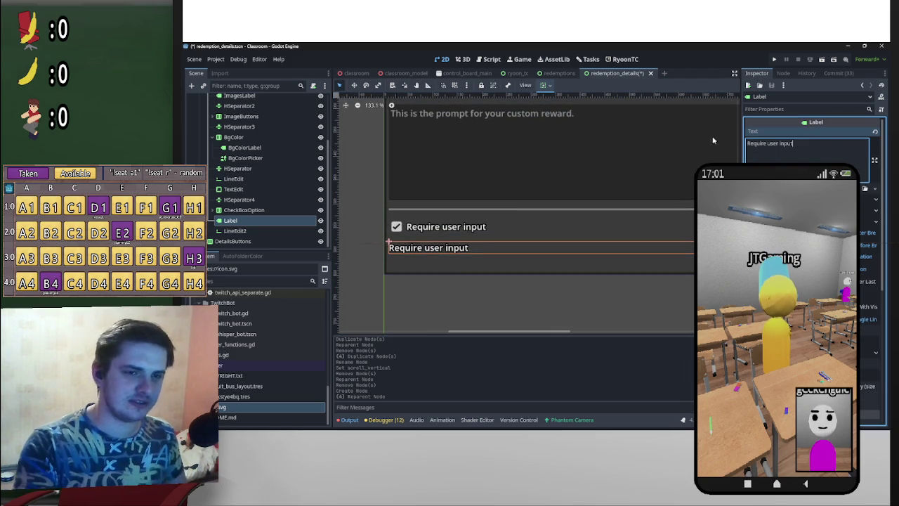
{"action": "key", "text": "ctrl+a"}
{"action": "mouse_move", "coordinate": [584, 417]}
{"action": "mouse_move", "coordinate": [641, 421]}
{"action": "left_click", "coordinate": [628, 379]}
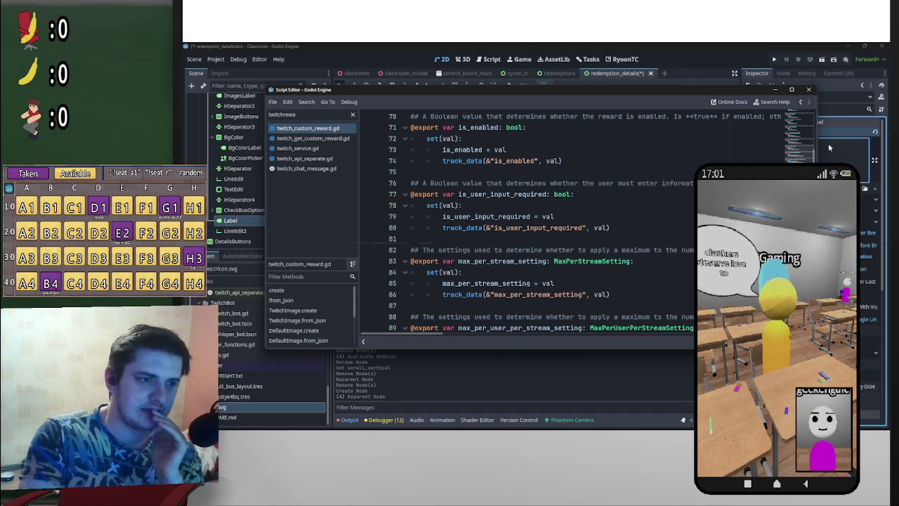
{"action": "key", "text": "alt+Tab"}
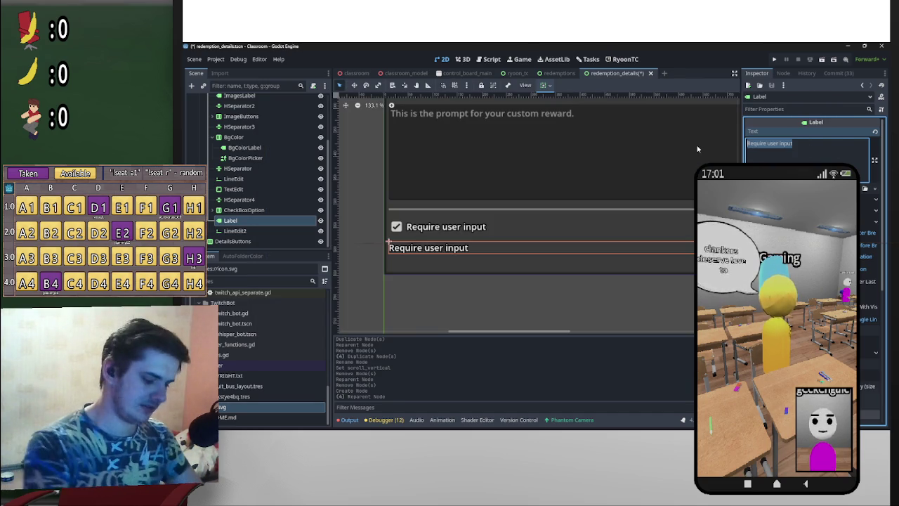
- Set the Label text to 'Maximum rewards per stream' and duplicate HSeparator4
{"action": "type", "text": "Maximu"}
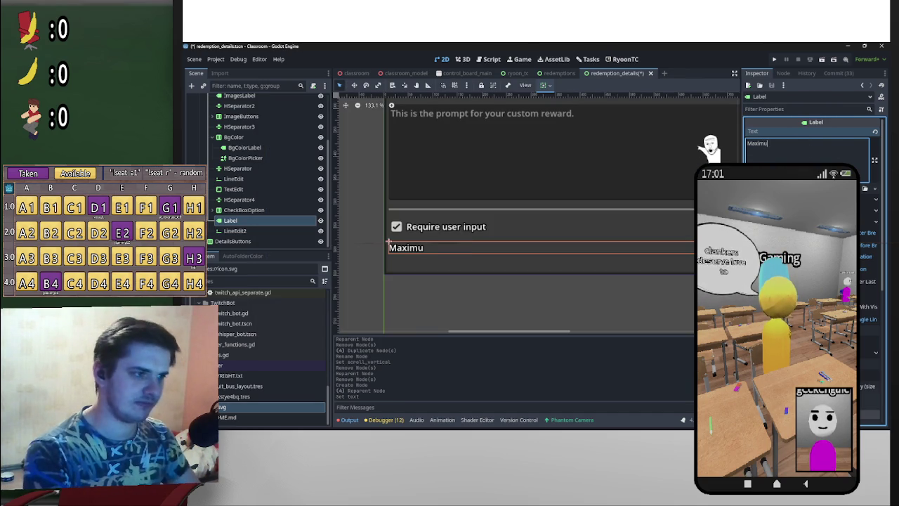
{"action": "type", "text": "m"}
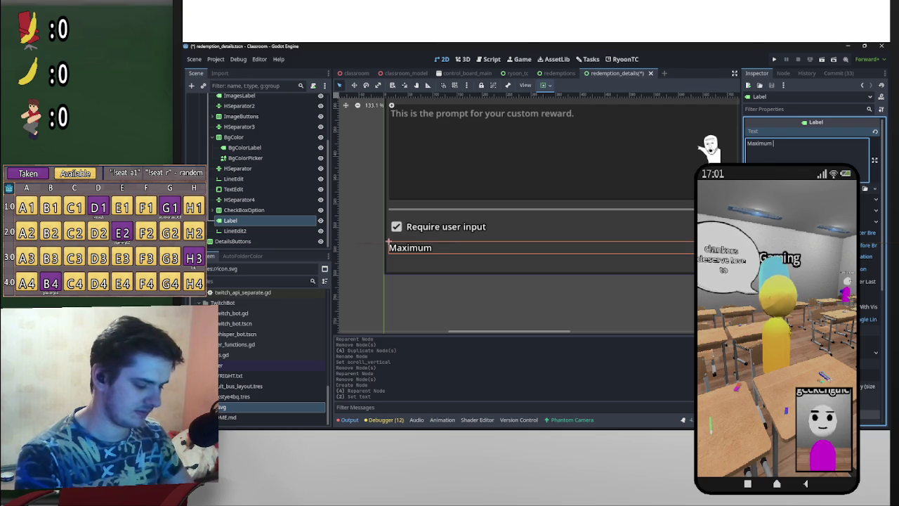
{"action": "type", "text": " rewards per stream"}
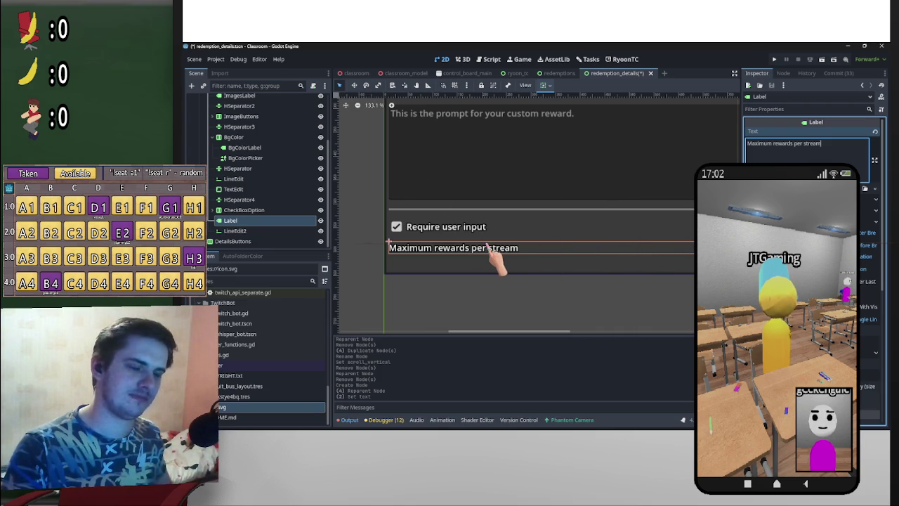
{"action": "left_click", "coordinate": [246, 201]}
{"action": "mouse_move", "coordinate": [252, 211]}
{"action": "left_mouse_down"}
{"action": "mouse_move", "coordinate": [297, 257]}
{"action": "mouse_move", "coordinate": [287, 227]}
{"action": "mouse_move", "coordinate": [274, 242]}
{"action": "mouse_move", "coordinate": [273, 227]}
{"action": "left_mouse_up"}
{"action": "key", "text": "ctrl+d"}
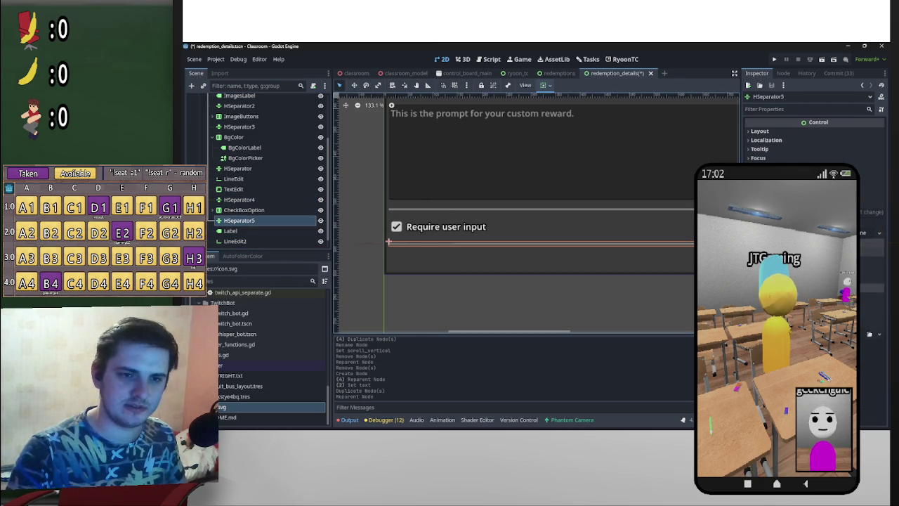
- Give HSeparator5 a new separator StyleBox with its own thickness and bottom margin, and save the scene
{"action": "left_click", "coordinate": [881, 233]}
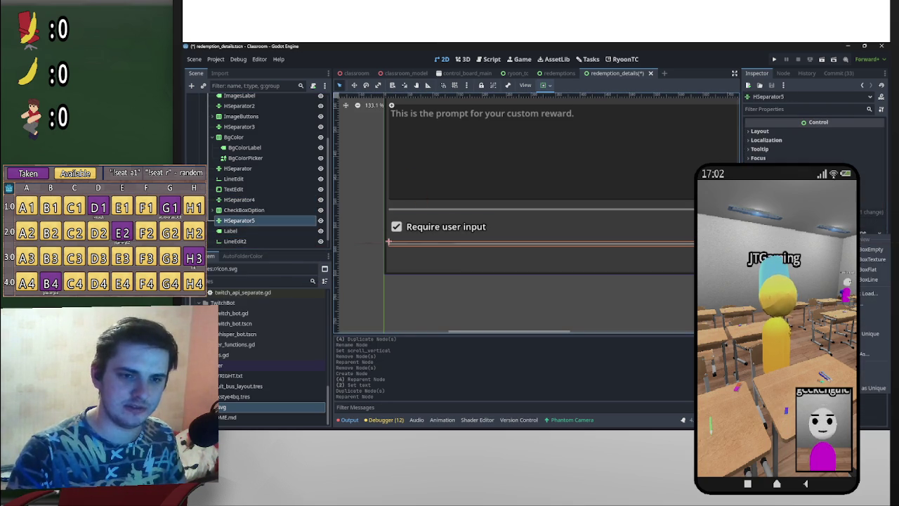
{"action": "left_click", "coordinate": [868, 334]}
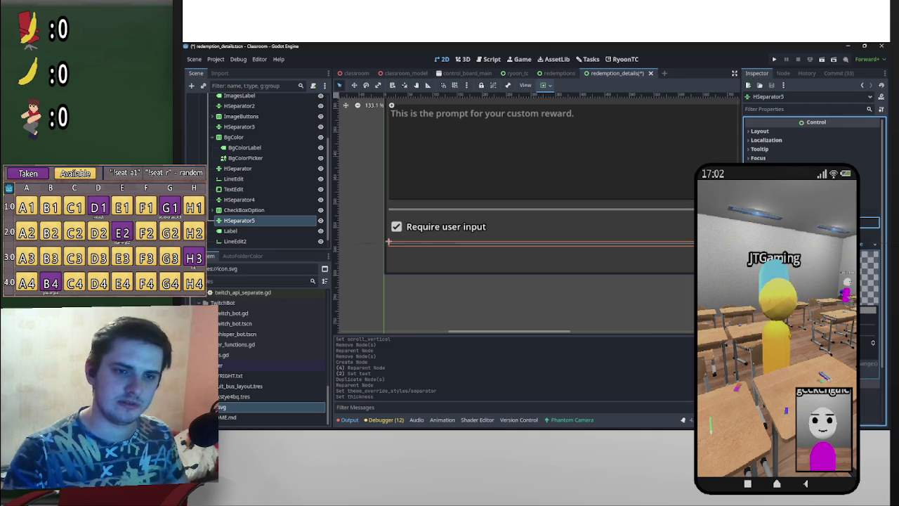
{"action": "key", "text": "Return"}
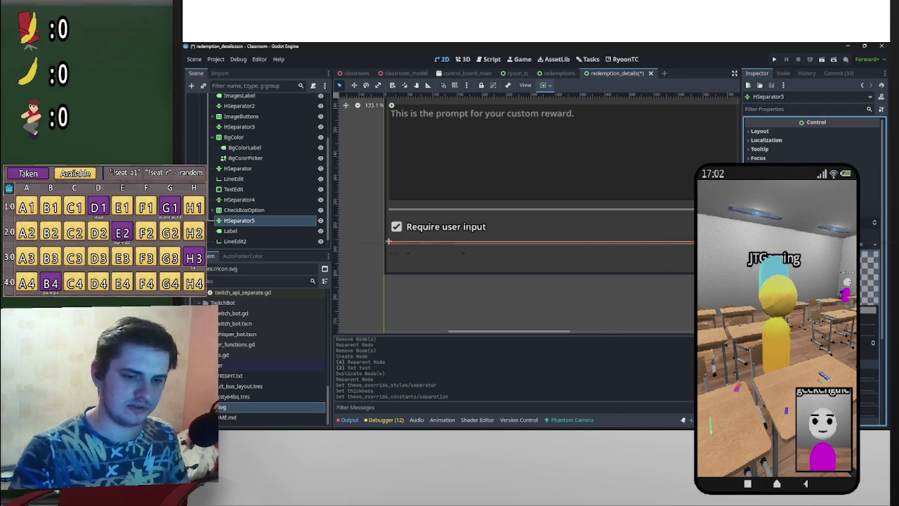
{"action": "left_click", "coordinate": [364, 241]}
{"action": "key", "text": "ctrl+s"}
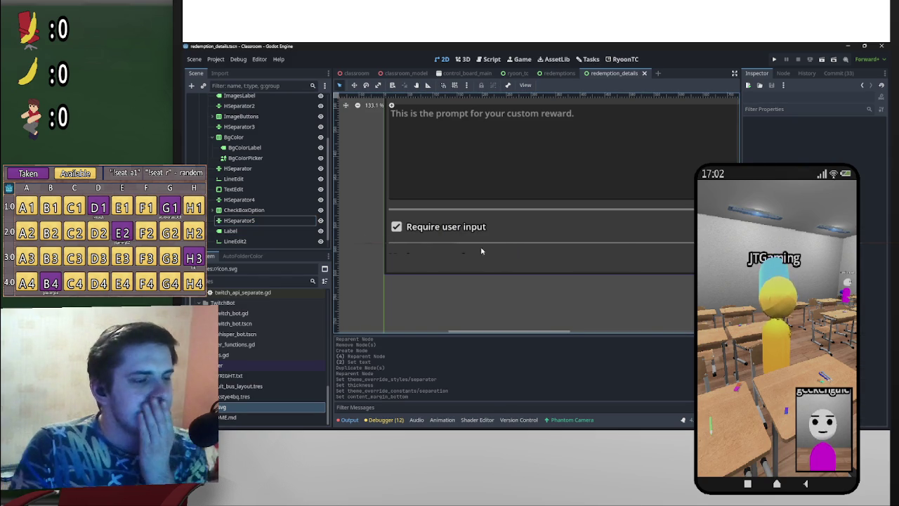
- Select the ScrollContainer, then the LineEdit2 field under the maximum-rewards label
{"action": "scroll", "coordinate": [481, 251], "scroll_direction": "down", "scroll_amount": 3}
{"action": "scroll", "coordinate": [273, 211], "scroll_direction": "up", "scroll_amount": 2}
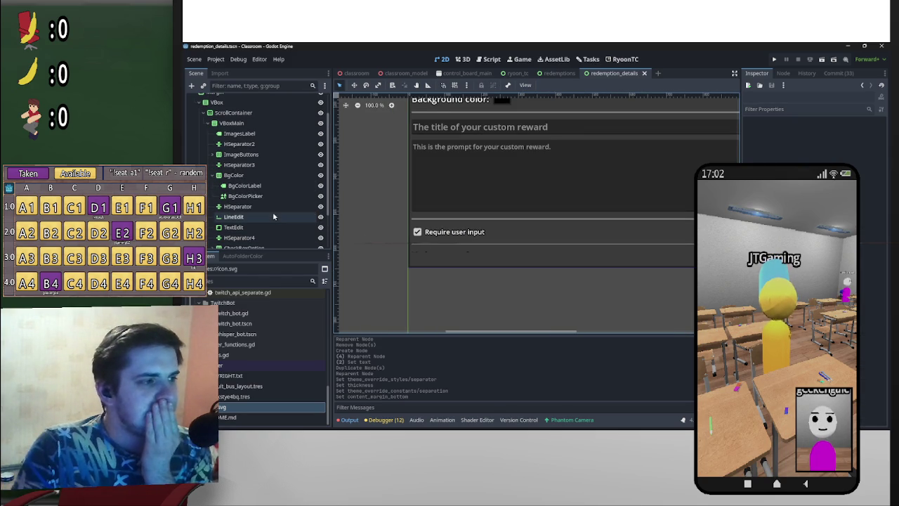
{"action": "left_click", "coordinate": [257, 114]}
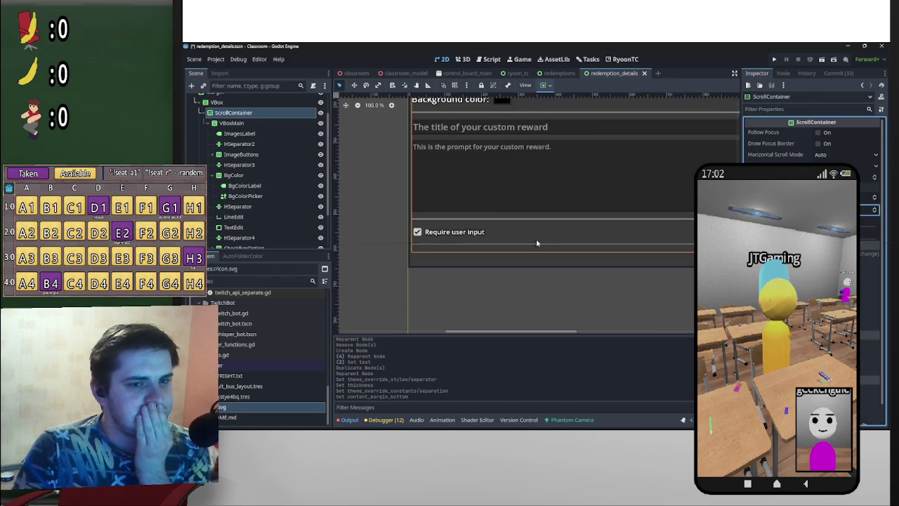
{"action": "scroll", "coordinate": [542, 243], "scroll_direction": "down", "scroll_amount": 1}
{"action": "scroll", "coordinate": [496, 263], "scroll_direction": "down", "scroll_amount": 2}
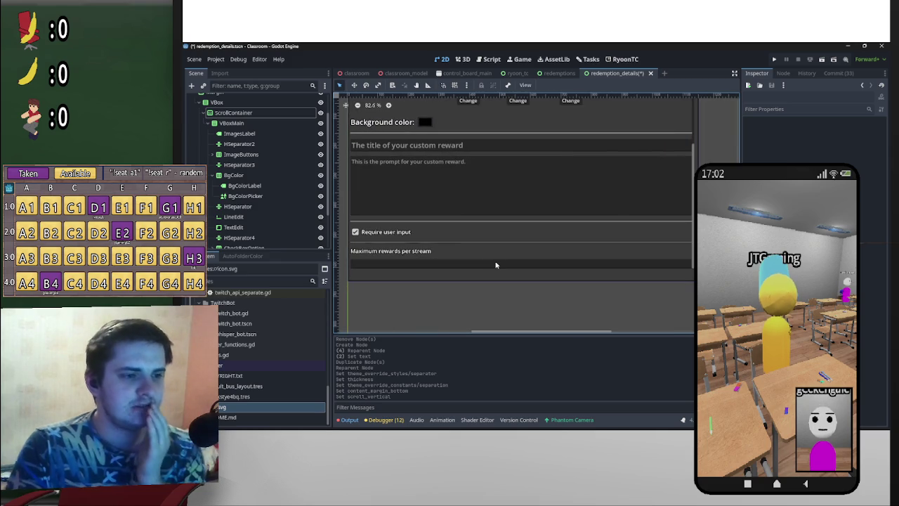
{"action": "left_click", "coordinate": [497, 265]}
{"action": "scroll", "coordinate": [574, 264], "scroll_direction": "left", "scroll_amount": 5}
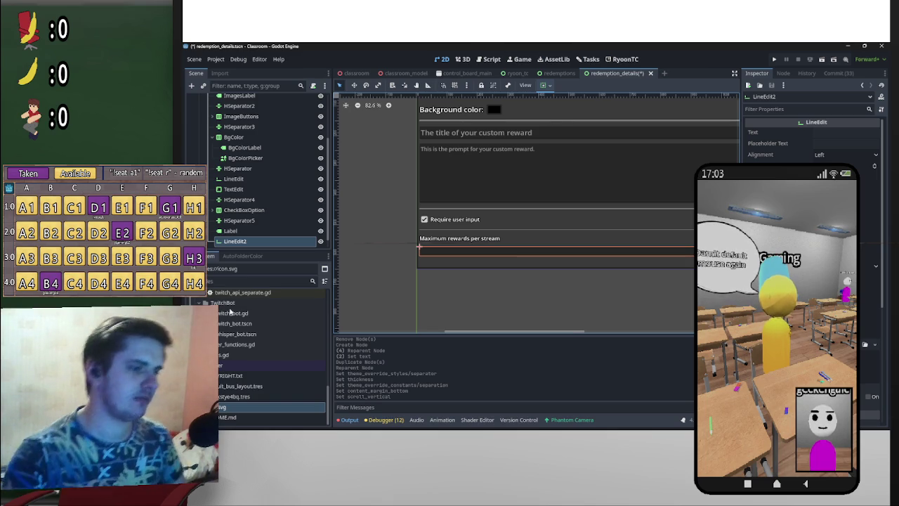
- Rename the label MaxRew and its text field MaxRewEdit
{"action": "double_click", "coordinate": [246, 230]}
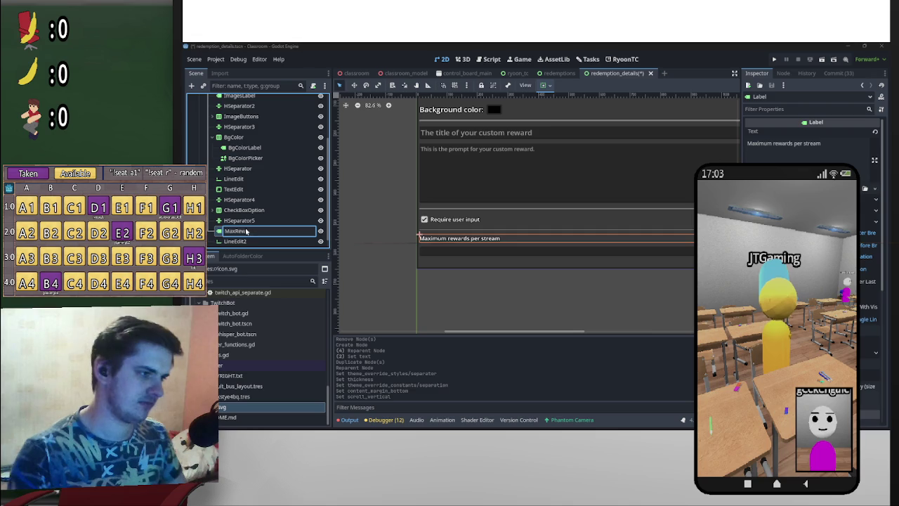
{"action": "left_click", "coordinate": [250, 242]}
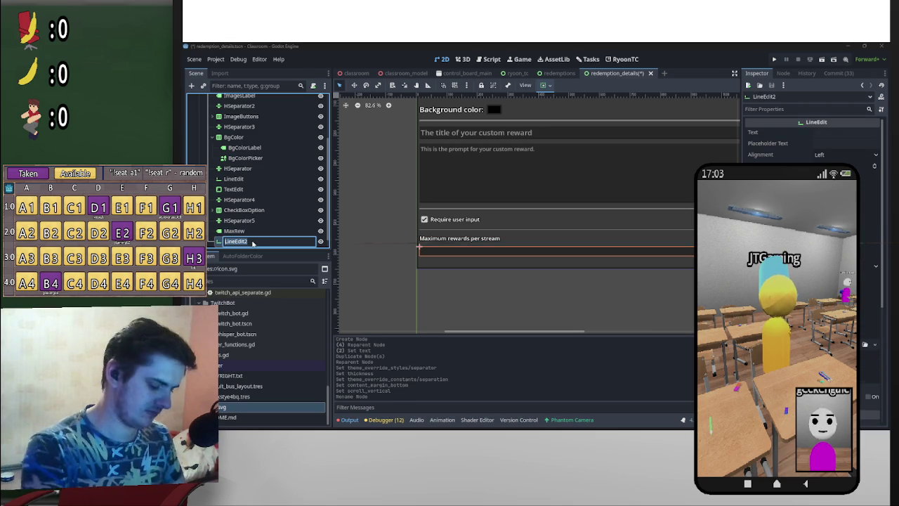
{"action": "type", "text": "MaxRew"}
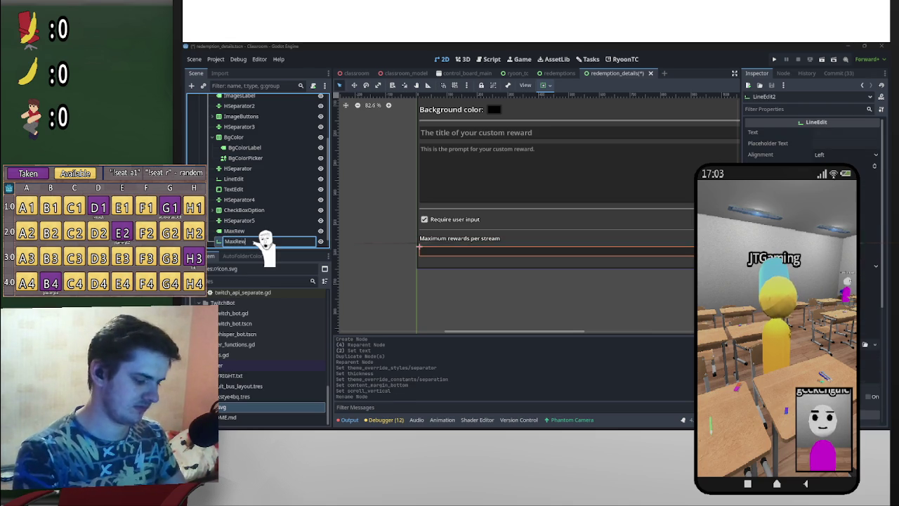
{"action": "key", "text": "Return"}
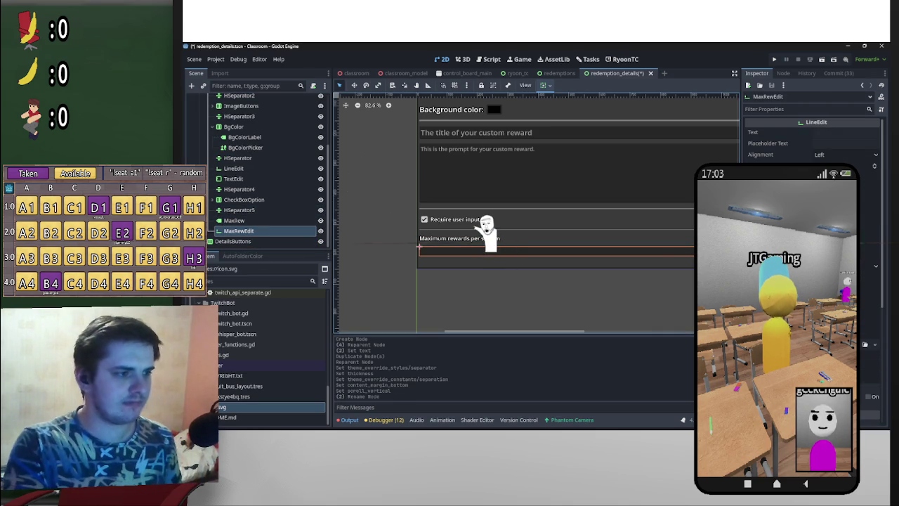
- Glance at twitch_custom_reward.gd, then select HSeparator5 through MaxRewEdit as a group
{"action": "key", "text": "F3"}
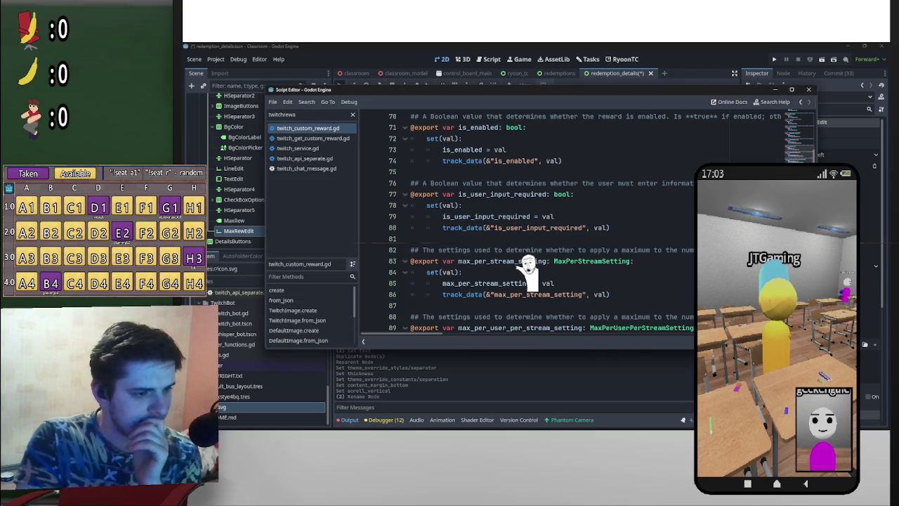
{"action": "key", "text": "alt+Tab"}
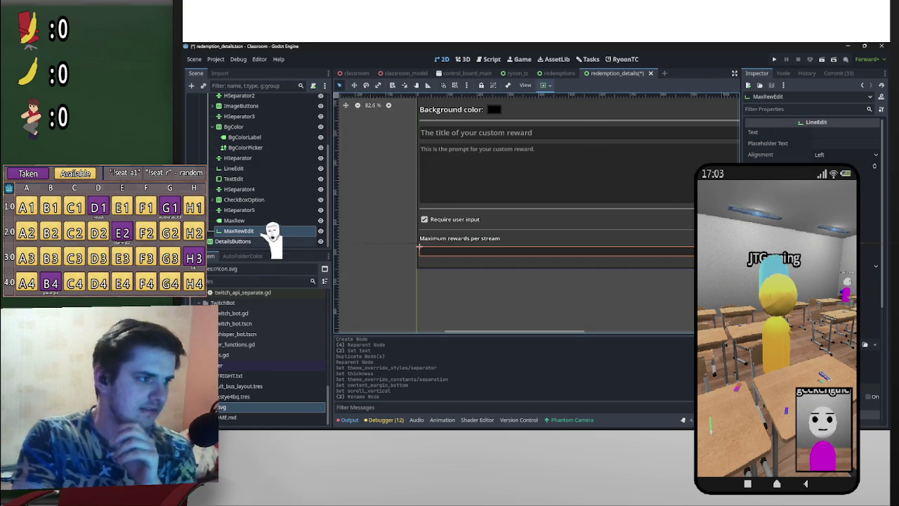
{"action": "left_click", "coordinate": [239, 209], "text": "shift"}
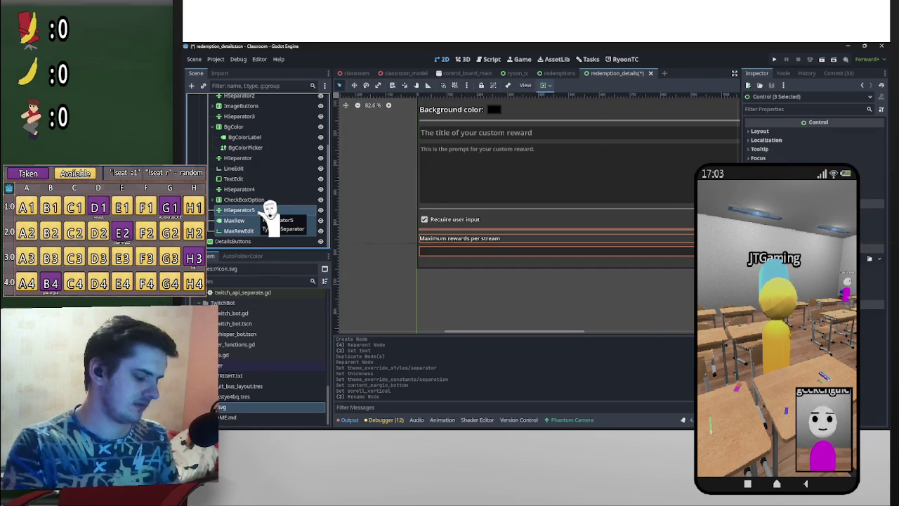
- Duplicate the separator, MaxRew and MaxRewEdit group and select the copied MaxRewEdit2 field
{"action": "key", "text": "ctrl+d"}
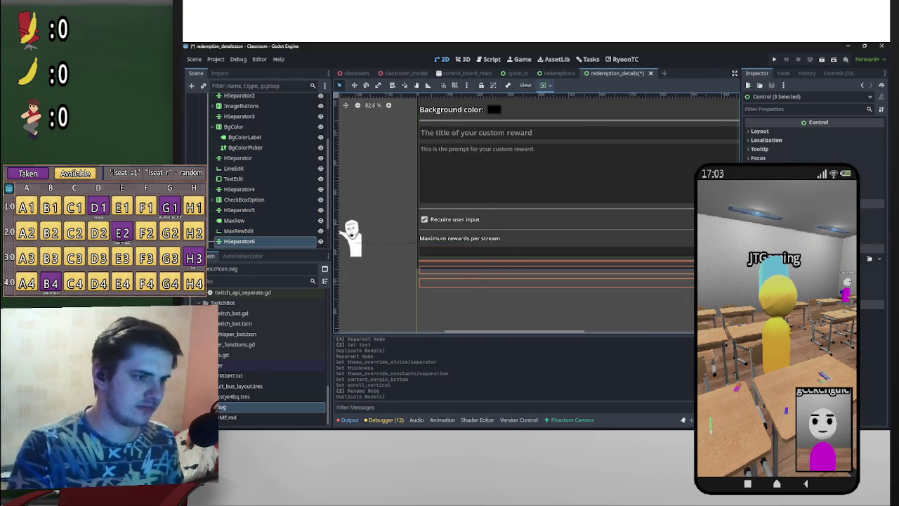
{"action": "scroll", "coordinate": [301, 218], "scroll_direction": "down", "scroll_amount": 1}
{"action": "left_click", "coordinate": [281, 230]}
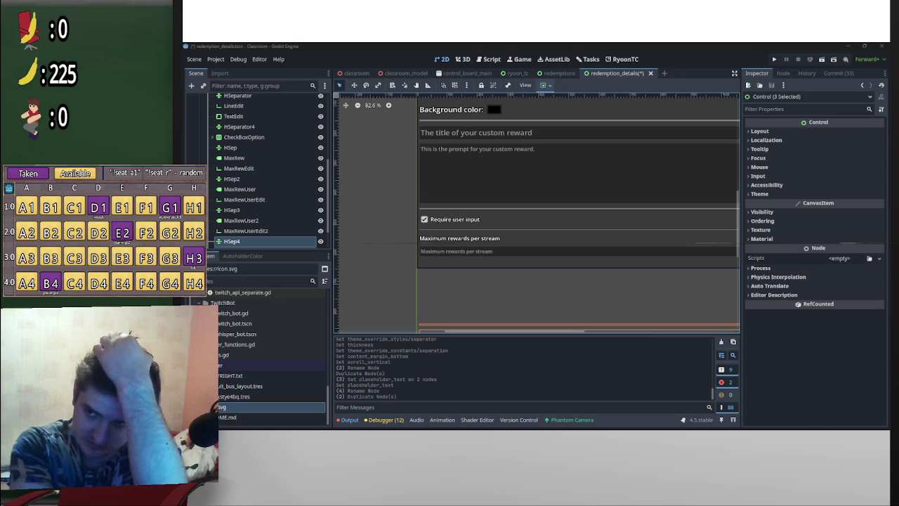
{"action": "key", "text": "alt+Tab"}
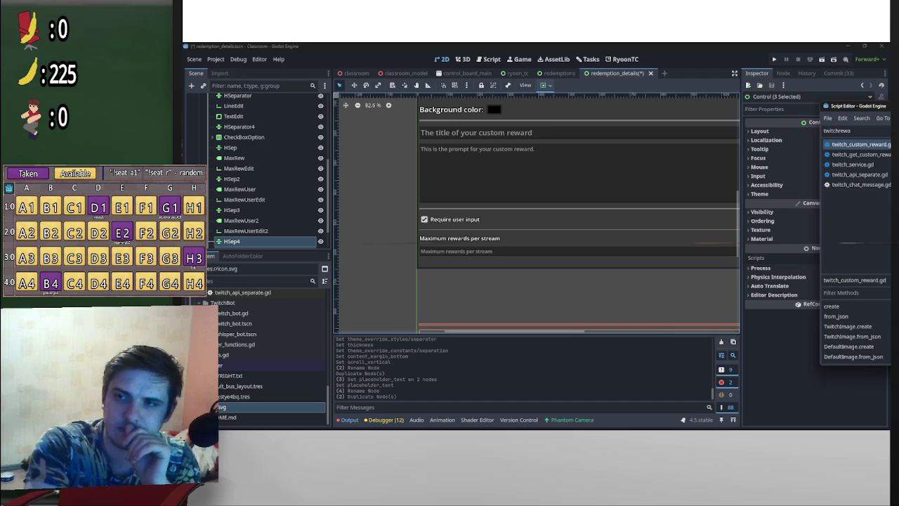
{"action": "key", "text": "alt+Tab"}
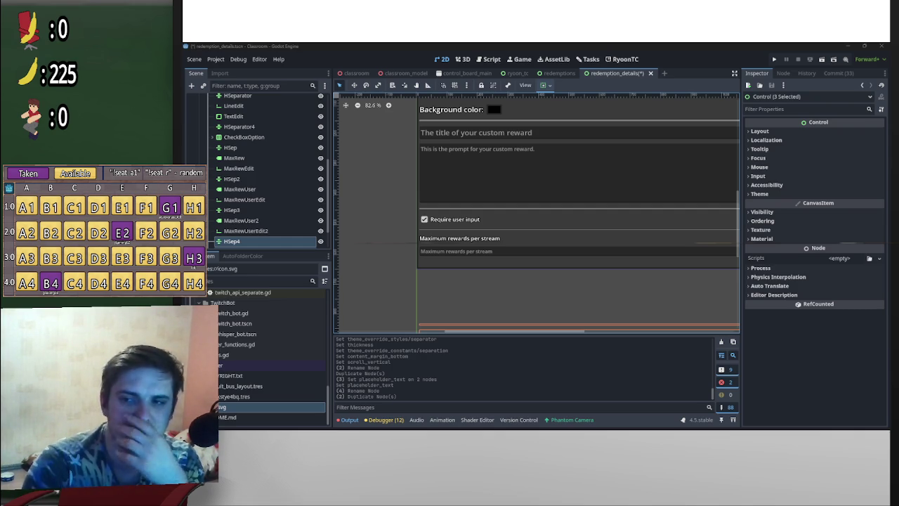
{"action": "scroll", "coordinate": [284, 222], "scroll_direction": "down", "scroll_amount": 1}
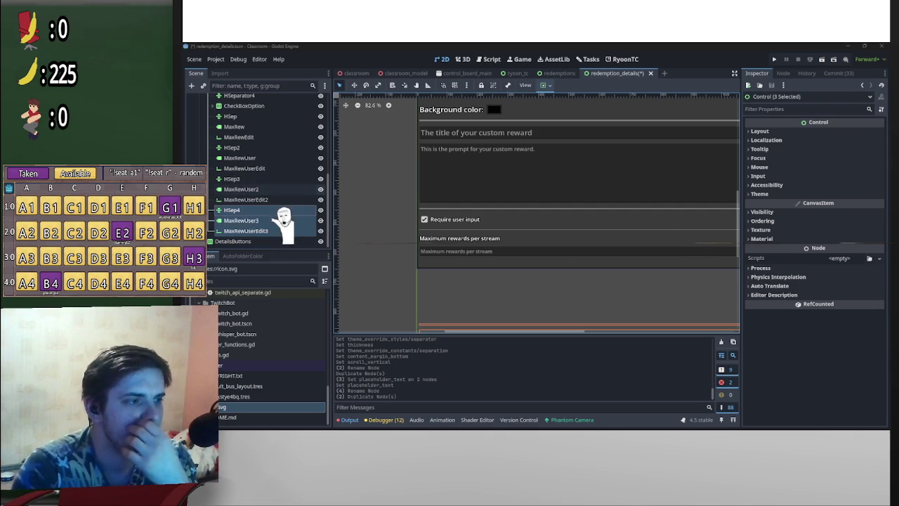
{"action": "scroll", "coordinate": [551, 245], "scroll_direction": "down", "scroll_amount": 1}
{"action": "scroll", "coordinate": [560, 251], "scroll_direction": "down", "scroll_amount": 1}
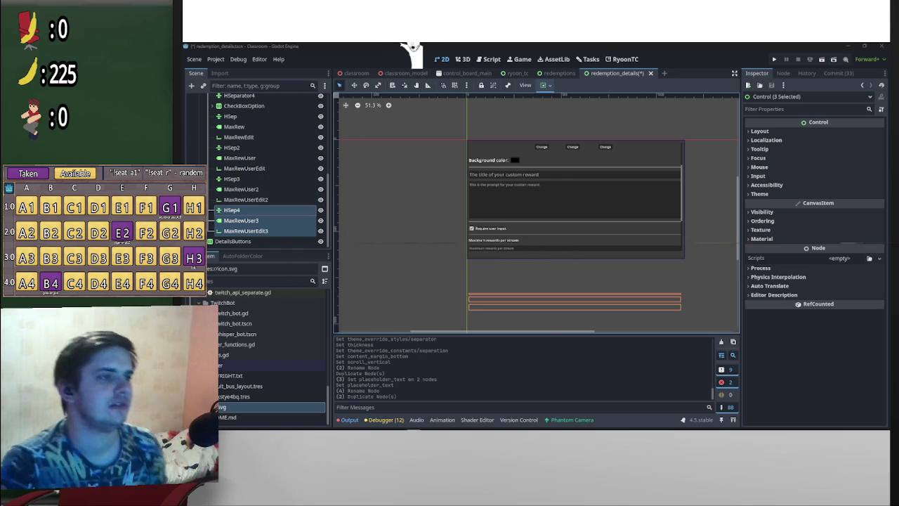
- Duplicate the separator, label and field group again and rename MaxRewUser3 to GlobalCooldownLabel
{"action": "key", "text": "ctrl+d"}
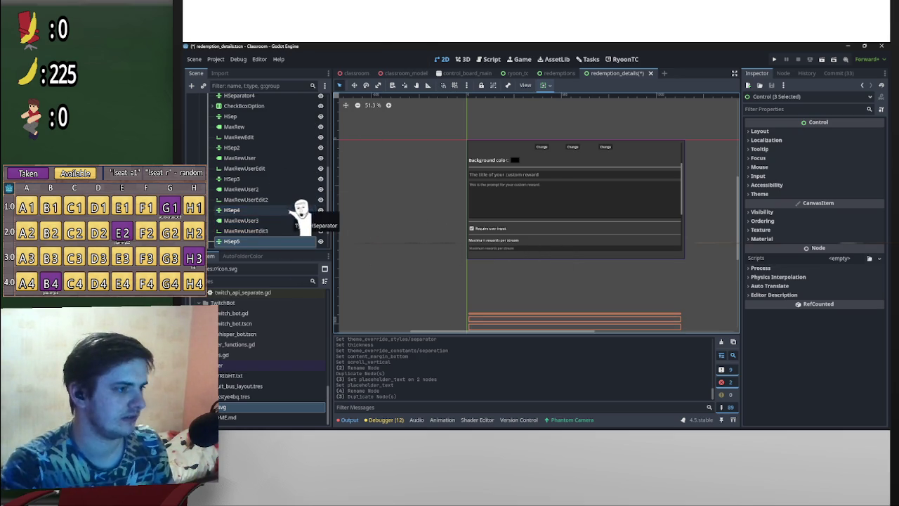
{"action": "left_click", "coordinate": [253, 209]}
{"action": "double_click", "coordinate": [242, 219]}
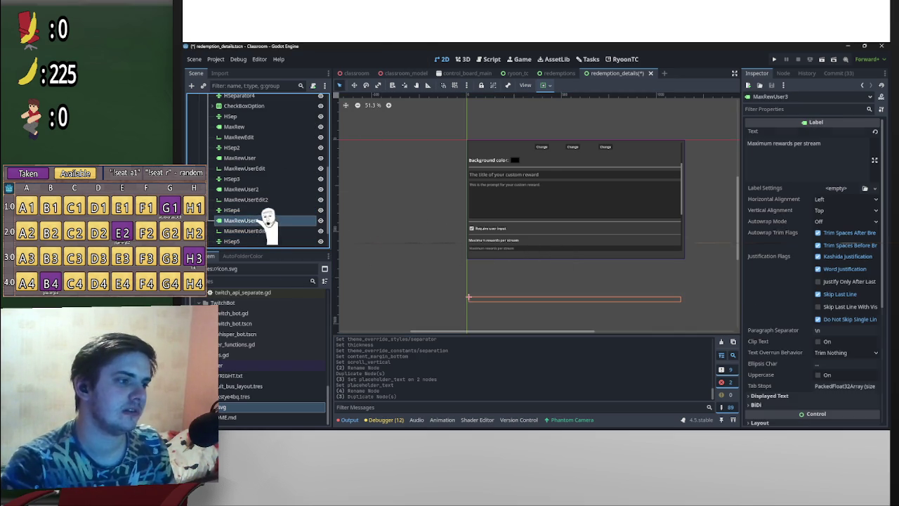
{"action": "type", "text": "GlobalCooldown"}
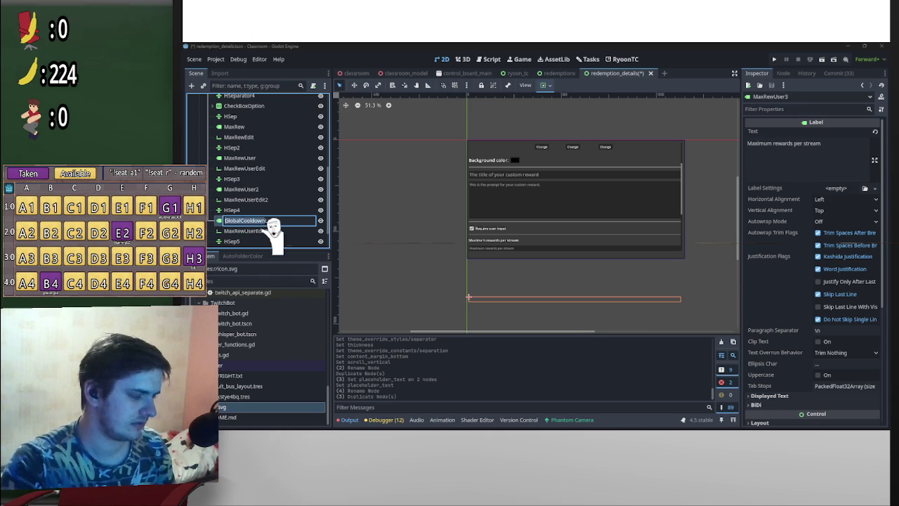
{"action": "left_click", "coordinate": [275, 230]}
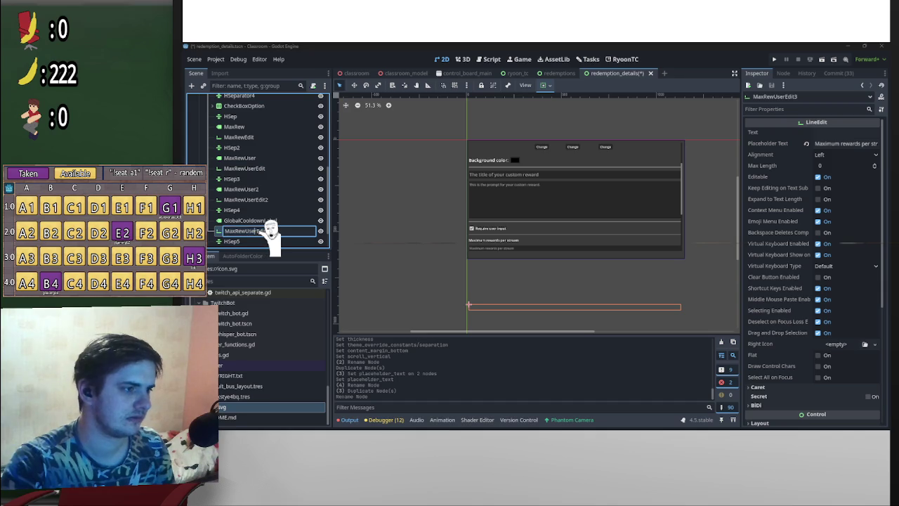
- Rename MaxRewUserEdit3 to GlobalCooldownEdit, leaving MaxRewUser4's name unchanged
{"action": "double_click", "coordinate": [231, 230]}
{"action": "type", "text": "GlobalCooldownEdit"}
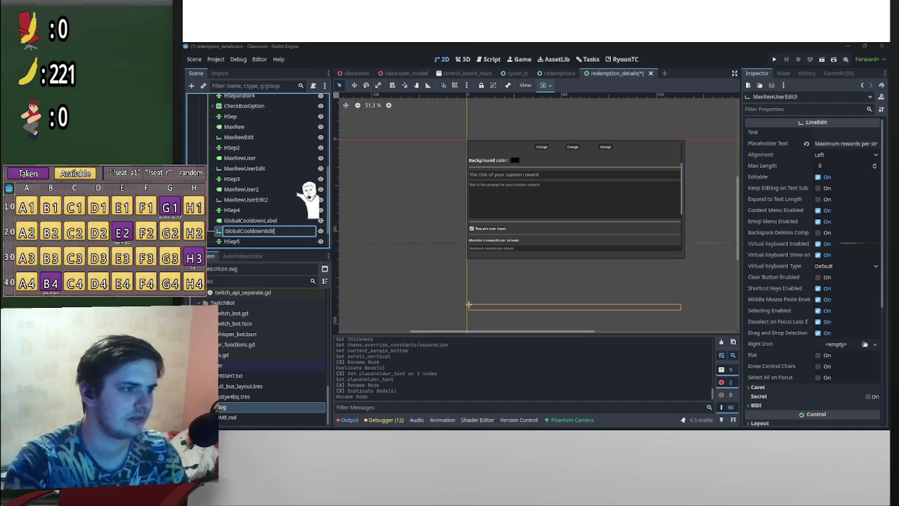
{"action": "key", "text": "BackSpace"}
{"action": "key", "text": "Return"}
{"action": "scroll", "coordinate": [294, 200], "scroll_direction": "down", "scroll_amount": 2}
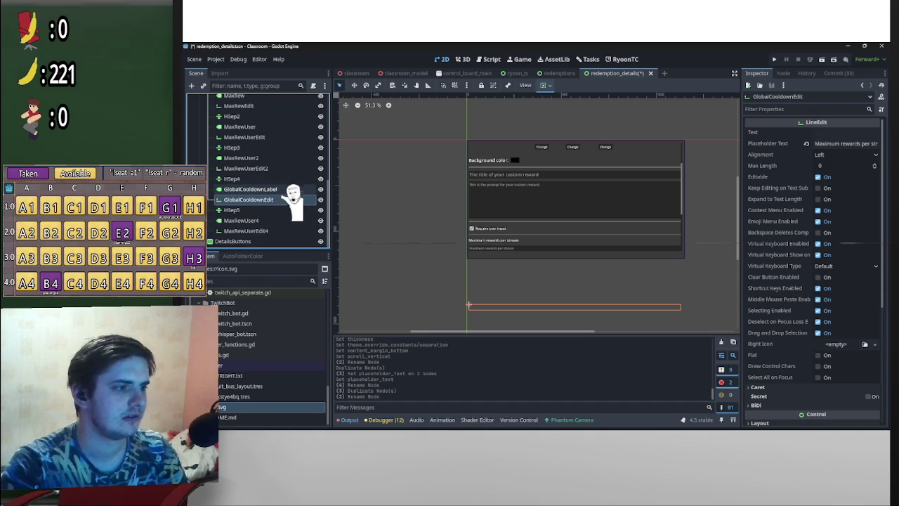
{"action": "double_click", "coordinate": [279, 220]}
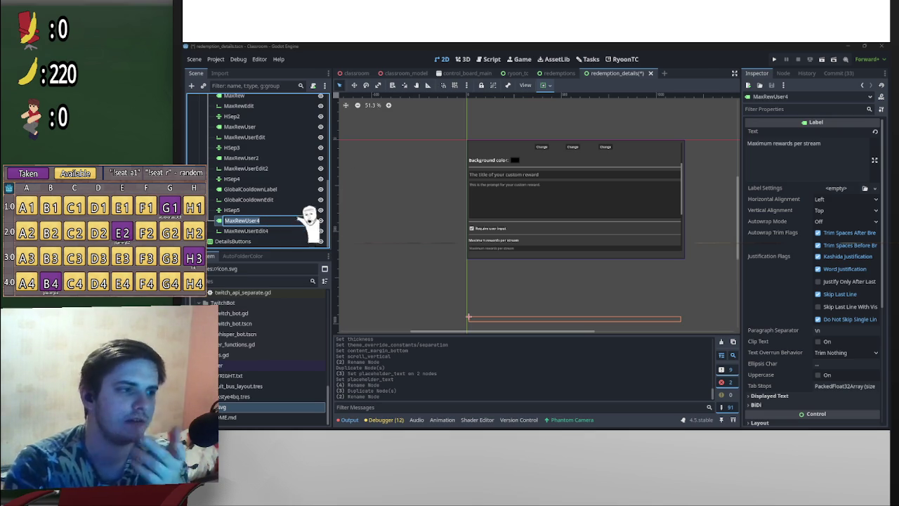
{"action": "key", "text": "Return"}
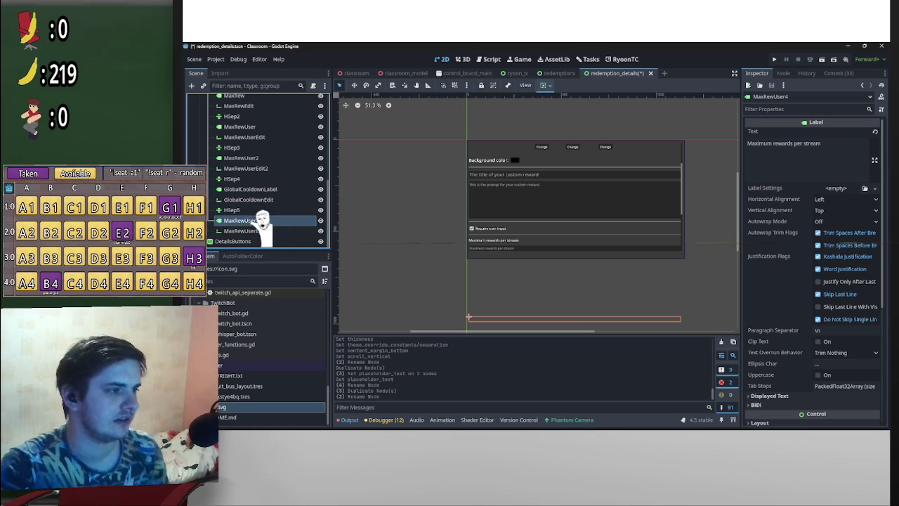
{"action": "left_click", "coordinate": [281, 235]}
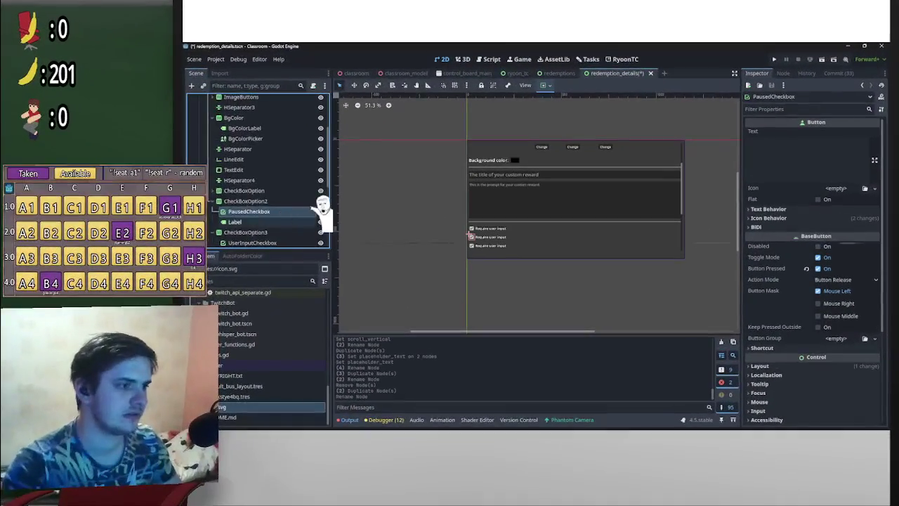
{"action": "scroll", "coordinate": [316, 207], "scroll_direction": "down", "scroll_amount": 2}
{"action": "left_click", "coordinate": [285, 204]}
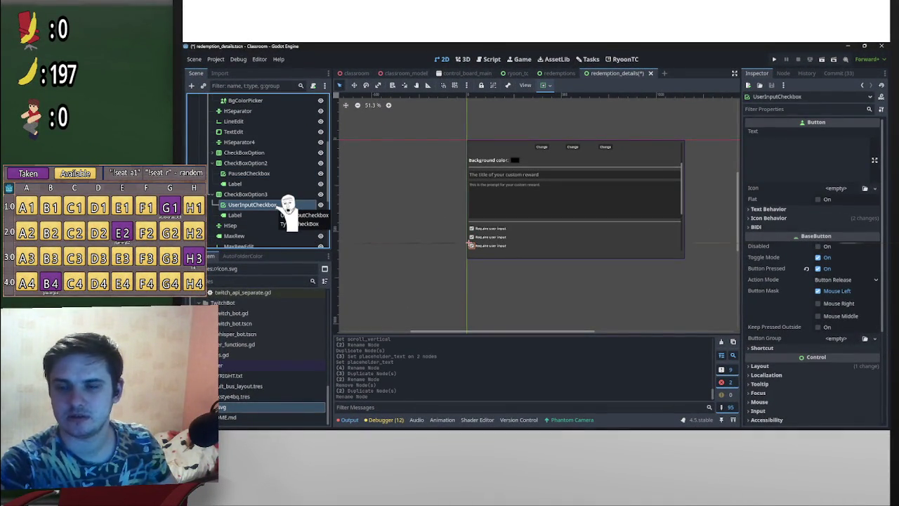
- Rename the UserInputCheckbox node to InStockCheckbox
{"action": "left_click", "coordinate": [284, 205]}
{"action": "key", "text": "BackSpace"}
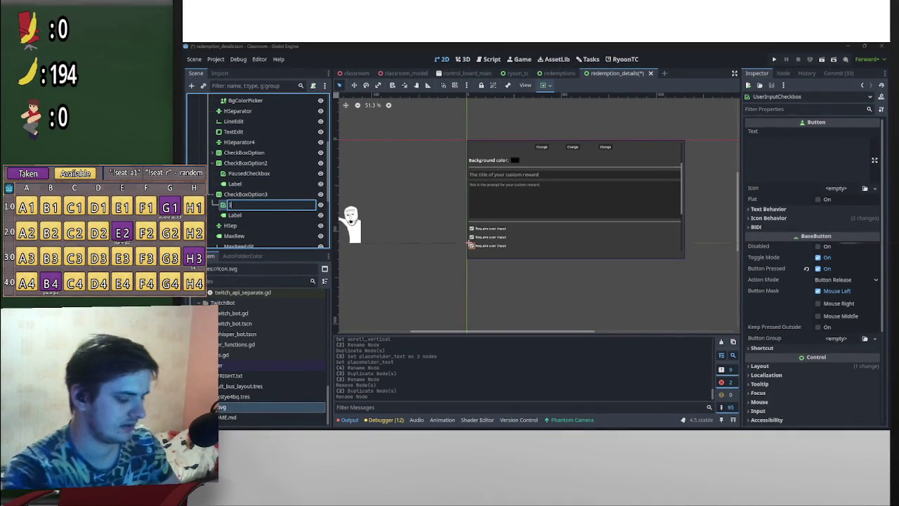
{"action": "type", "text": "InStock"}
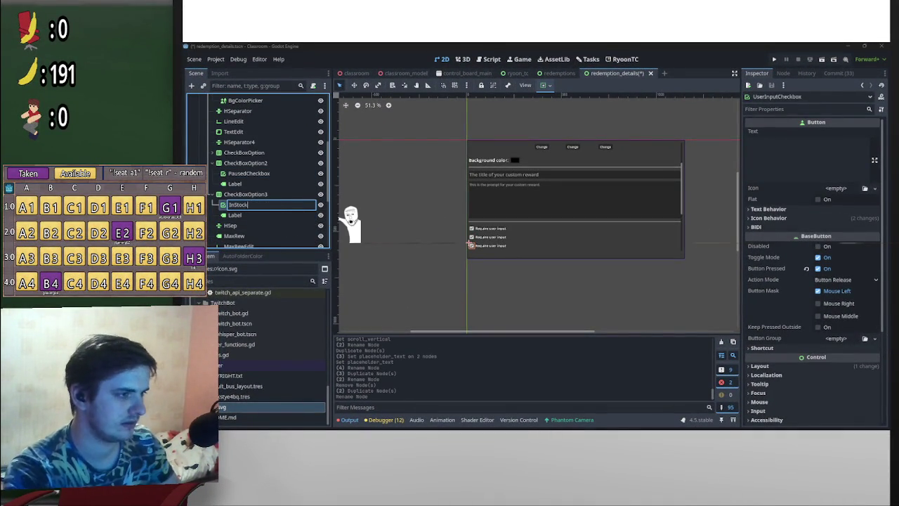
{"action": "type", "text": "Checkbox"}
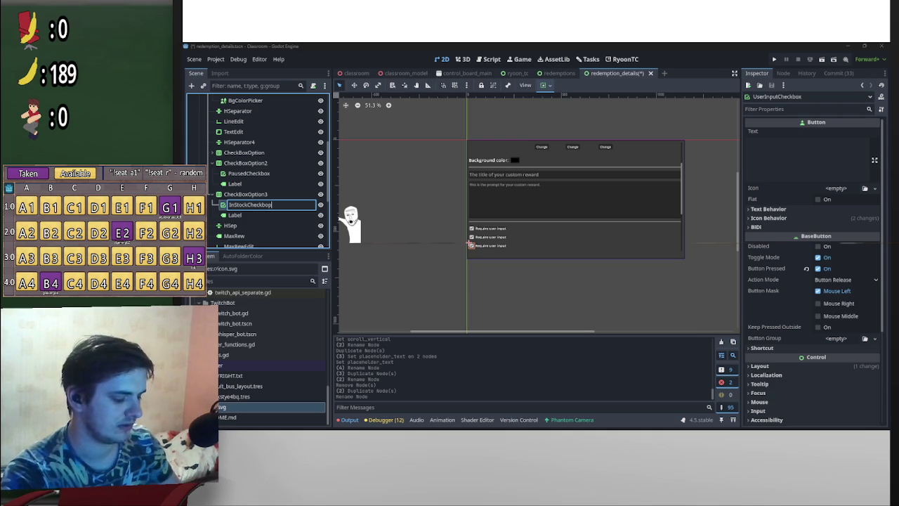
{"action": "key", "text": "Return"}
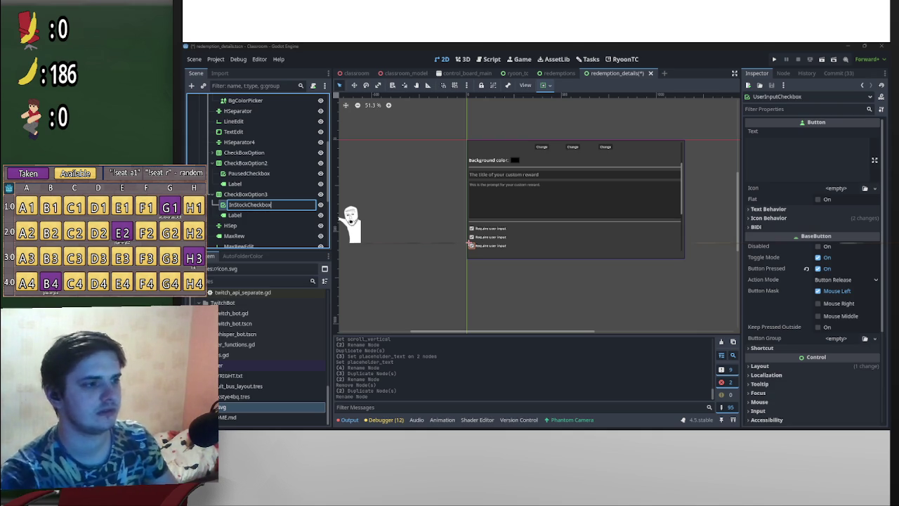
- Delete the CheckBoxOption3 container and confirm the removal
{"action": "left_click", "coordinate": [266, 194]}
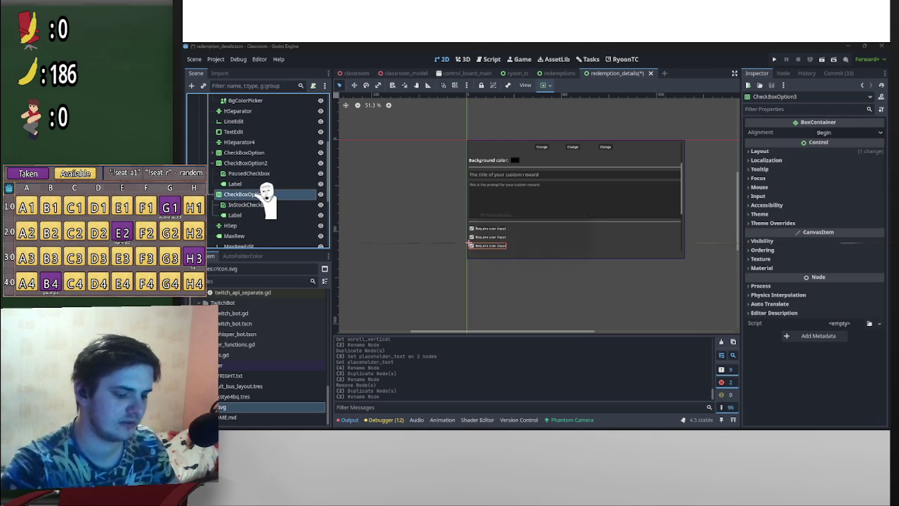
{"action": "key", "text": "Delete"}
{"action": "key", "text": "Return"}
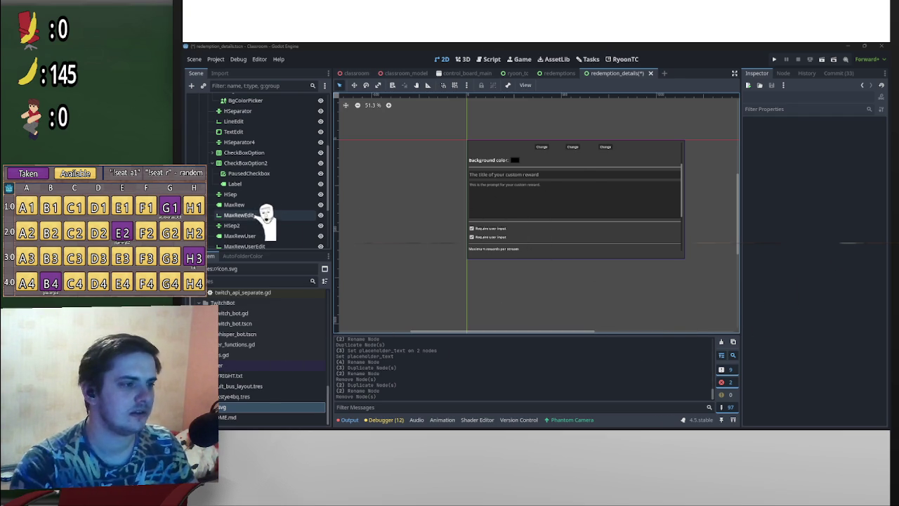
{"action": "scroll", "coordinate": [260, 175], "scroll_direction": "up", "scroll_amount": 4}
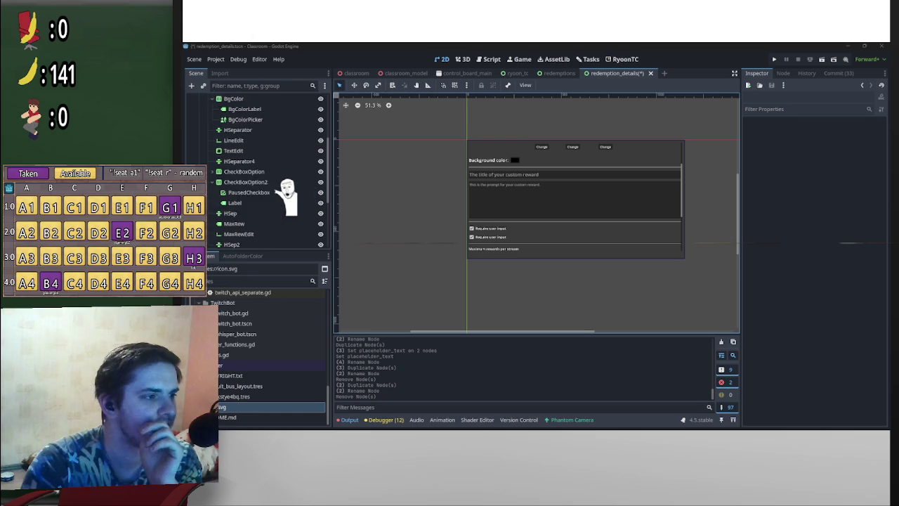
{"action": "left_click", "coordinate": [233, 131]}
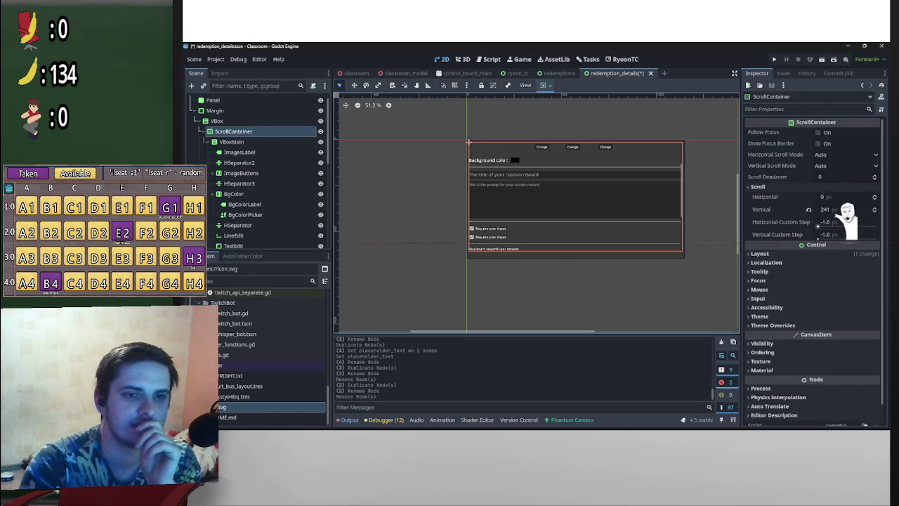
{"action": "left_click_drag", "start_coordinate": [843, 209], "coordinate": [871, 210]}
{"action": "scroll", "coordinate": [541, 117], "scroll_direction": "up", "scroll_amount": 4}
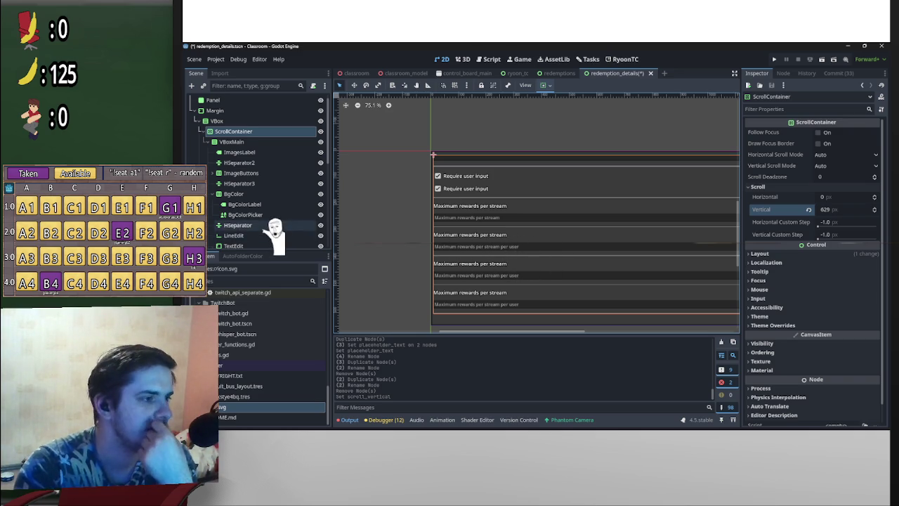
{"action": "scroll", "coordinate": [270, 228], "scroll_direction": "down", "scroll_amount": 5}
{"action": "scroll", "coordinate": [271, 226], "scroll_direction": "down", "scroll_amount": 2}
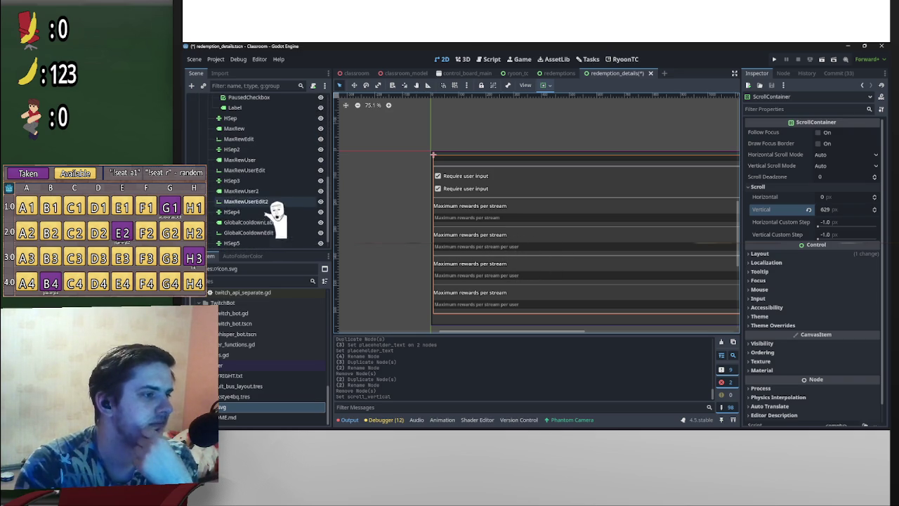
- Append 'per user' to the MaxRewUser label's text
{"action": "left_click", "coordinate": [265, 160]}
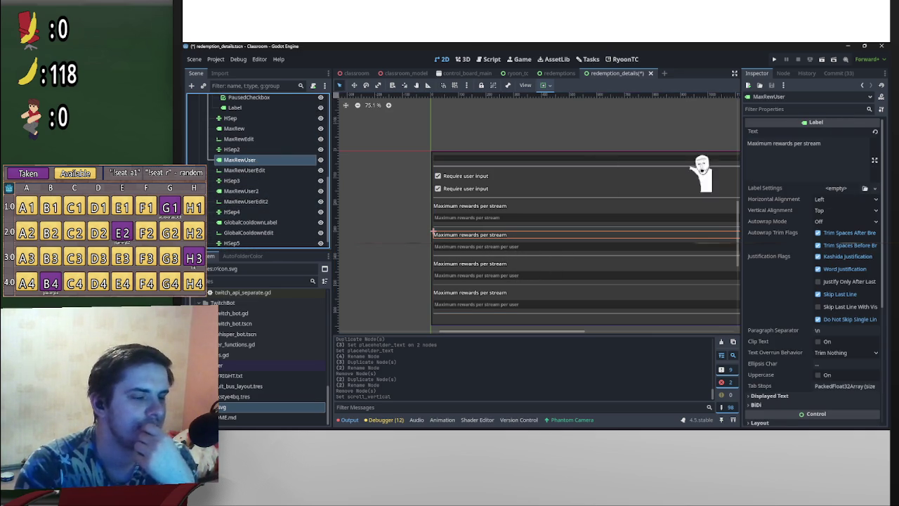
{"action": "left_click", "coordinate": [845, 141]}
{"action": "type", "text": "per "}
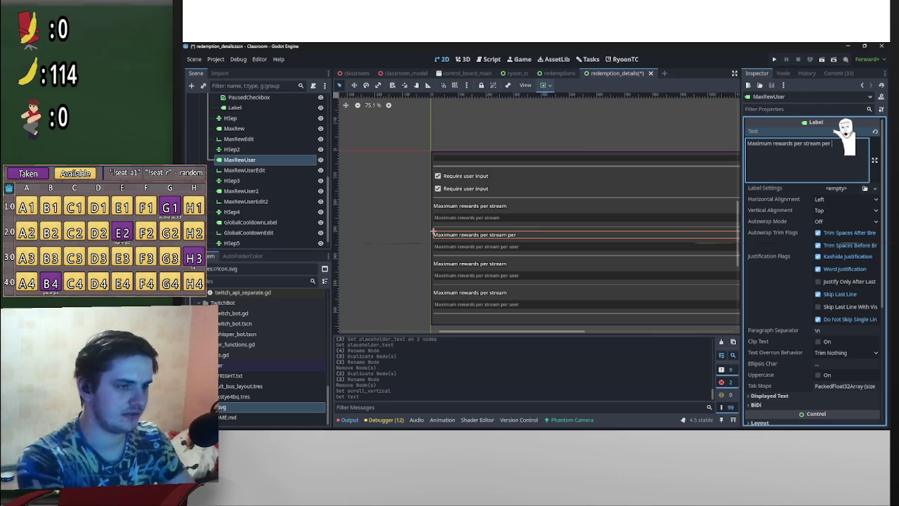
{"action": "type", "text": "user"}
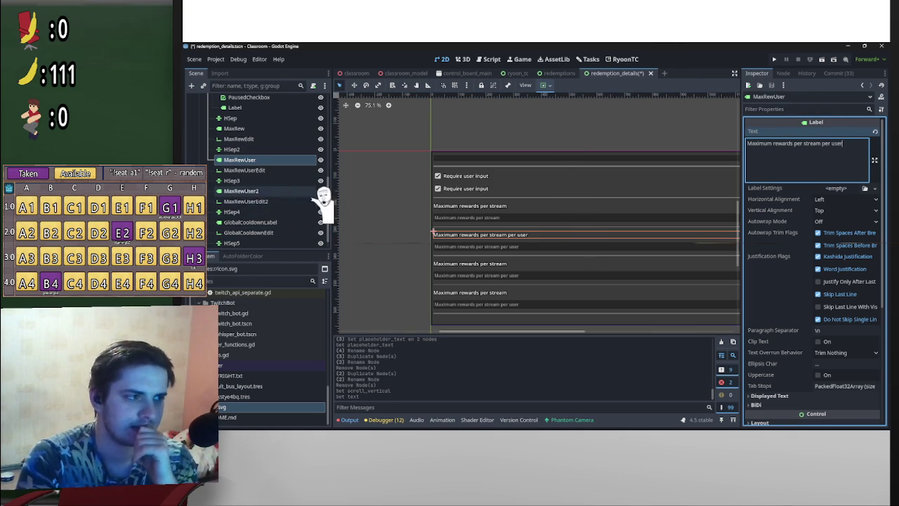
{"action": "scroll", "coordinate": [287, 225], "scroll_direction": "down", "scroll_amount": 1}
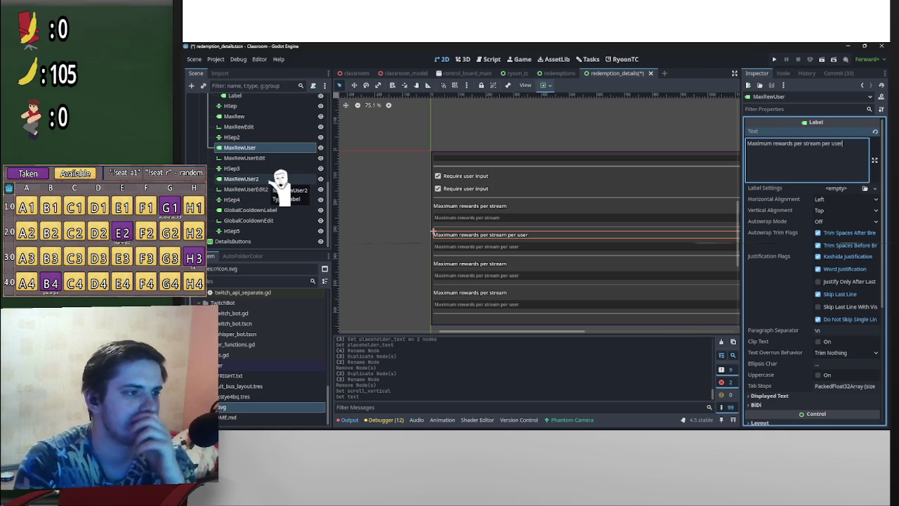
- Select the MaxRewUser2 label and the GlobalCooldownEdit field in the Scene dock
{"action": "left_click", "coordinate": [280, 178]}
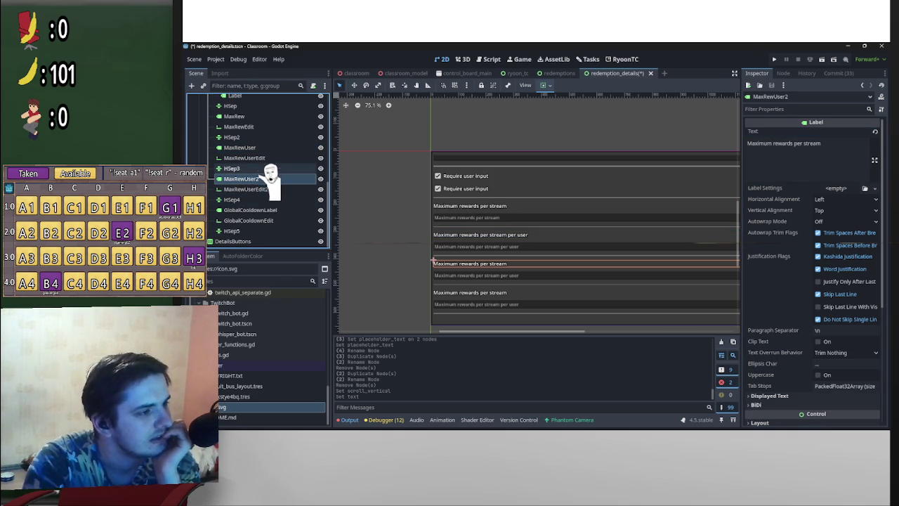
{"action": "left_click", "coordinate": [273, 220]}
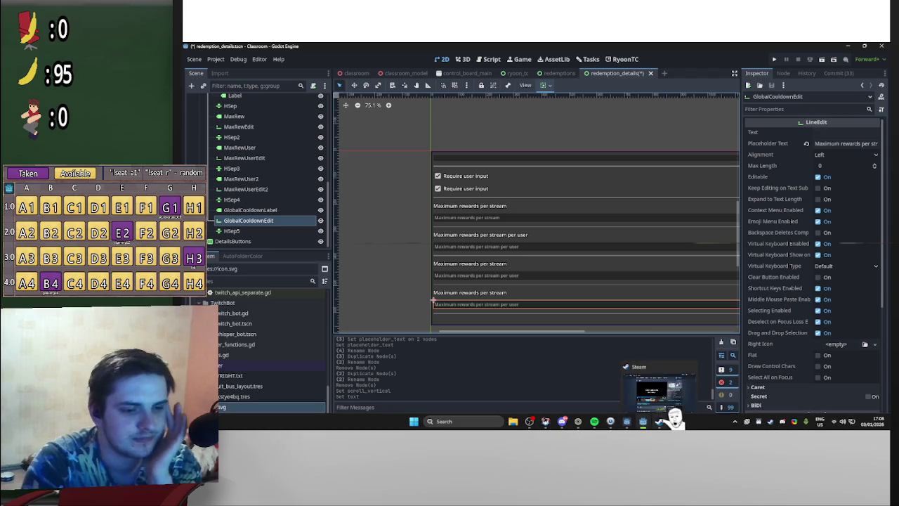
{"action": "mouse_move", "coordinate": [652, 420]}
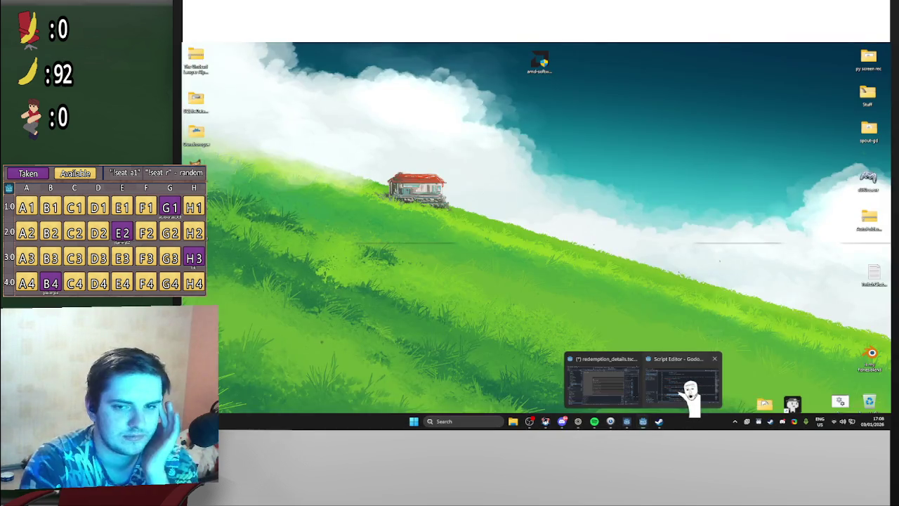
{"action": "left_click", "coordinate": [682, 393]}
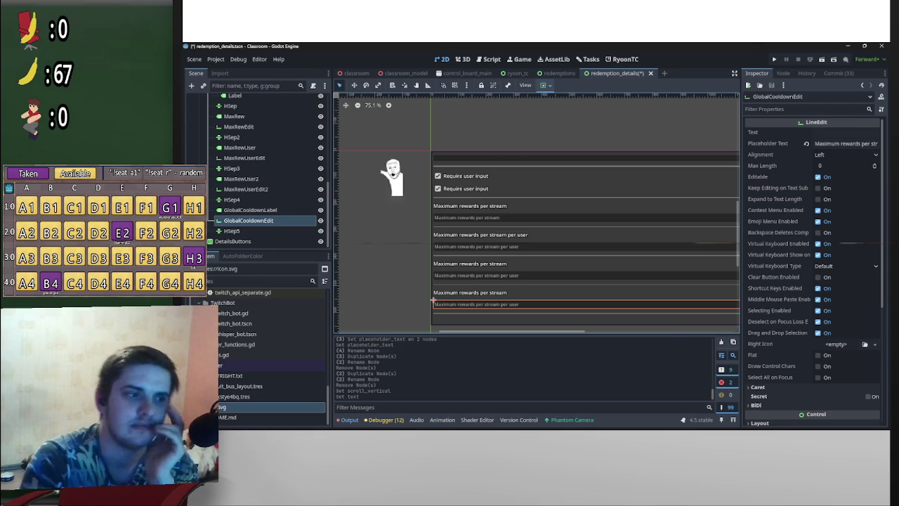
- Delete the MaxRewUserEdit2, HSep3 and MaxRewUser2 nodes together
{"action": "left_click", "coordinate": [270, 188]}
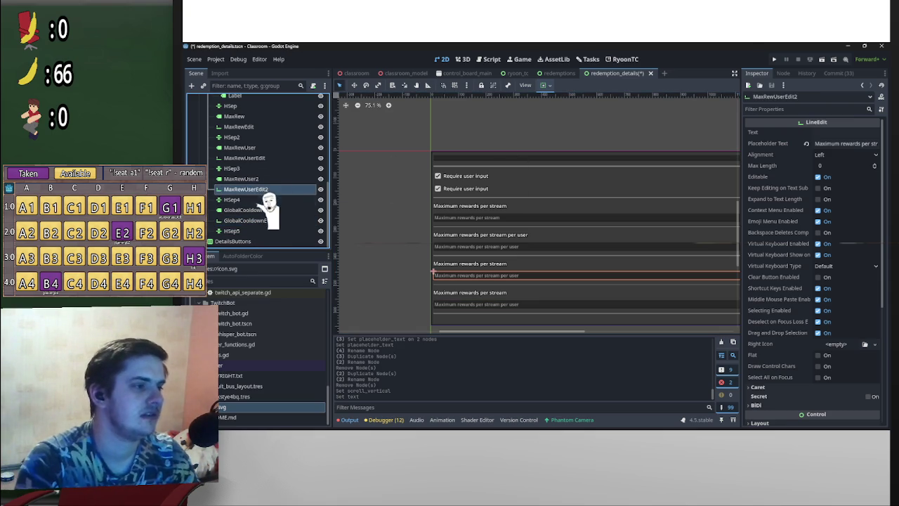
{"action": "left_click", "coordinate": [259, 168], "text": "shift"}
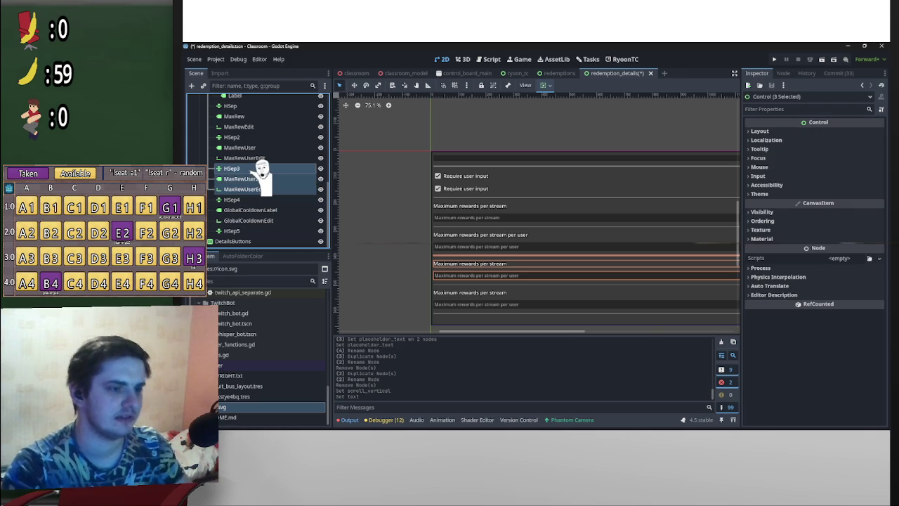
{"action": "key", "text": "Delete"}
{"action": "key", "text": "Return"}
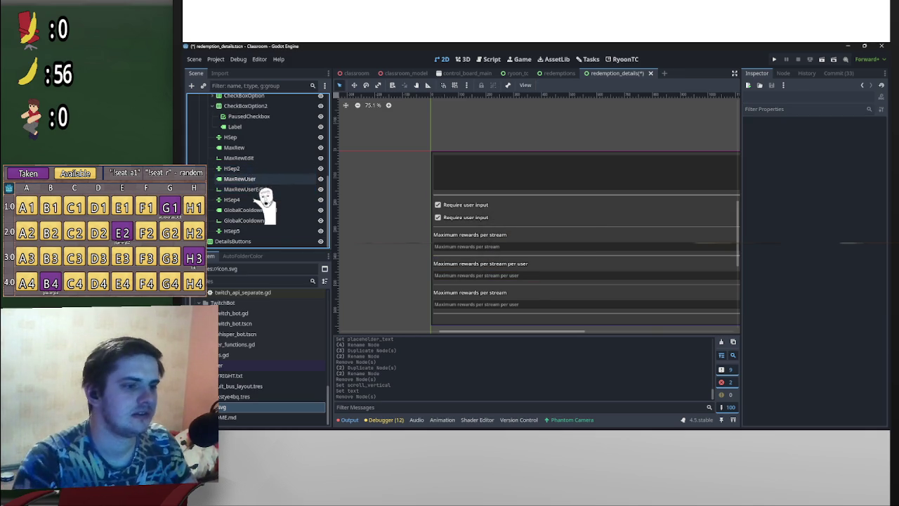
- Delete the HSep5 separator
{"action": "left_click", "coordinate": [262, 229]}
{"action": "key", "text": "Delete"}
{"action": "key", "text": "Return"}
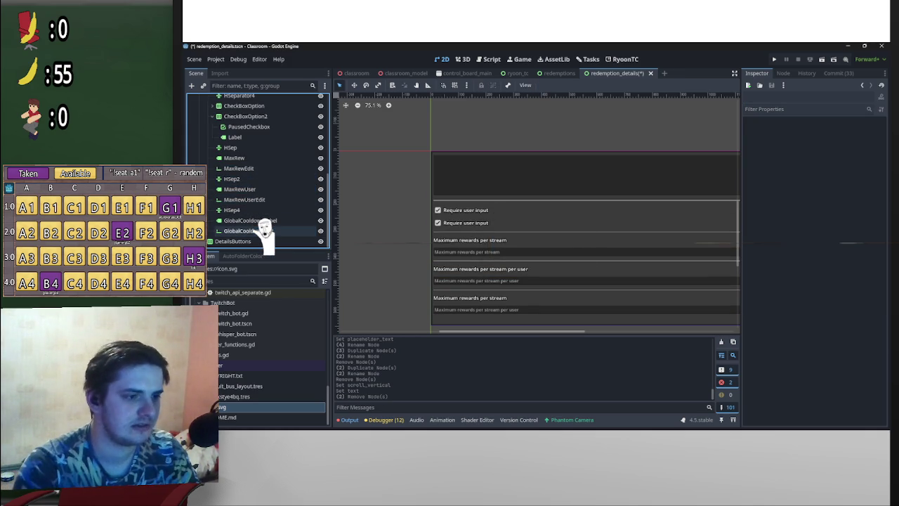
- Replace the GlobalCooldownLabel text with 'Global cooldown'
{"action": "left_click", "coordinate": [268, 220]}
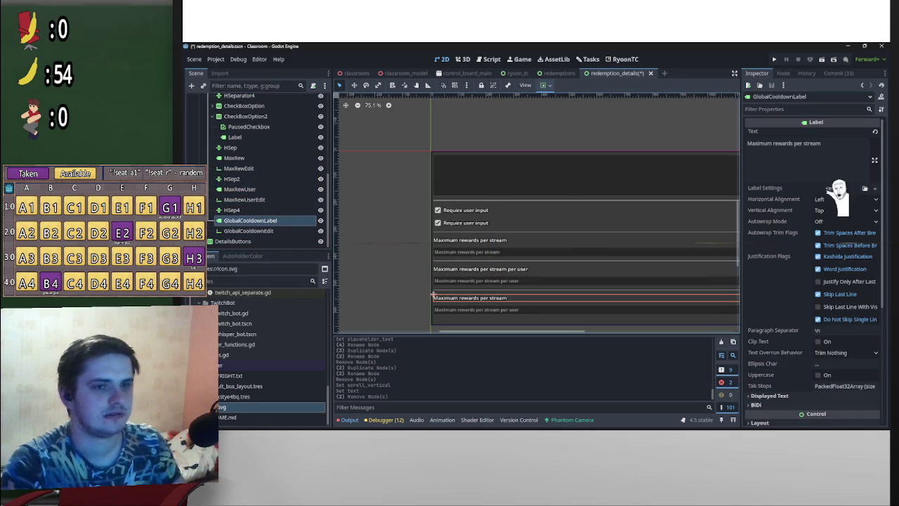
{"action": "left_click", "coordinate": [853, 141]}
{"action": "key", "text": "ctrl+a"}
{"action": "type", "text": "Global cooldown"}
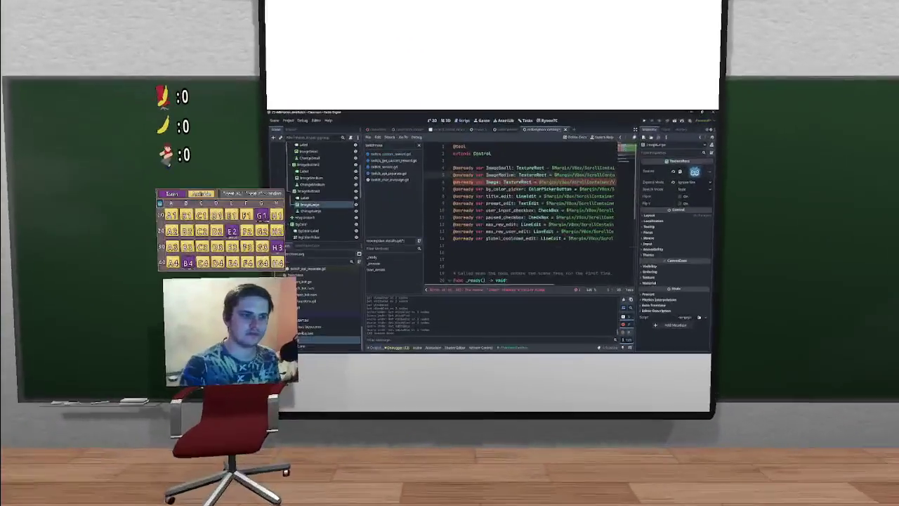
- Finish ImageLarge, then insert underscores and lowercase the s and m of Small and Medium
{"action": "type", "text": "Large"}
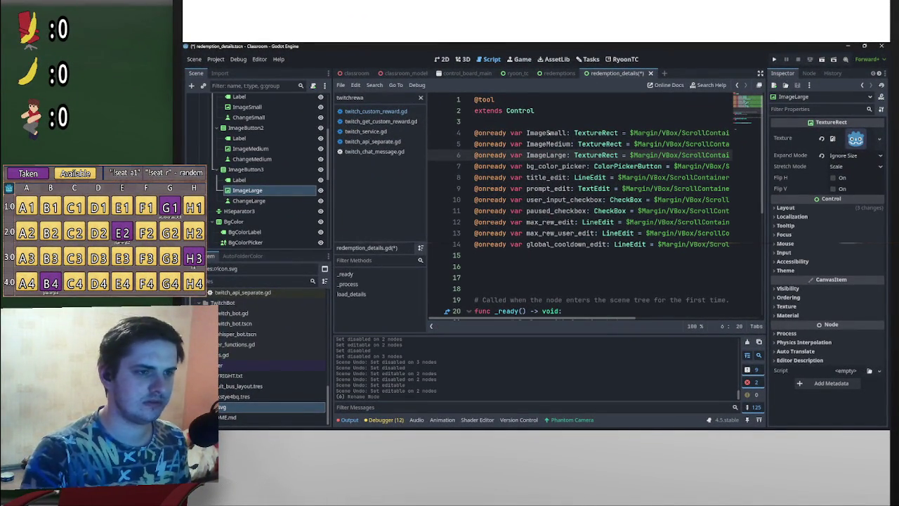
{"action": "left_click", "coordinate": [549, 143]}
{"action": "left_click", "coordinate": [547, 133]}
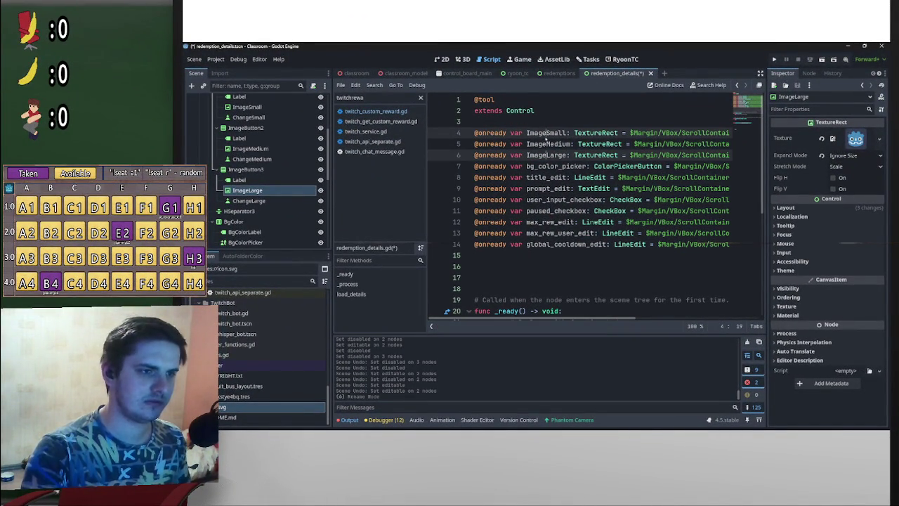
{"action": "type", "text": "_"}
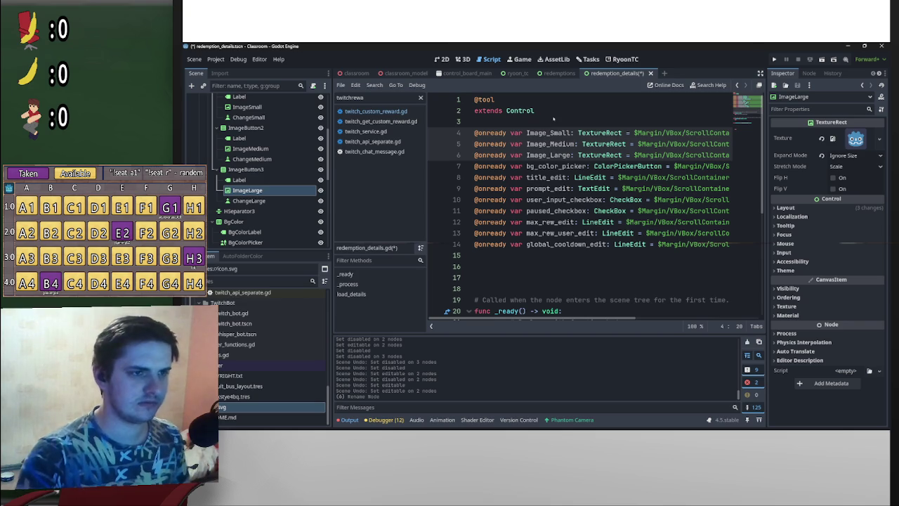
{"action": "key", "text": "BackSpace"}
{"action": "type", "text": "s"}
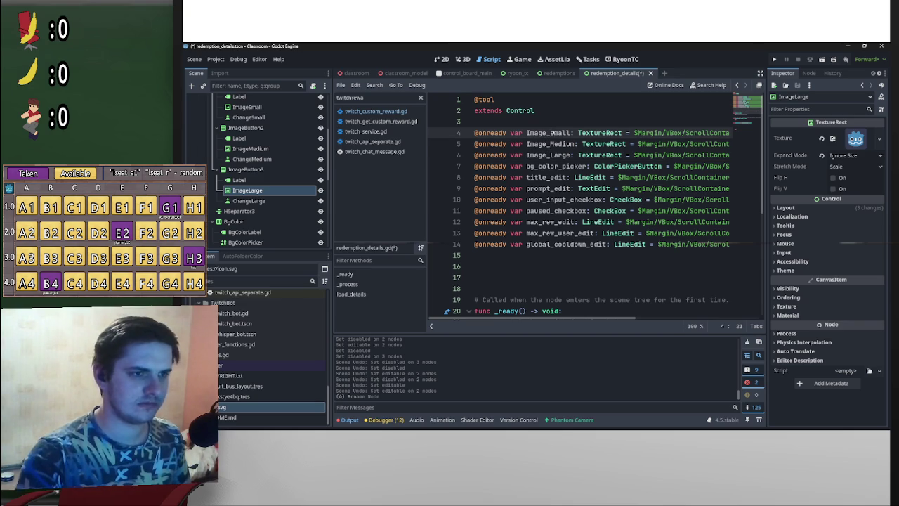
{"action": "key", "text": "Down"}
{"action": "key", "text": "BackSpace"}
{"action": "type", "text": "m"}
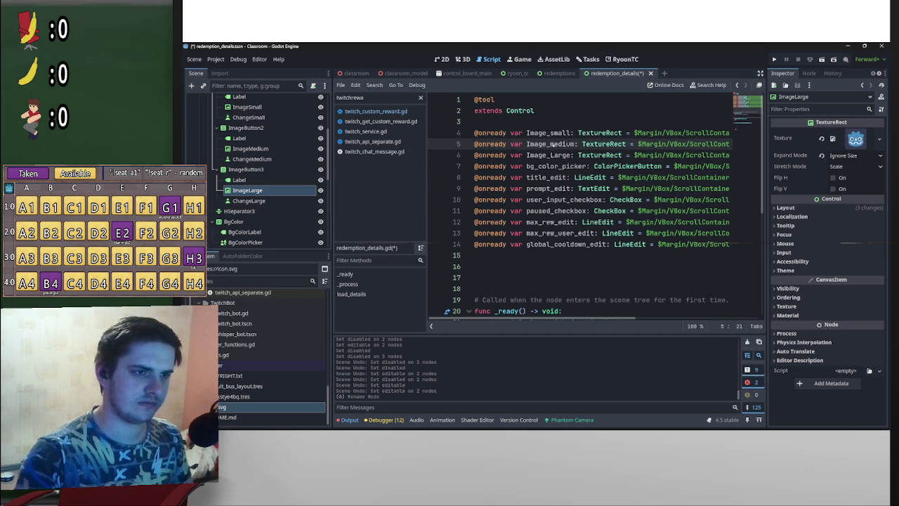
{"action": "key", "text": "Down"}
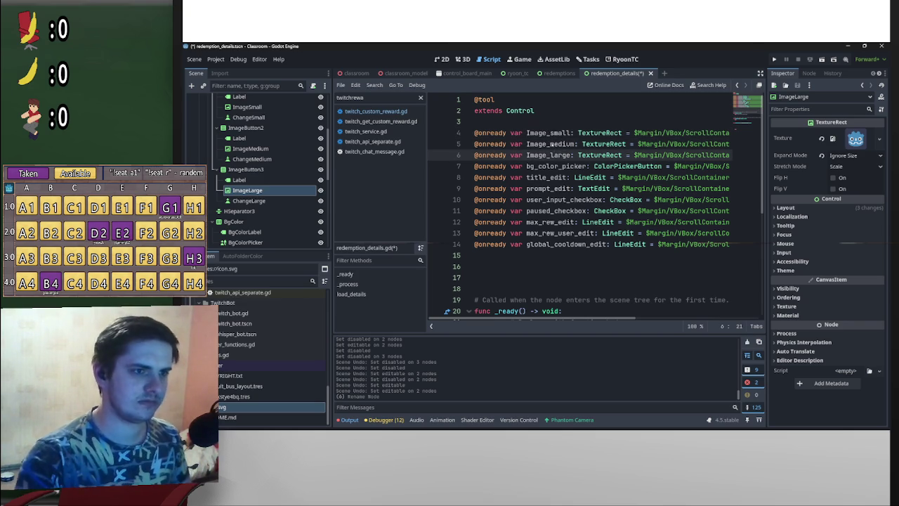
- Lowercase the leading I of all three names, giving image_small, image_medium and image_large
{"action": "key", "text": "shift+alt+Up"}
{"action": "key", "text": "shift+alt+Up"}
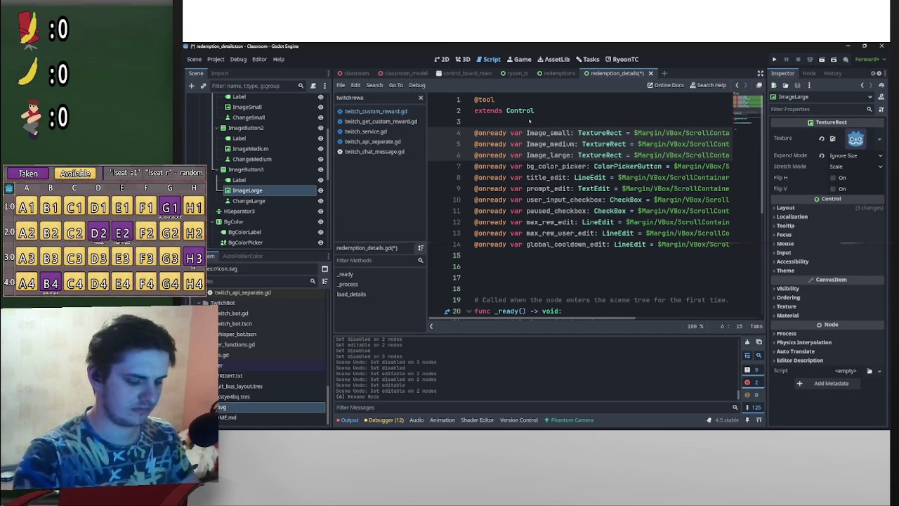
{"action": "key", "text": "Delete"}
{"action": "type", "text": "i"}
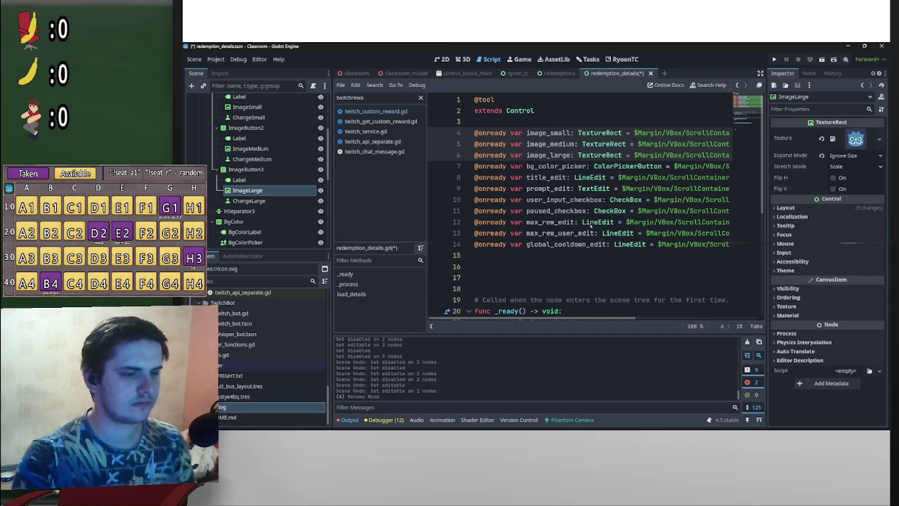
{"action": "scroll", "coordinate": [629, 314], "scroll_direction": "right", "scroll_amount": 3}
{"action": "key", "text": "ctrl+shift+Tab"}
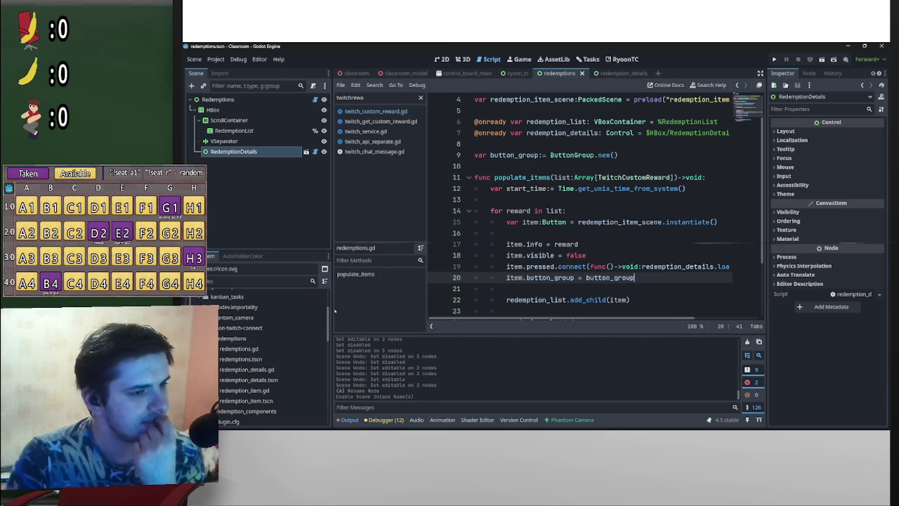
{"action": "key", "text": "ctrl+shift+Return"}
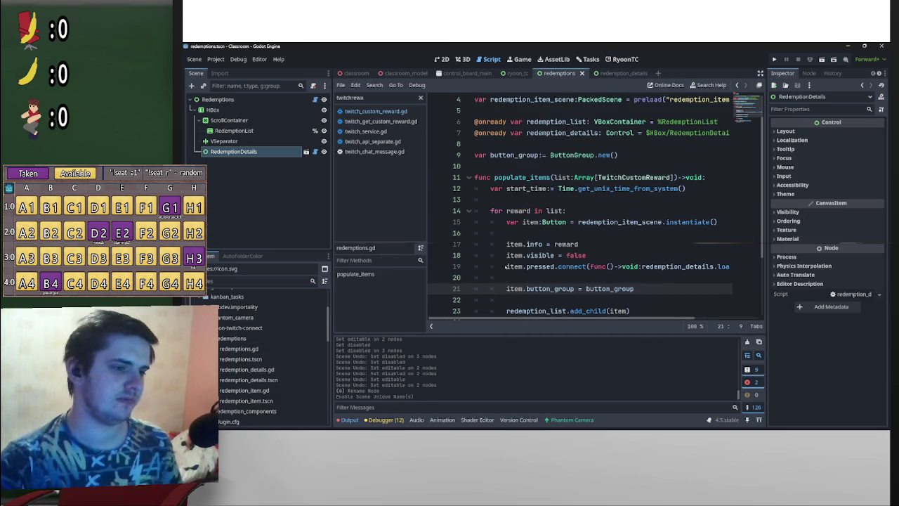
{"action": "type", "text": "item."}
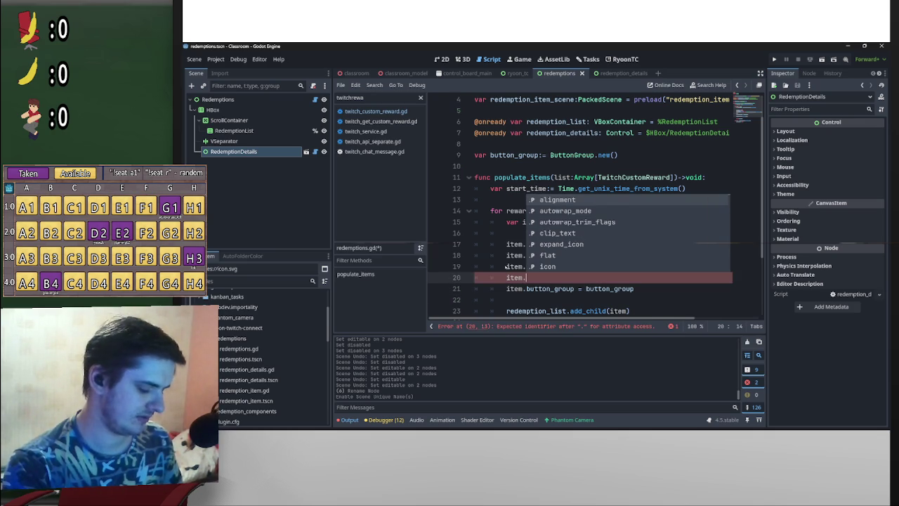
{"action": "type", "text": "tog"}
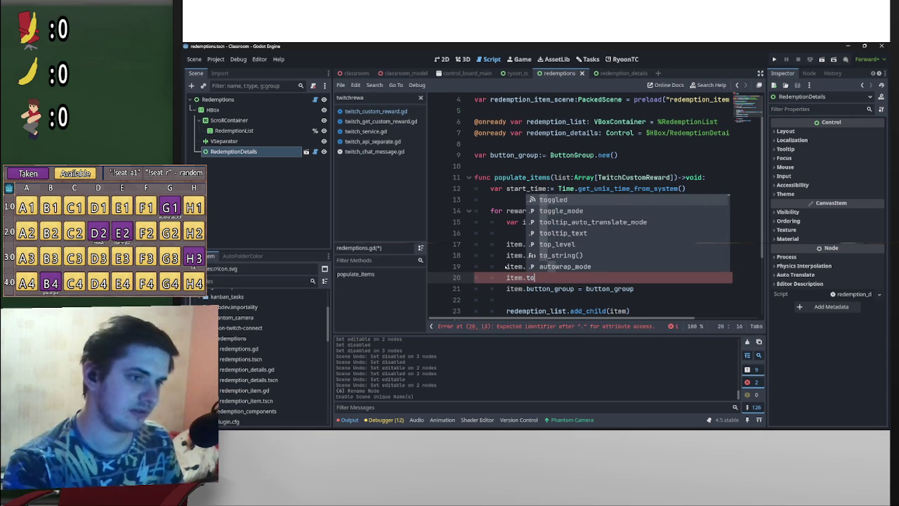
{"action": "key", "text": "Return"}
{"action": "type", "text": "= true"}
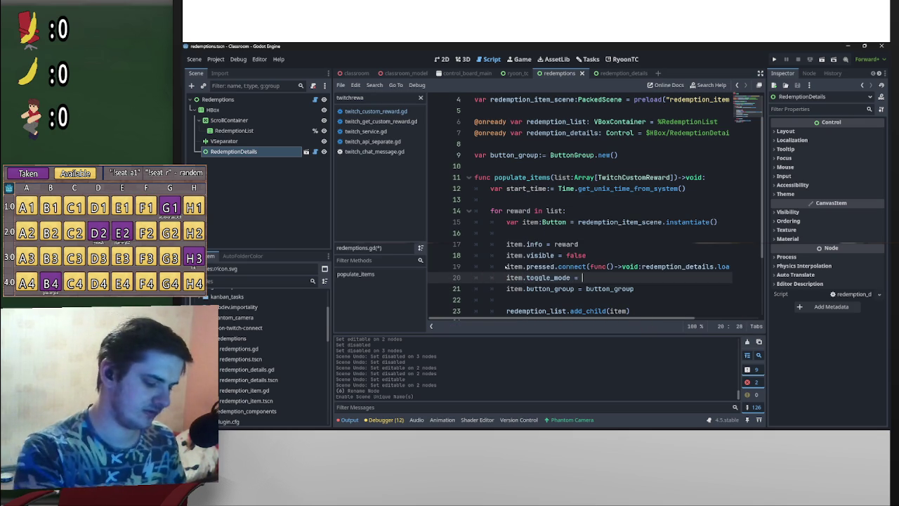
{"action": "key", "text": "Up"}
{"action": "key", "text": "Up"}
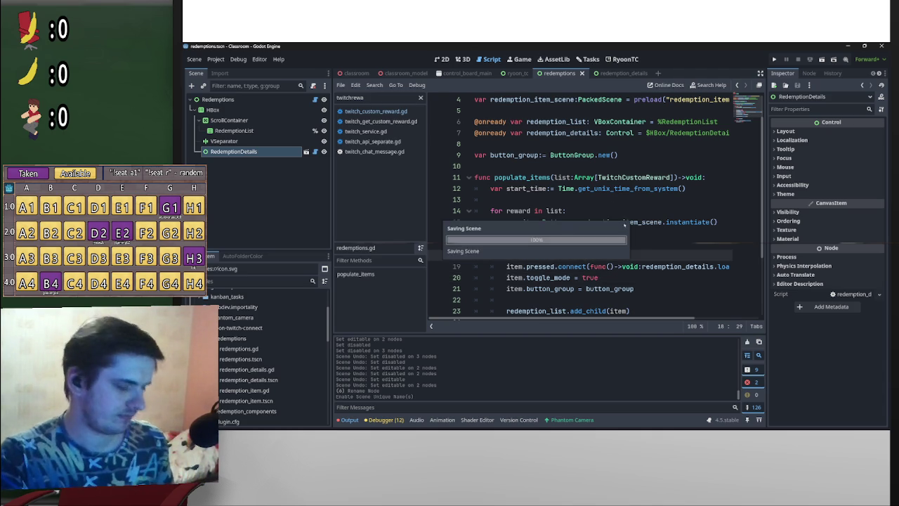
{"action": "scroll", "coordinate": [675, 221], "scroll_direction": "down", "scroll_amount": 2}
{"action": "scroll", "coordinate": [710, 216], "scroll_direction": "up", "scroll_amount": 4}
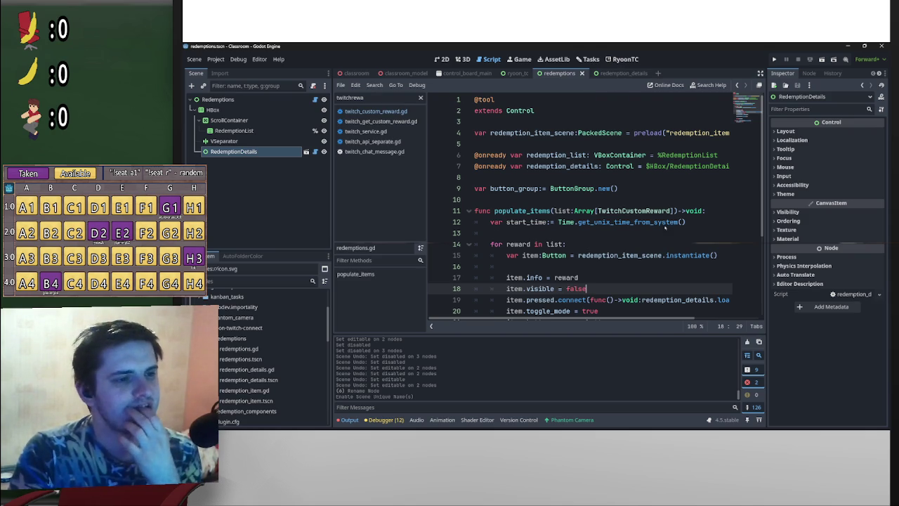
{"action": "left_click", "coordinate": [469, 210]}
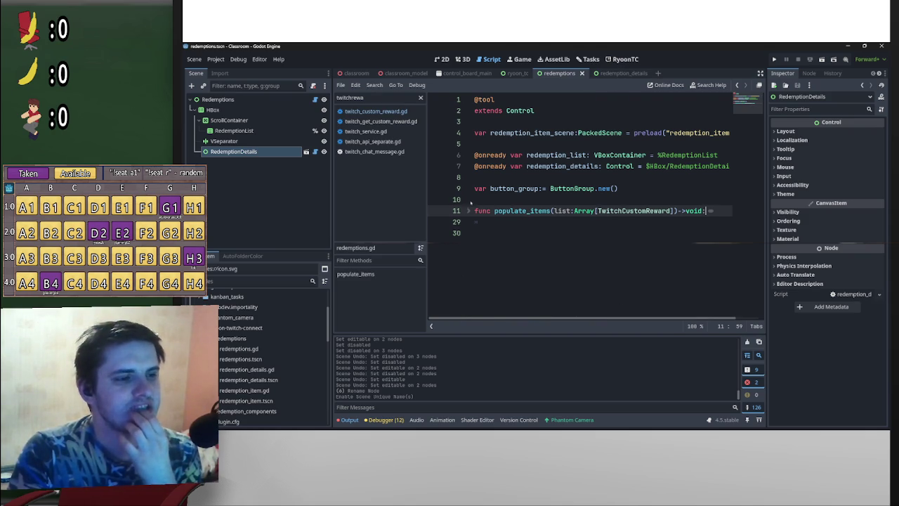
{"action": "left_click", "coordinate": [469, 208]}
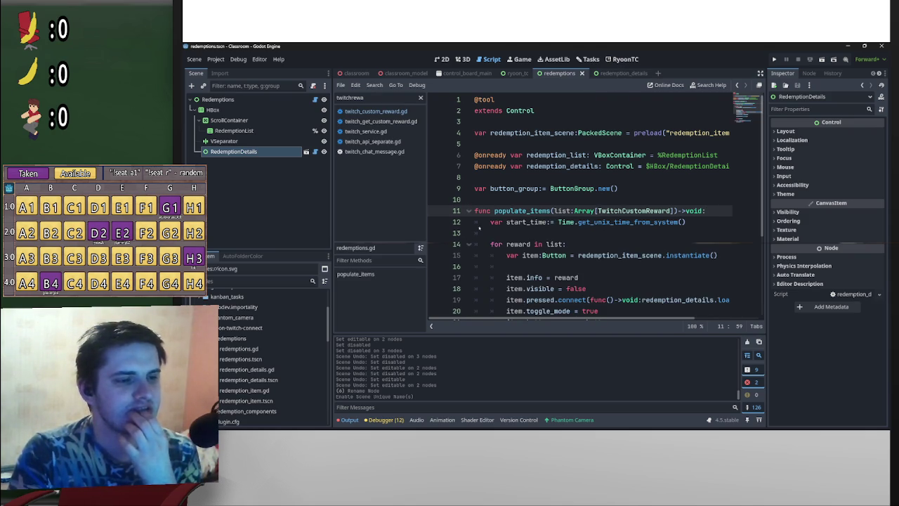
{"action": "scroll", "coordinate": [691, 228], "scroll_direction": "down", "scroll_amount": 3}
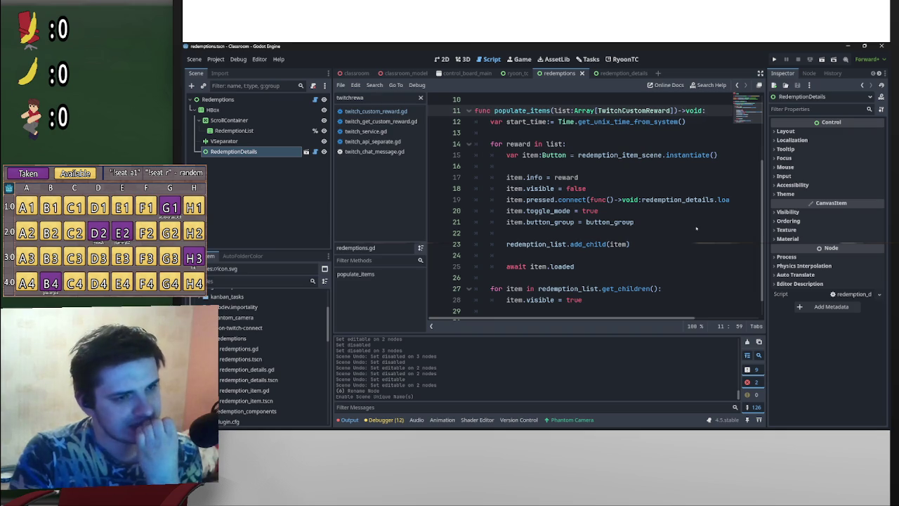
{"action": "left_click_drag", "start_coordinate": [685, 308], "coordinate": [752, 294]}
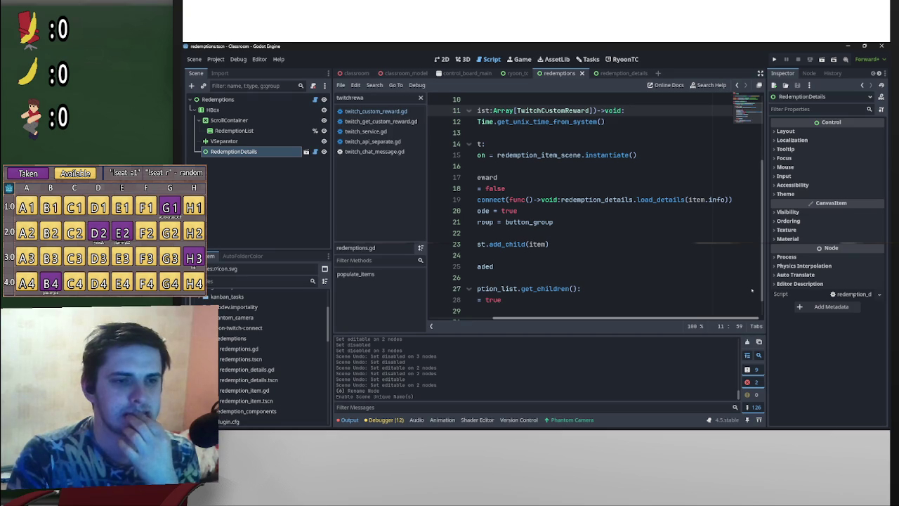
{"action": "left_click", "coordinate": [657, 200], "text": "ctrl"}
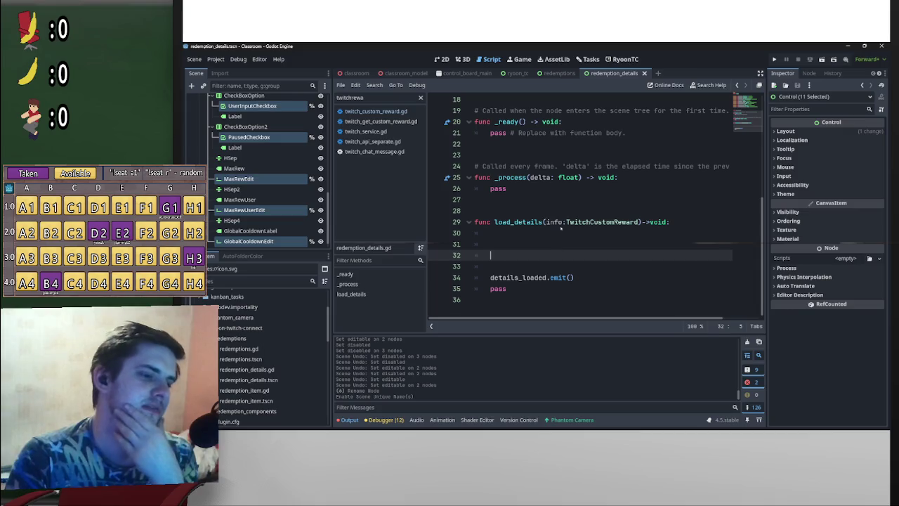
{"action": "left_click", "coordinate": [555, 73]}
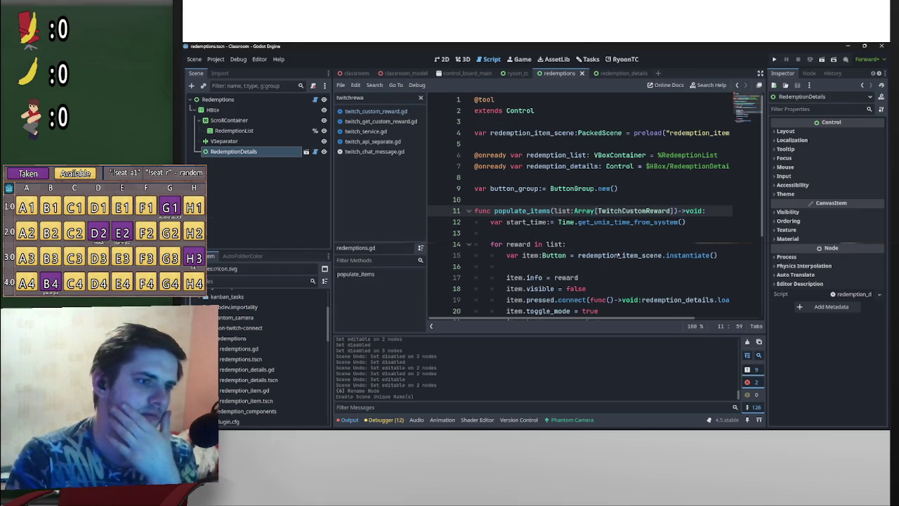
{"action": "scroll", "coordinate": [515, 164], "scroll_direction": "up", "scroll_amount": 3}
{"action": "scroll", "coordinate": [470, 177], "scroll_direction": "down", "scroll_amount": 3}
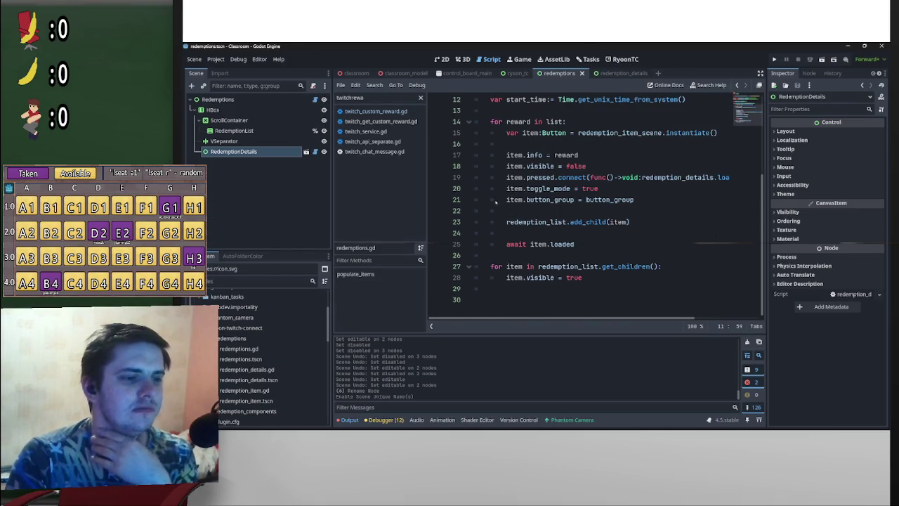
{"action": "scroll", "coordinate": [554, 239], "scroll_direction": "up", "scroll_amount": 4}
{"action": "scroll", "coordinate": [554, 239], "scroll_direction": "down", "scroll_amount": 4}
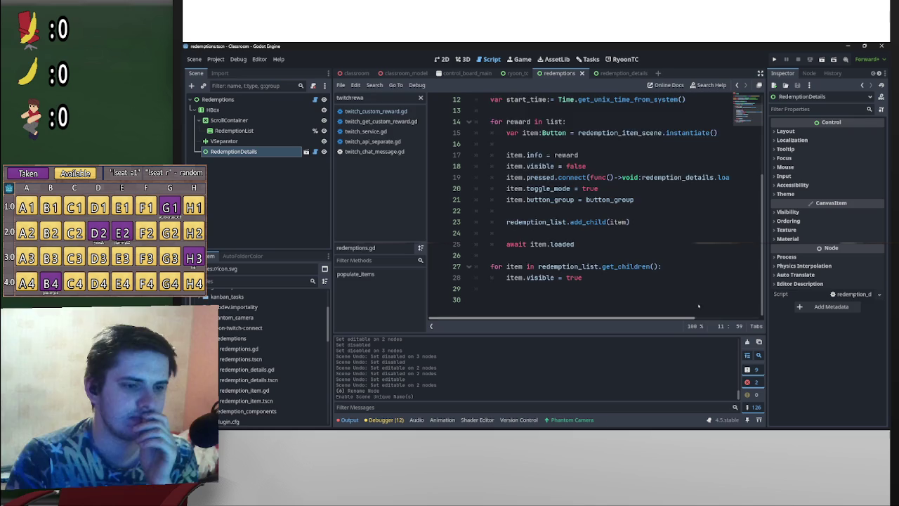
{"action": "scroll", "coordinate": [693, 306], "scroll_direction": "right", "scroll_amount": 3}
{"action": "scroll", "coordinate": [521, 284], "scroll_direction": "left", "scroll_amount": 3}
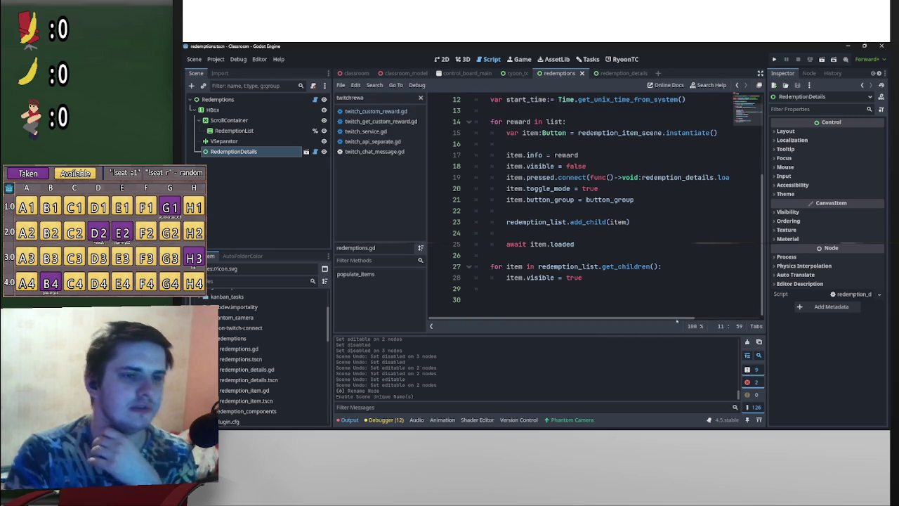
- Declare func _load_details(item:Button)->void: below populate_items
{"action": "left_click", "coordinate": [520, 299]}
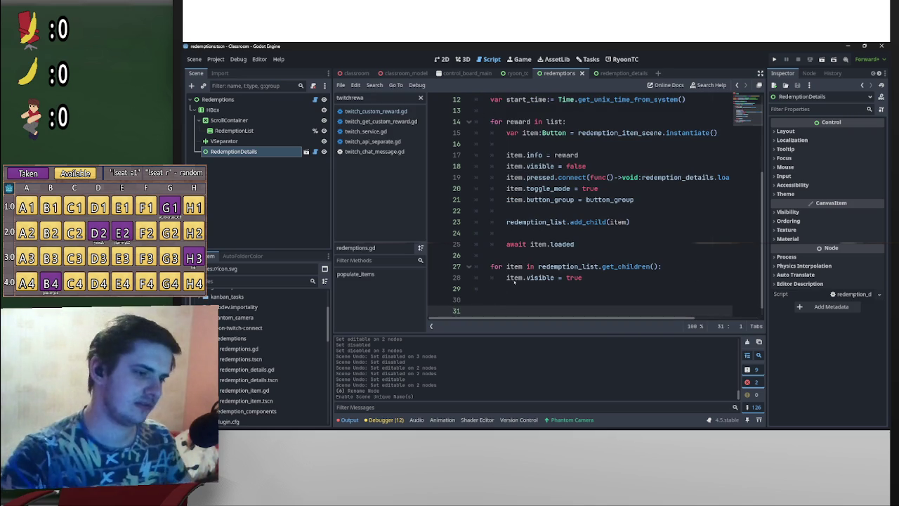
{"action": "key", "text": "Return"}
{"action": "key", "text": "Return"}
{"action": "key", "text": "Up"}
{"action": "type", "text": "func _load_details"}
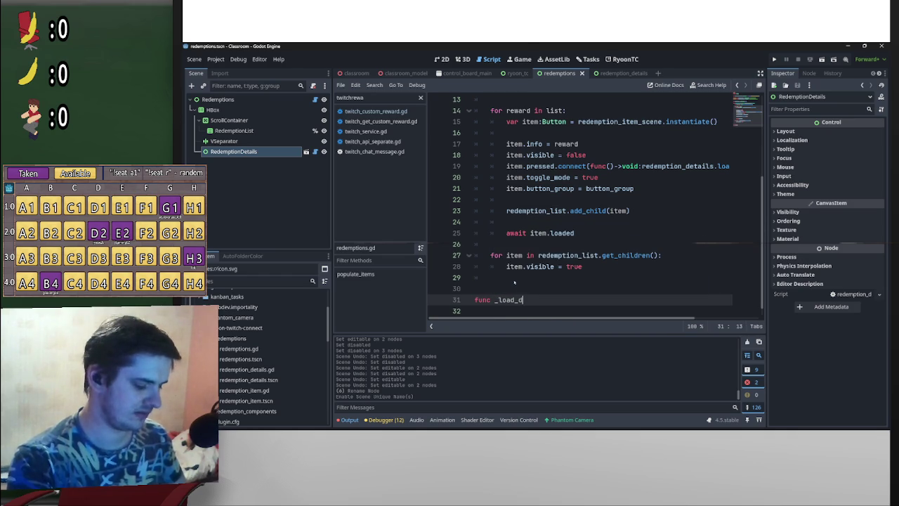
{"action": "type", "text": "("}
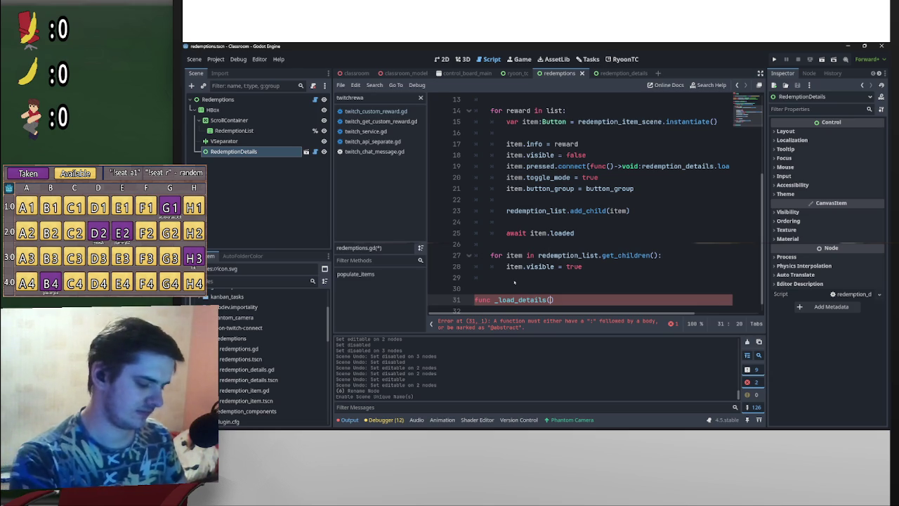
{"action": "type", "text": "info"}
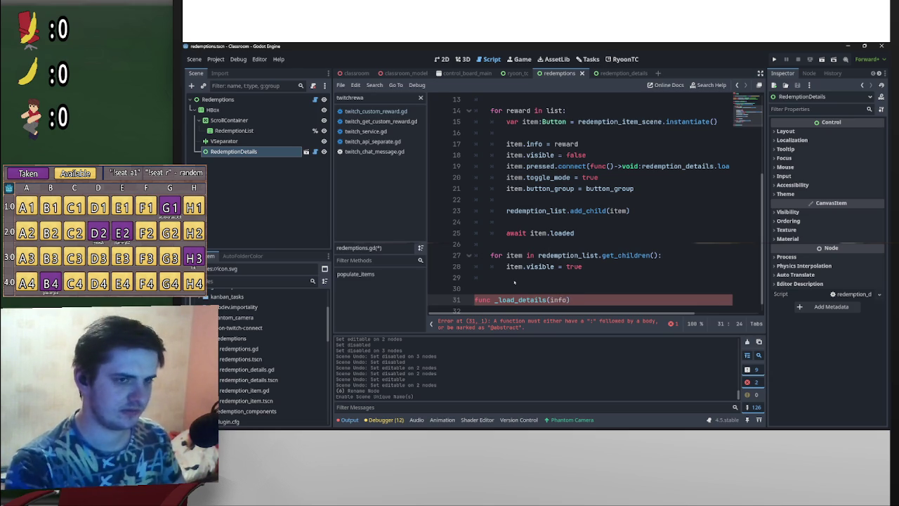
{"action": "key", "text": "BackSpace"}
{"action": "key", "text": "BackSpace"}
{"action": "key", "text": "BackSpace"}
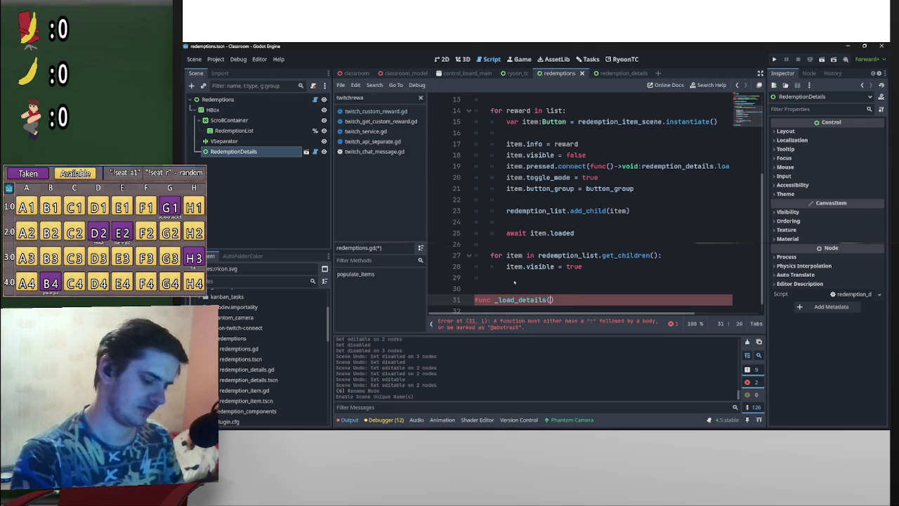
{"action": "type", "text": "io"}
{"action": "key", "text": "BackSpace"}
{"action": "type", "text": "tem"}
{"action": "key", "text": "End"}
{"action": "key", "text": "Left"}
{"action": "type", "text": ":button"}
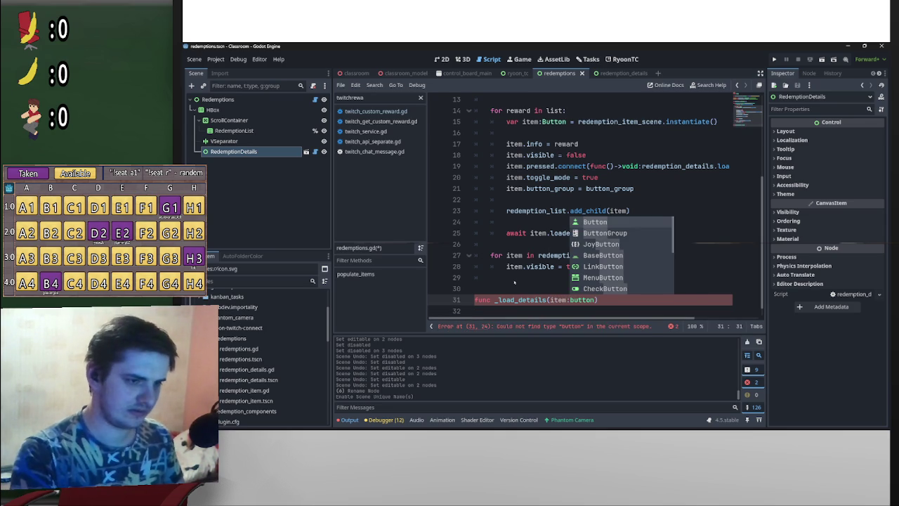
{"action": "key", "text": "Return"}
{"action": "key", "text": "End"}
{"action": "type", "text": "->void"}
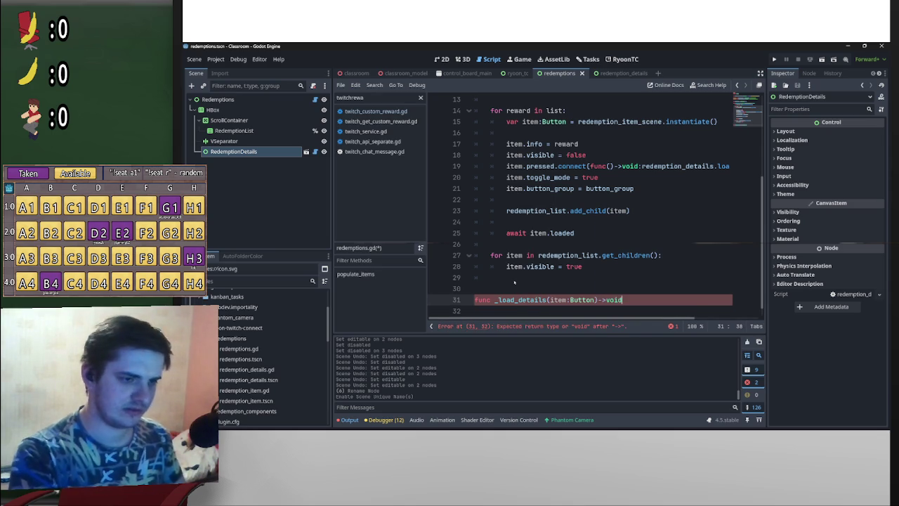
{"action": "type", "text": ":"}
{"action": "key", "text": "Return"}
{"action": "key", "text": "Return"}
{"action": "key", "text": "Return"}
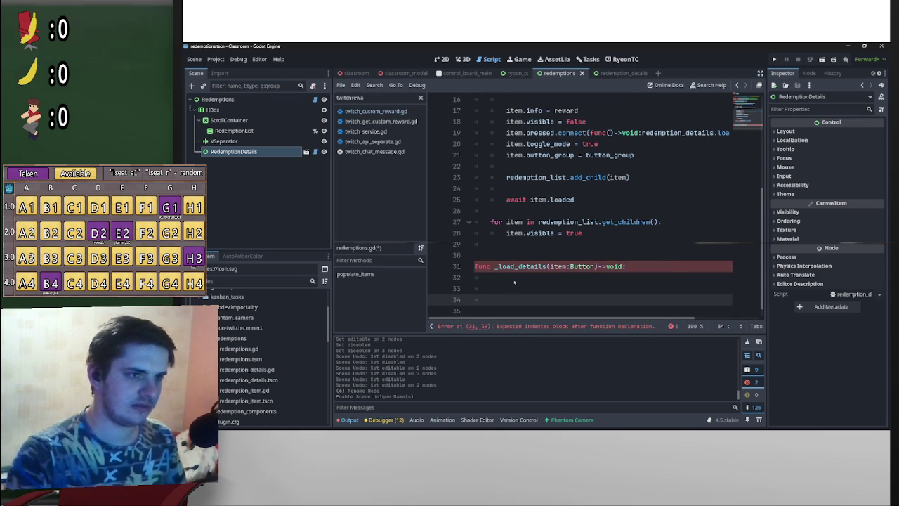
- Copy the loop setting redemption_list children visible into the _load_details body
{"action": "scroll", "coordinate": [621, 247], "scroll_direction": "up", "scroll_amount": 1}
{"action": "mouse_move", "coordinate": [641, 166]}
{"action": "left_mouse_down"}
{"action": "mouse_move", "coordinate": [730, 166]}
{"action": "mouse_move", "coordinate": [697, 166]}
{"action": "left_mouse_up"}
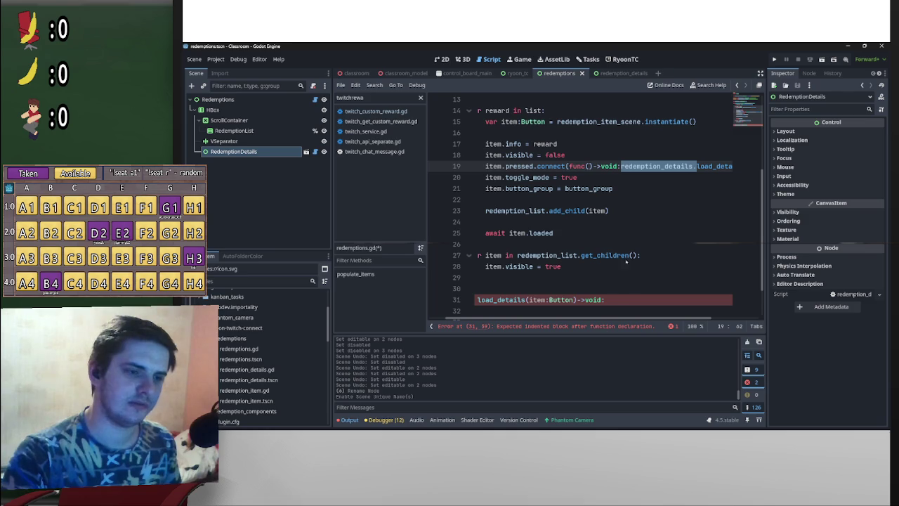
{"action": "left_click_drag", "start_coordinate": [562, 263], "coordinate": [490, 255]}
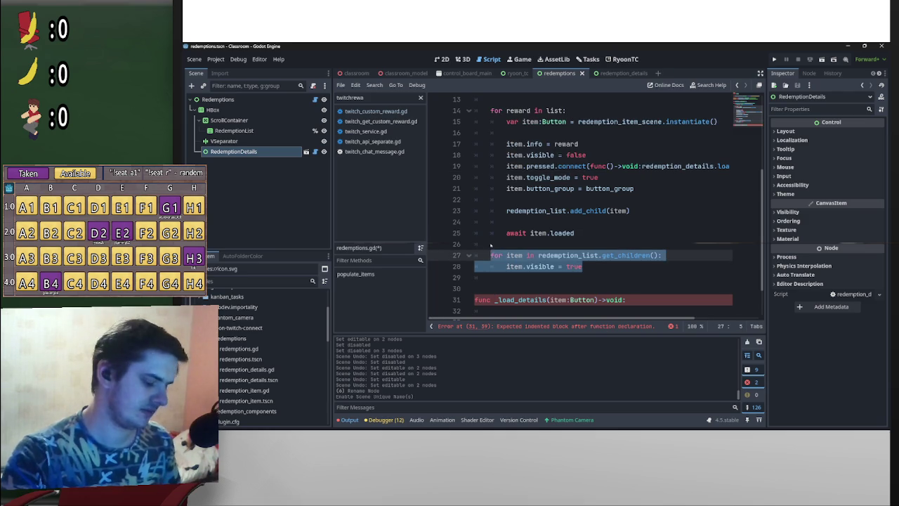
{"action": "key", "text": "ctrl+c"}
{"action": "scroll", "coordinate": [489, 244], "scroll_direction": "down", "scroll_amount": 2}
{"action": "left_click", "coordinate": [492, 267]}
{"action": "key", "text": "Return"}
{"action": "key", "text": "ctrl+v"}
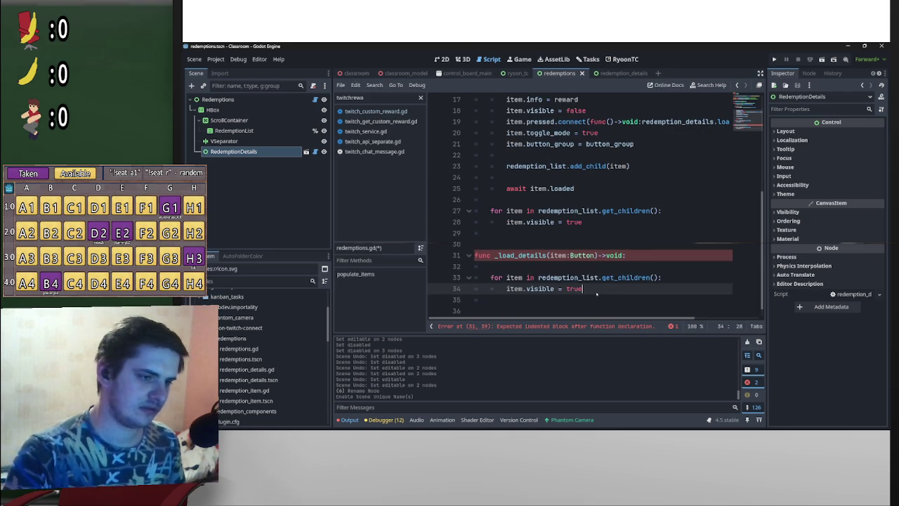
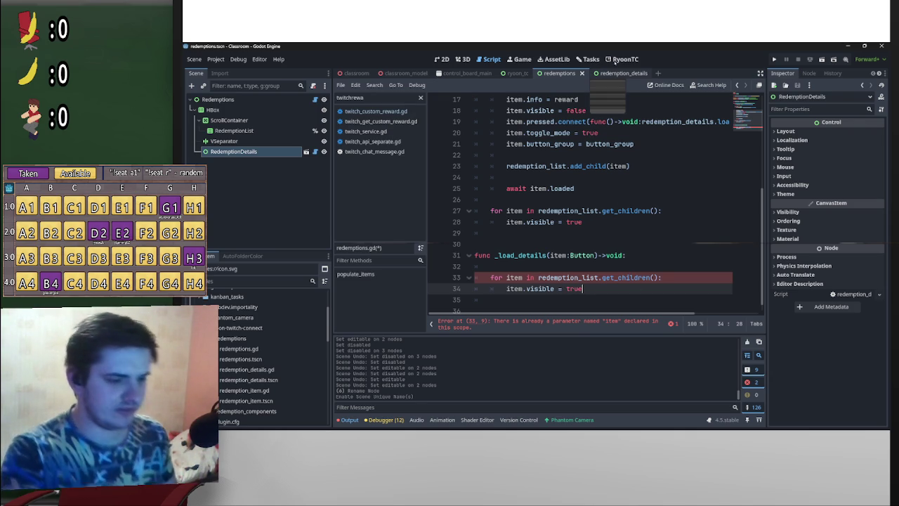
- Make line 34 read item.disabled = true and rename the _load_details parameter from item to button
{"action": "key", "text": "BackSpace"}
{"action": "key", "text": "BackSpace"}
{"action": "key", "text": "BackSpace"}
{"action": "type", "text": "dis"}
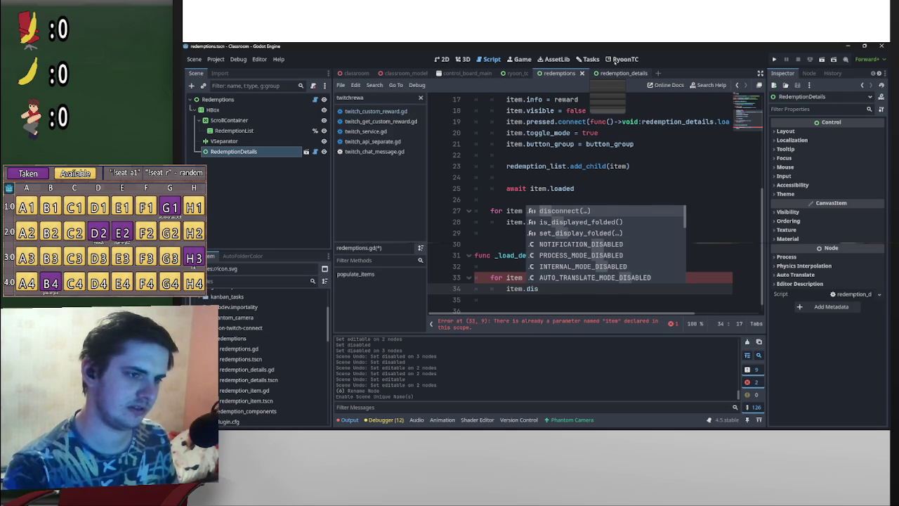
{"action": "type", "text": "abled"}
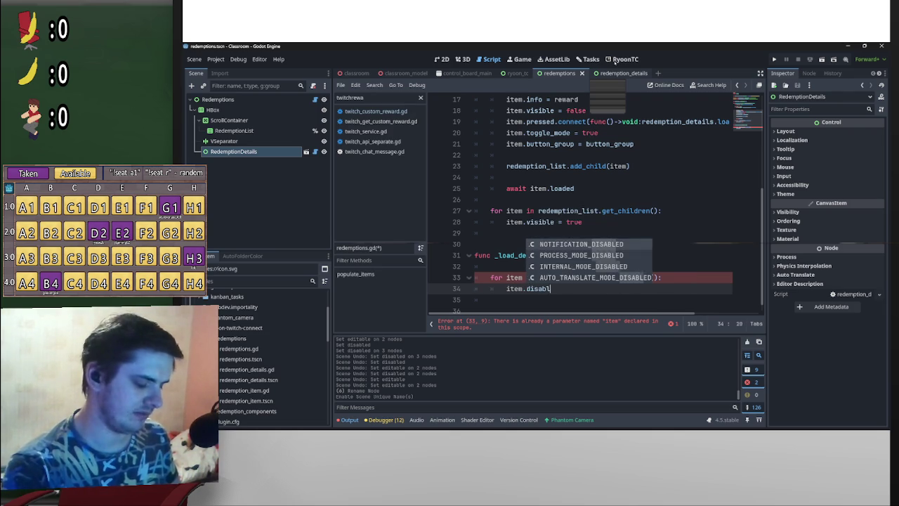
{"action": "left_click", "coordinate": [567, 243]}
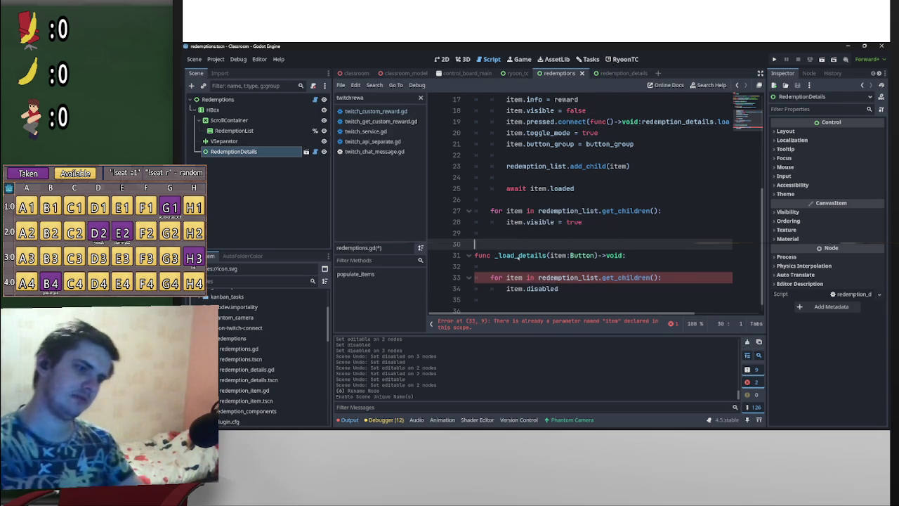
{"action": "double_click", "coordinate": [556, 255]}
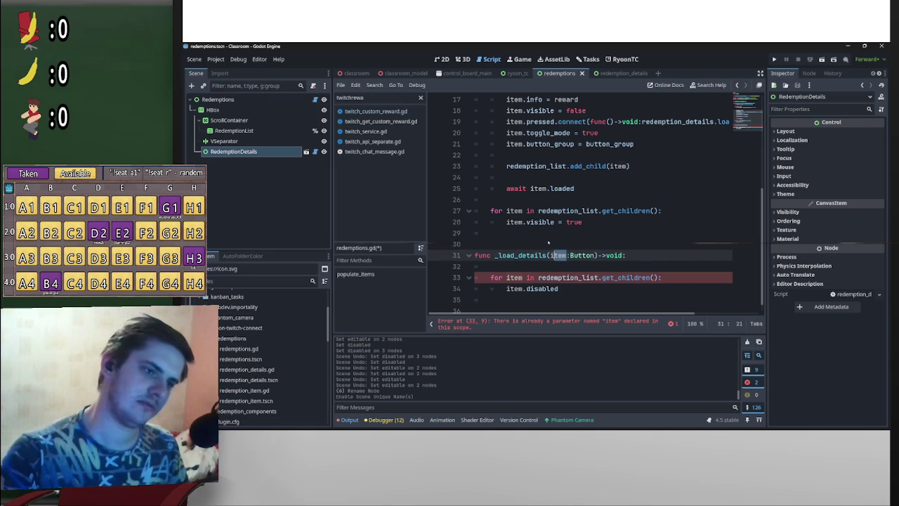
{"action": "type", "text": "button"}
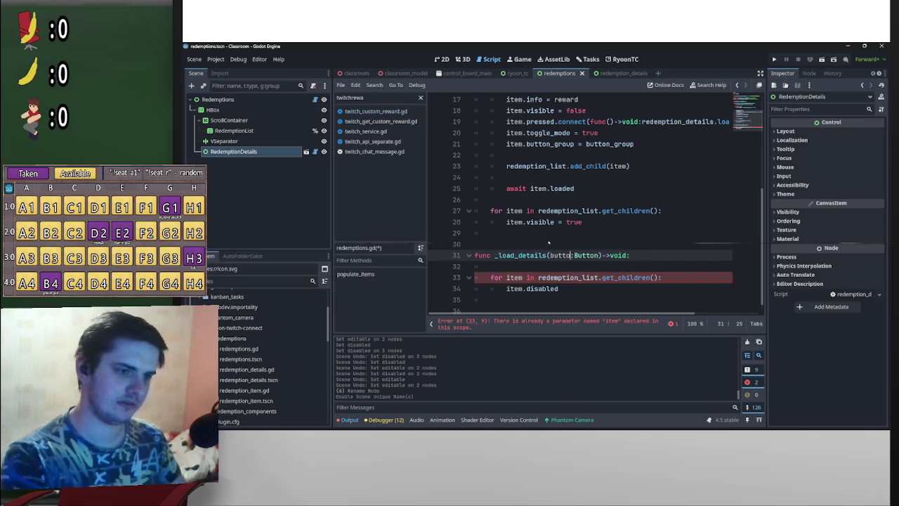
{"action": "key", "text": "Down"}
{"action": "key", "text": "Down"}
{"action": "key", "text": "Down"}
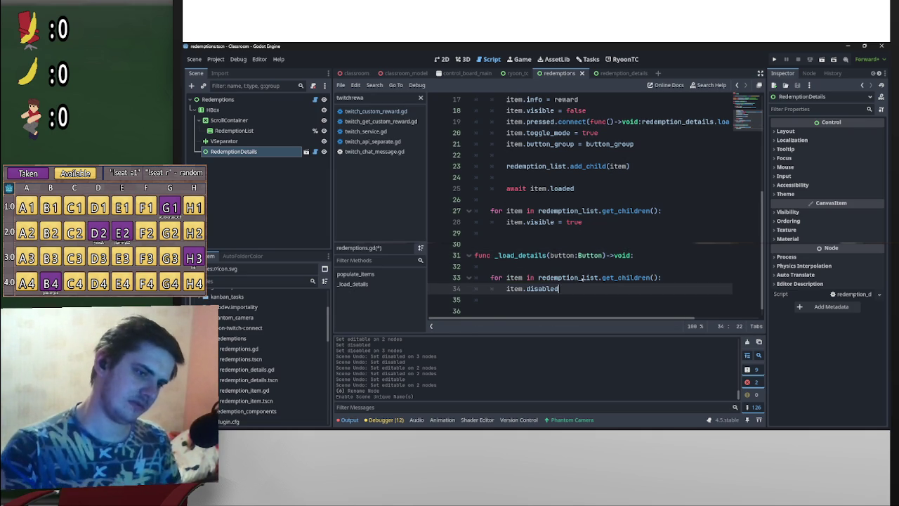
{"action": "type", "text": " = "}
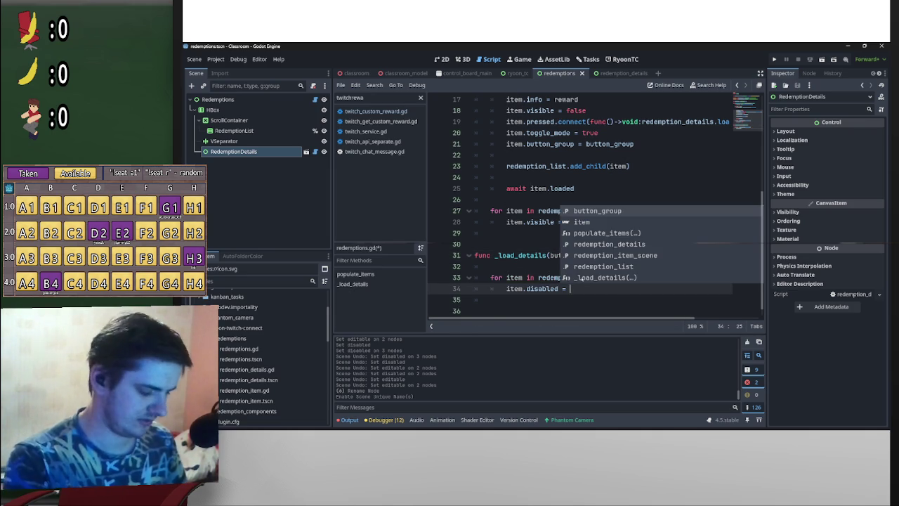
{"action": "type", "text": "true"}
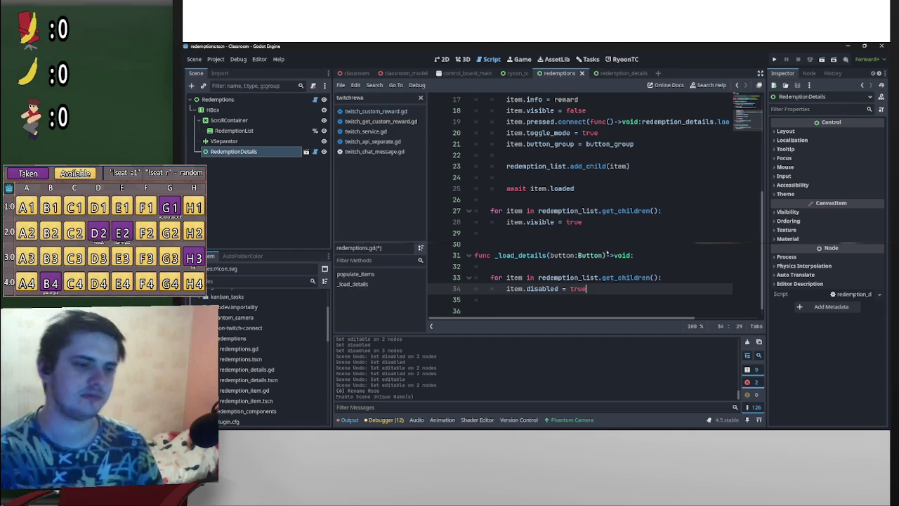
{"action": "scroll", "coordinate": [580, 257], "scroll_direction": "down", "scroll_amount": 1}
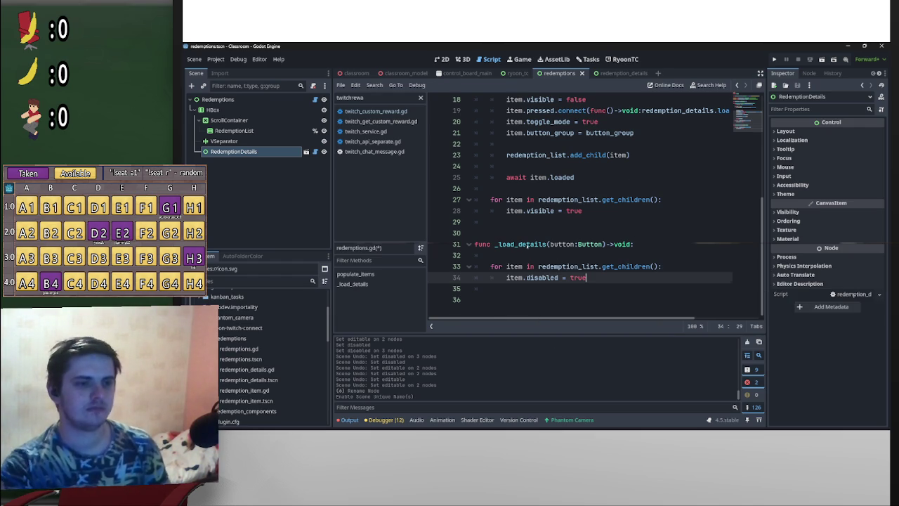
- Delete the blank line under the header and start a redemption_details.load call after the loop
{"action": "left_click", "coordinate": [527, 255]}
{"action": "mouse_move", "coordinate": [580, 241]}
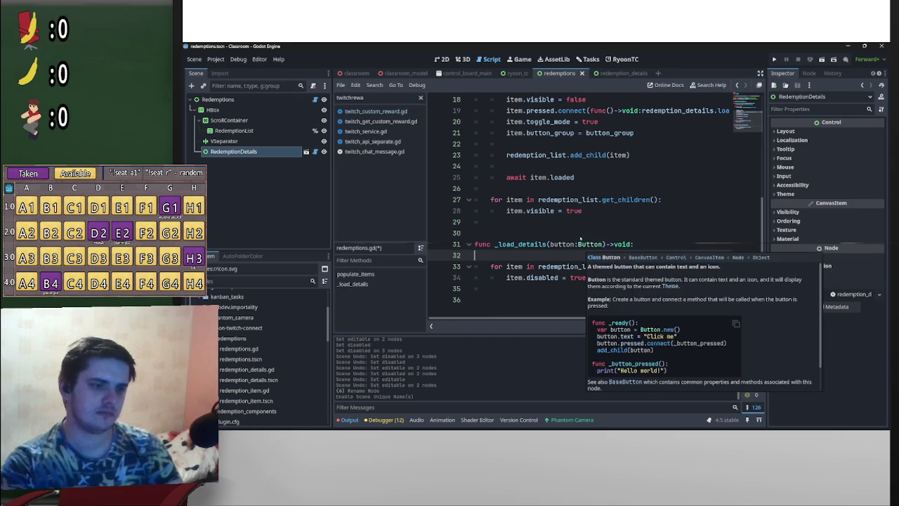
{"action": "key", "text": "BackSpace"}
{"action": "key", "text": "Down"}
{"action": "key", "text": "Down"}
{"action": "key", "text": "Down"}
{"action": "key", "text": "Return"}
{"action": "key", "text": "Return"}
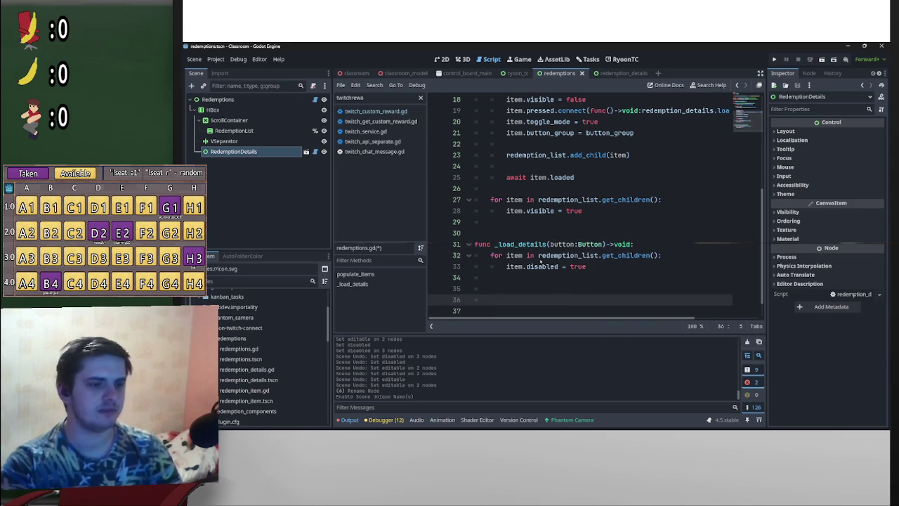
{"action": "key", "text": "Up"}
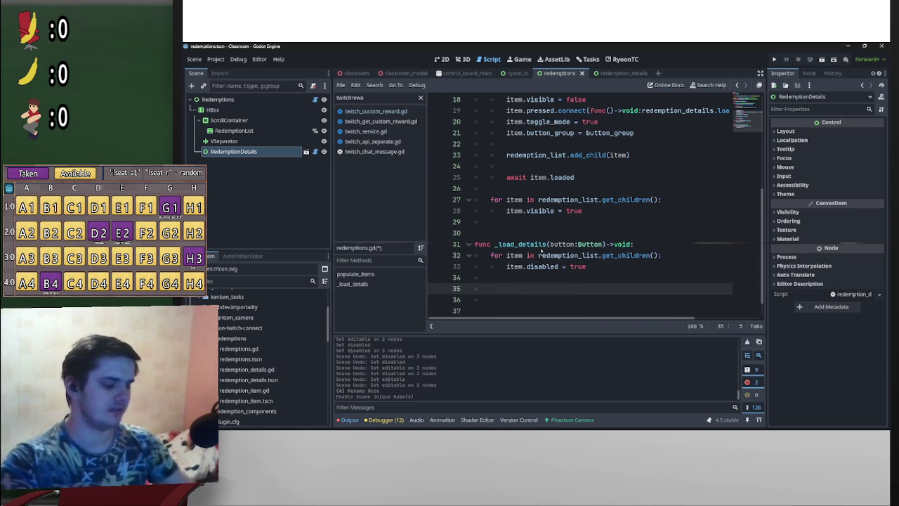
{"action": "type", "text": "det"}
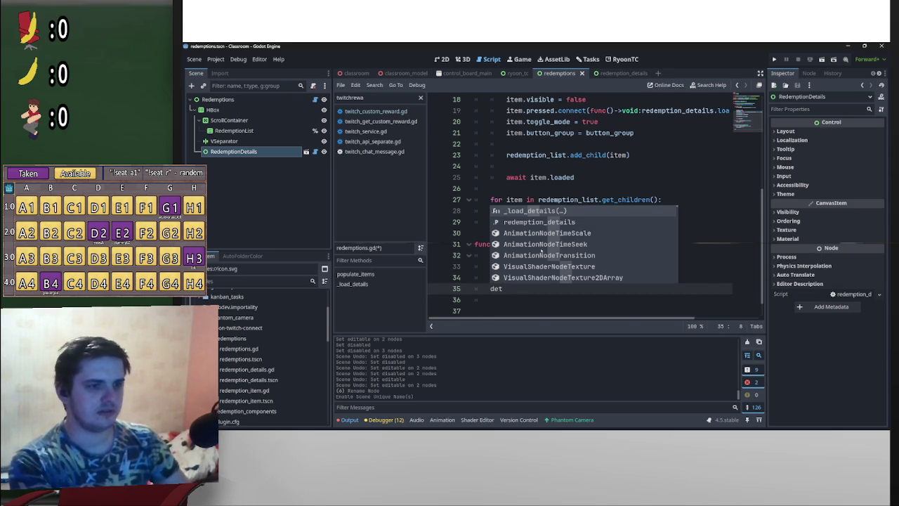
{"action": "key", "text": "BackSpace"}
{"action": "key", "text": "BackSpace"}
{"action": "key", "text": "BackSpace"}
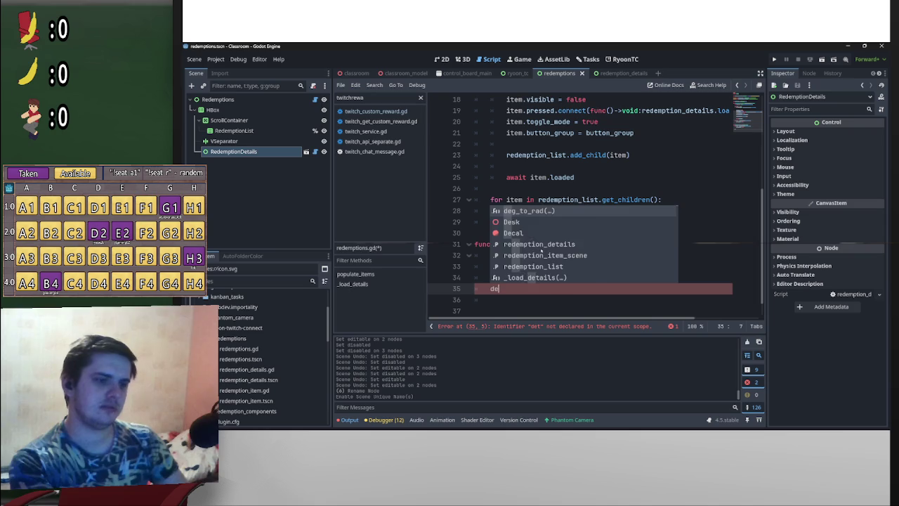
{"action": "type", "text": "red"}
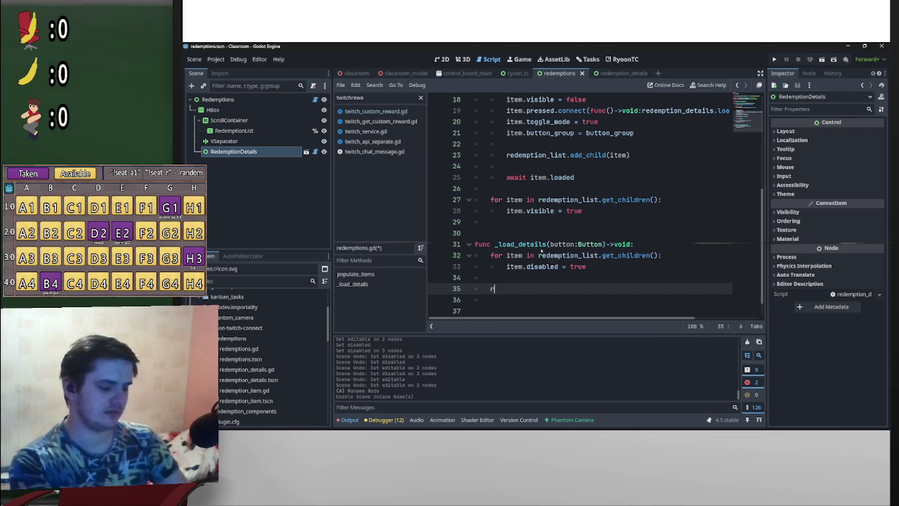
{"action": "key", "text": "Return"}
{"action": "type", "text": ".load"}
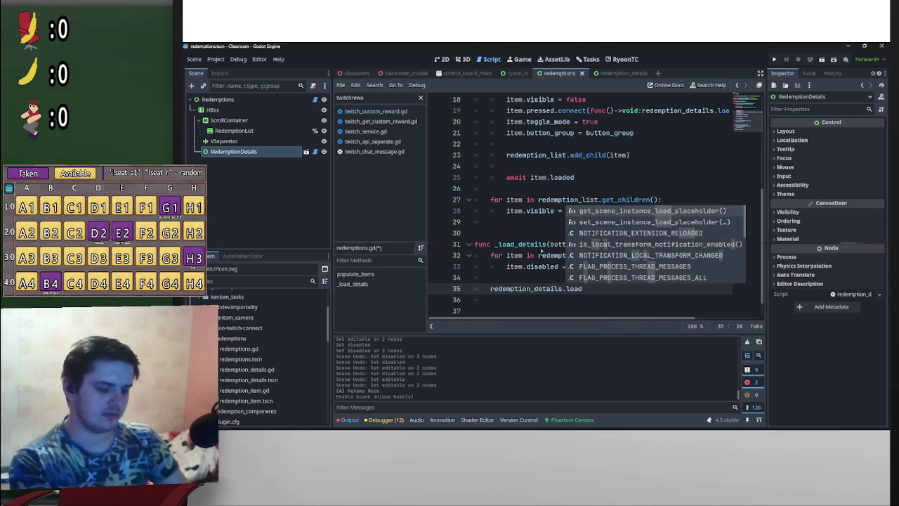
- Copy the load_details call from line 19 to finish it as redemption_details.load_details(button.info)
{"action": "scroll", "coordinate": [755, 312], "scroll_direction": "right", "scroll_amount": 3}
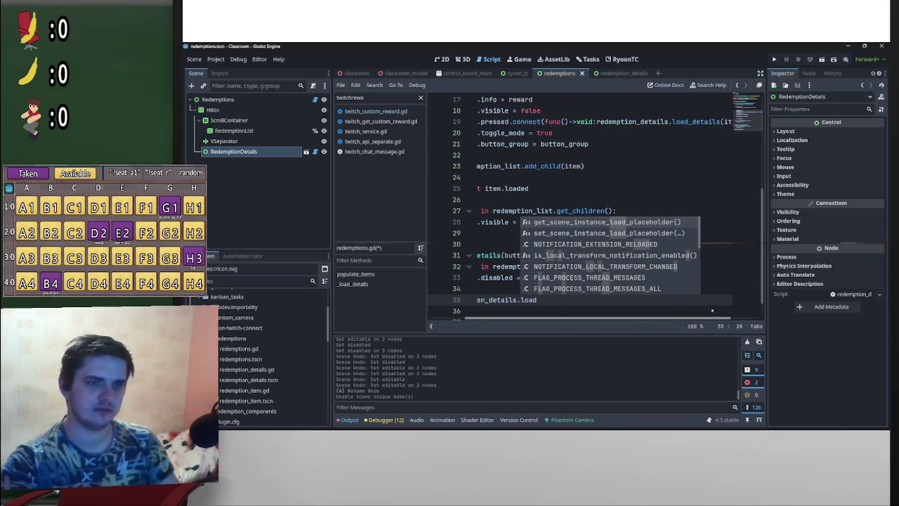
{"action": "left_click_drag", "start_coordinate": [732, 122], "coordinate": [637, 111]}
{"action": "key", "text": "ctrl+c"}
{"action": "scroll", "coordinate": [529, 304], "scroll_direction": "left", "scroll_amount": 2}
{"action": "double_click", "coordinate": [518, 300]}
{"action": "key", "text": "ctrl+v"}
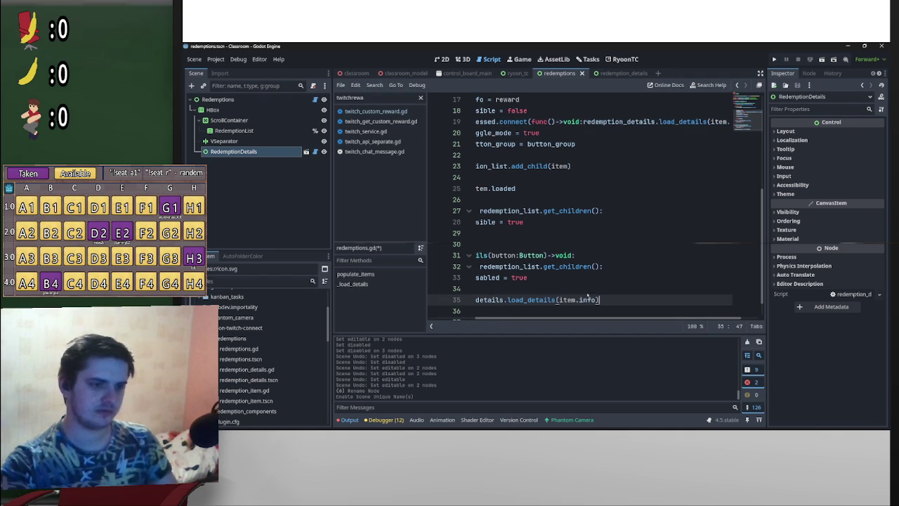
{"action": "key", "text": "ctrl+shift+Left"}
{"action": "type", "text": "button"}
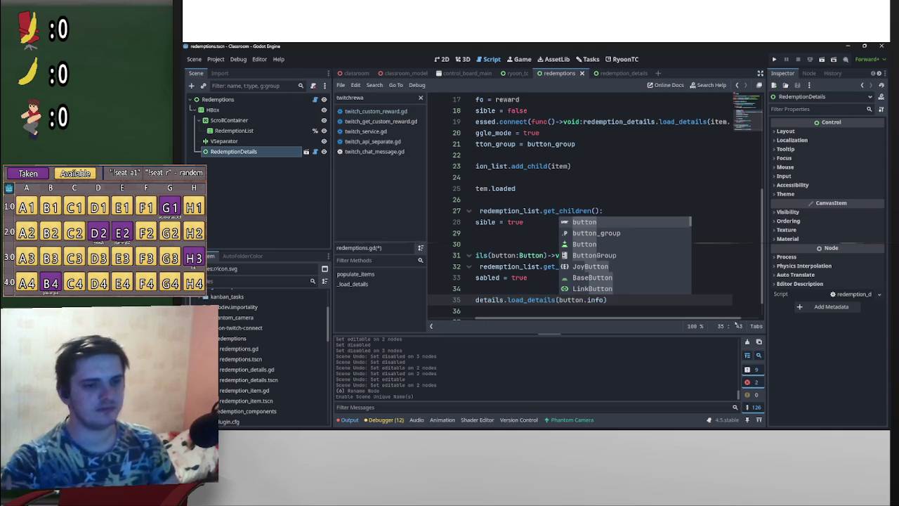
{"action": "scroll", "coordinate": [731, 308], "scroll_direction": "left", "scroll_amount": 3}
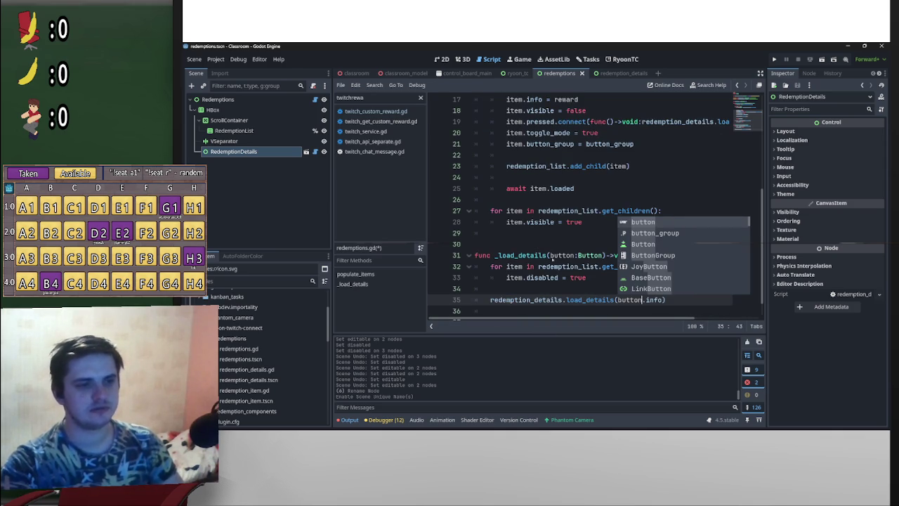
{"action": "scroll", "coordinate": [731, 307], "scroll_direction": "up", "scroll_amount": 3}
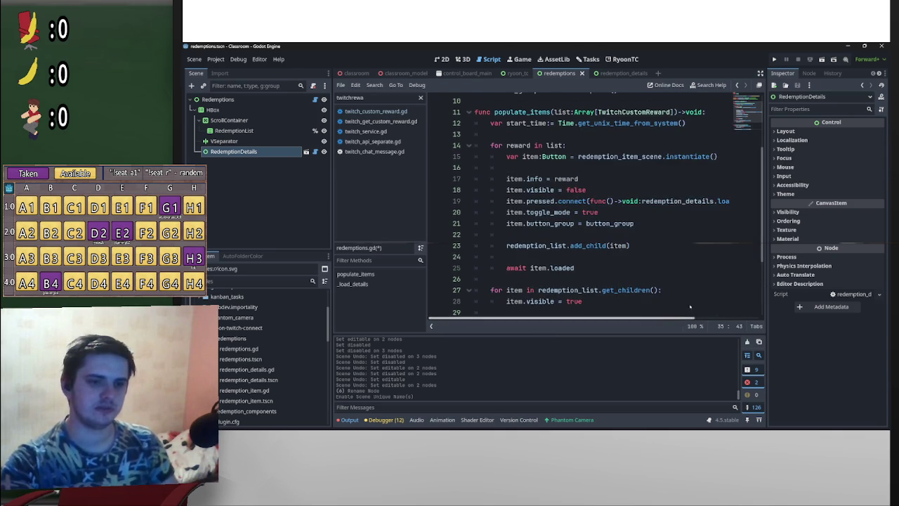
- Change line 19's press callback to _load_details(item) and save redemptions.gd
{"action": "scroll", "coordinate": [731, 307], "scroll_direction": "right", "scroll_amount": 3}
{"action": "left_click", "coordinate": [639, 201]}
{"action": "type", "text": "_"}
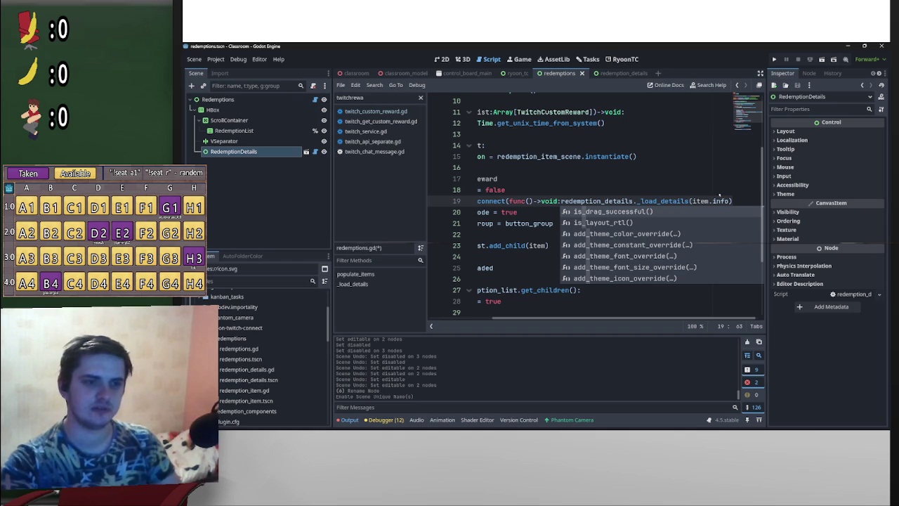
{"action": "left_click_drag", "start_coordinate": [727, 201], "coordinate": [707, 200]}
{"action": "scroll", "coordinate": [707, 191], "scroll_direction": "left", "scroll_amount": 3}
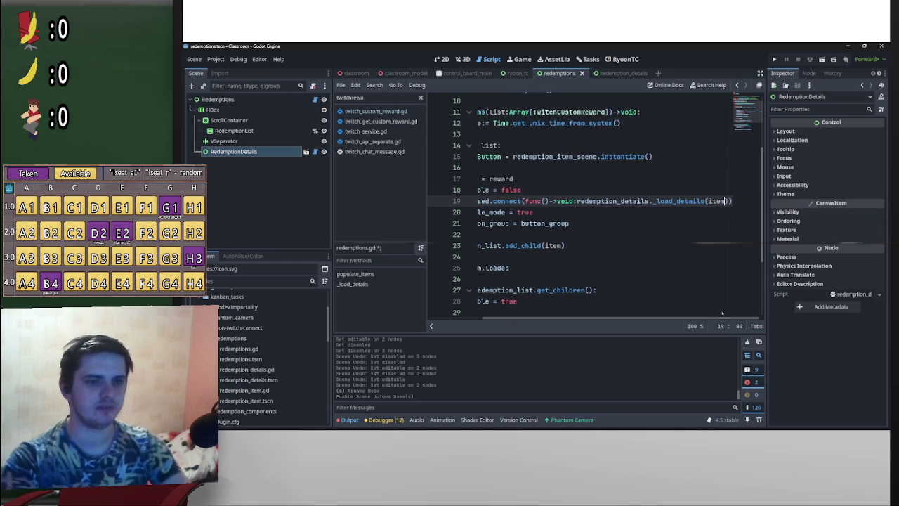
{"action": "left_click", "coordinate": [582, 245]}
{"action": "key", "text": "ctrl+s"}
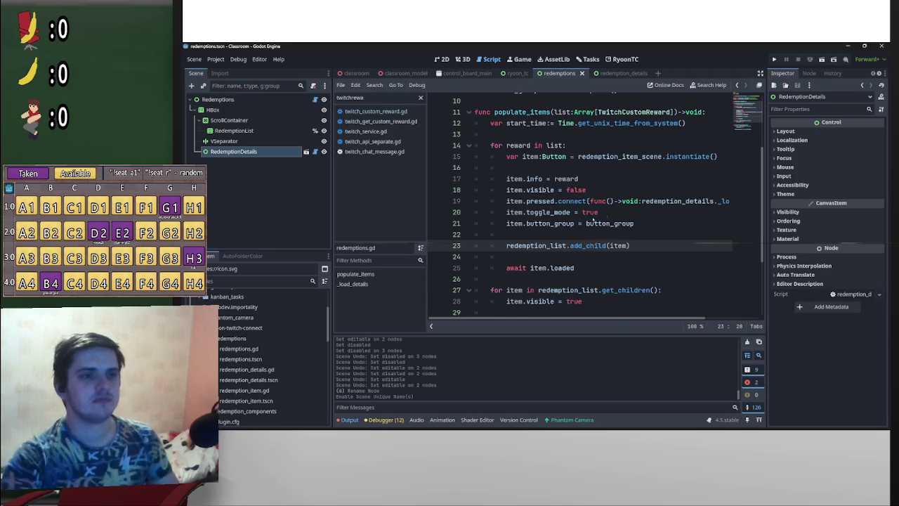
- Start connecting RedemptionDetails' details_loaded signal from the Signals dock
{"action": "scroll", "coordinate": [582, 245], "scroll_direction": "down", "scroll_amount": 3}
{"action": "left_click", "coordinate": [809, 73]}
{"action": "double_click", "coordinate": [807, 122]}
- Connect details_loaded to a new handler and paste the item loop over its placeholder
{"action": "left_click", "coordinate": [486, 316]}
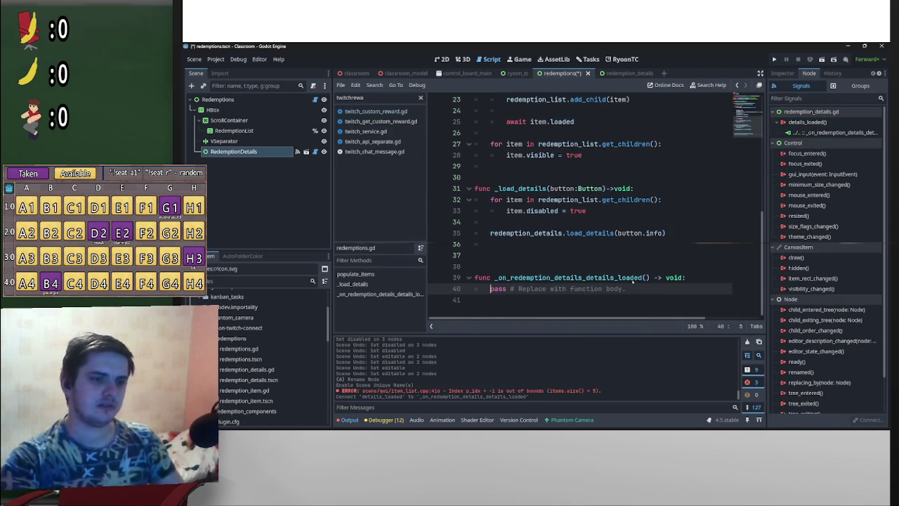
{"action": "key", "text": "End"}
{"action": "key", "text": "ctrl+shift+Left"}
{"action": "key", "text": "ctrl+shift+Left"}
{"action": "key", "text": "ctrl+shift+Left"}
{"action": "left_click_drag", "start_coordinate": [594, 210], "coordinate": [490, 199]}
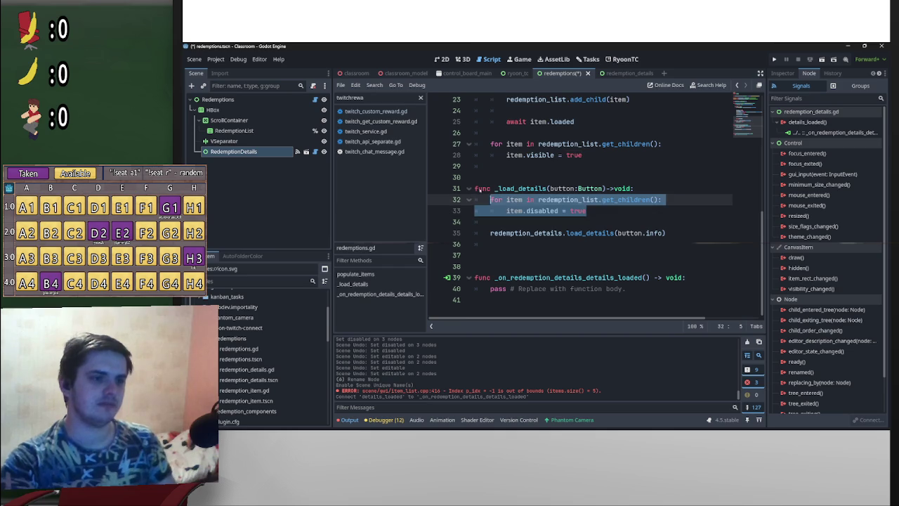
{"action": "key", "text": "ctrl+c"}
{"action": "triple_click", "coordinate": [515, 289]}
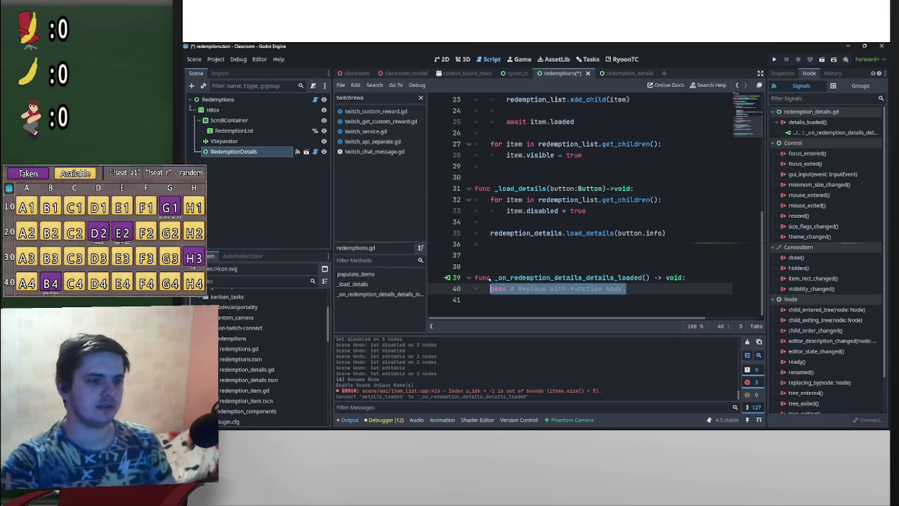
{"action": "key", "text": "ctrl+v"}
- Change the pasted assignment to item.disabled = false, save, and open redemption_details.gd
{"action": "key", "text": "ctrl+shift+Left"}
{"action": "type", "text": "false"}
{"action": "left_click", "coordinate": [576, 244]}
{"action": "key", "text": "ctrl+s"}
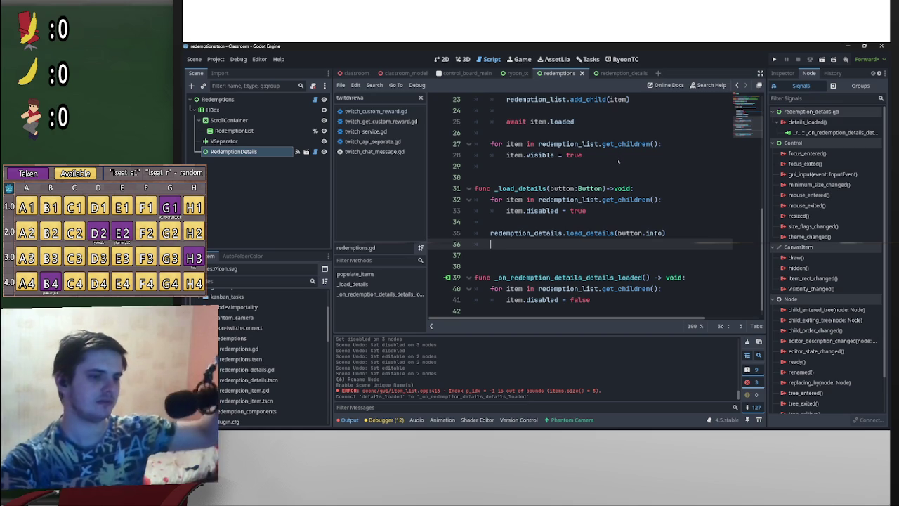
{"action": "left_click", "coordinate": [620, 73]}
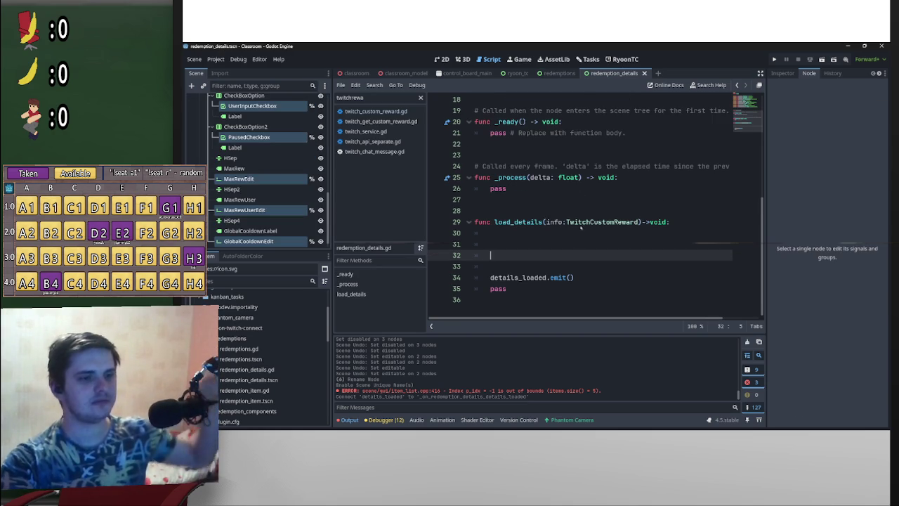
- Begin a RyoonTC.http_request line at the top of load_details, then return to the redemptions scene
{"action": "left_click", "coordinate": [552, 244]}
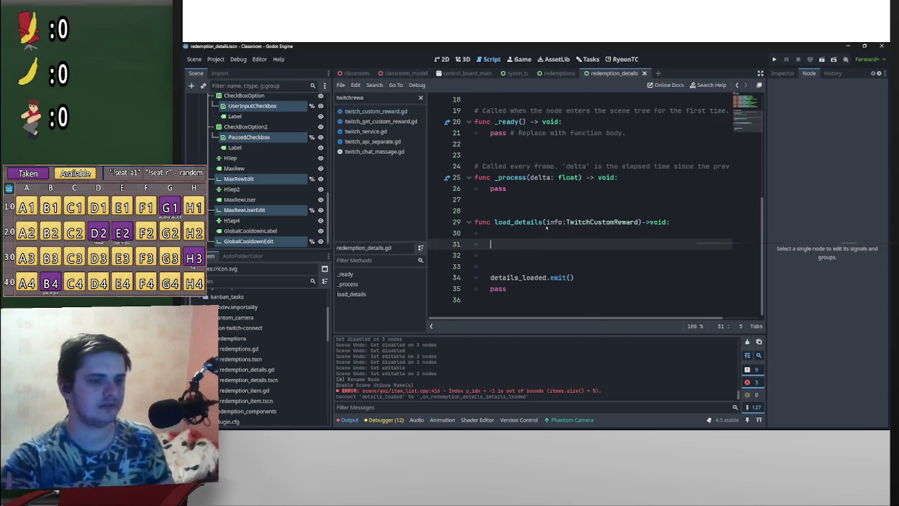
{"action": "left_click", "coordinate": [550, 230]}
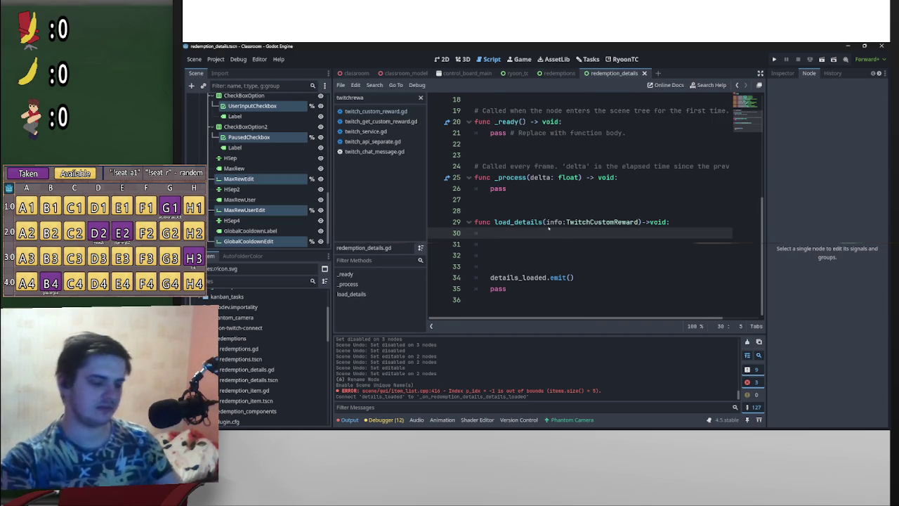
{"action": "type", "text": "Ry"}
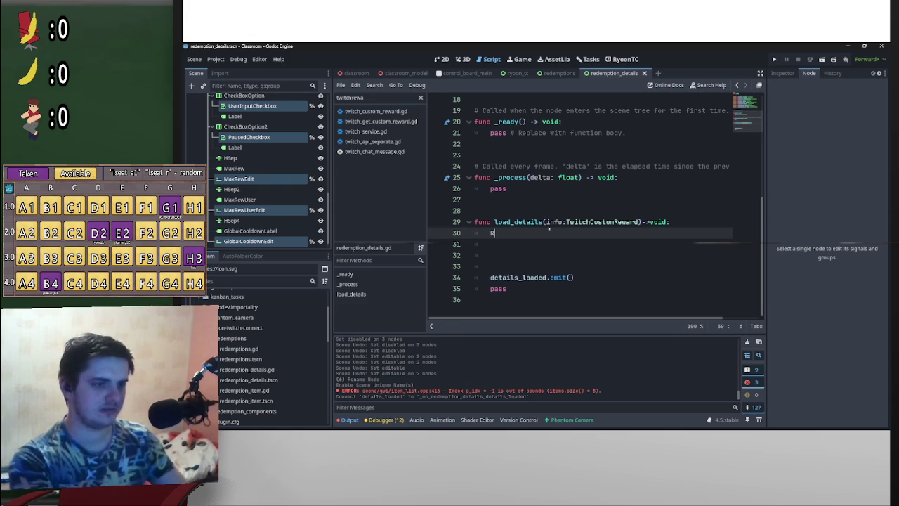
{"action": "key", "text": "Return"}
{"action": "type", "text": ".http_request"}
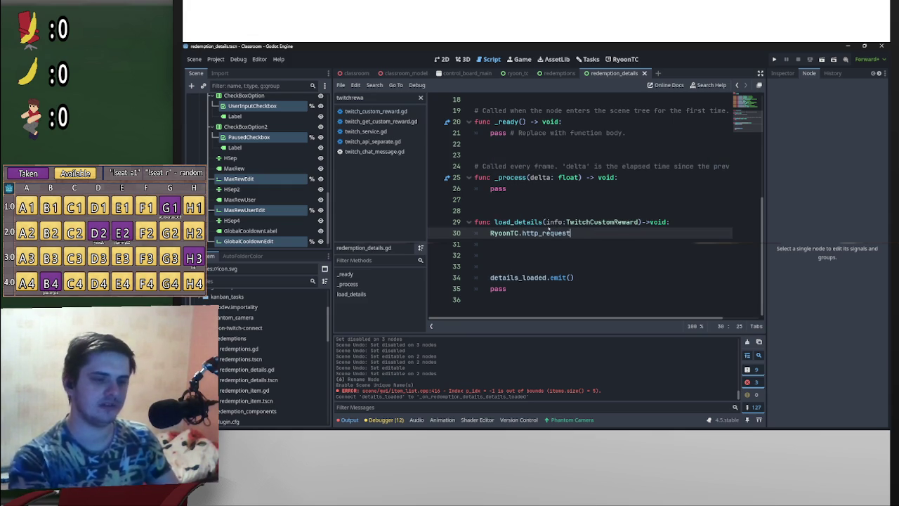
{"action": "left_click", "coordinate": [559, 73]}
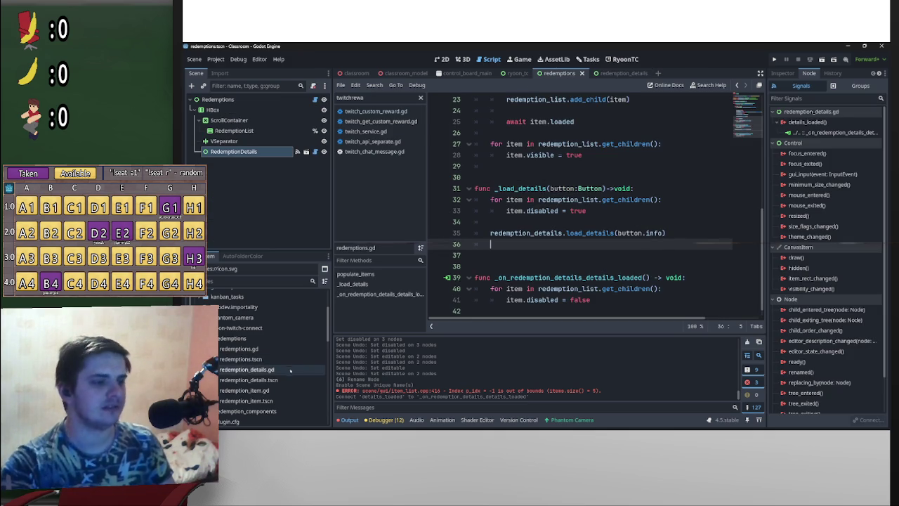
- Open redemption_item.gd and select the image-loading lines 27–35 of update_info
{"action": "double_click", "coordinate": [279, 390]}
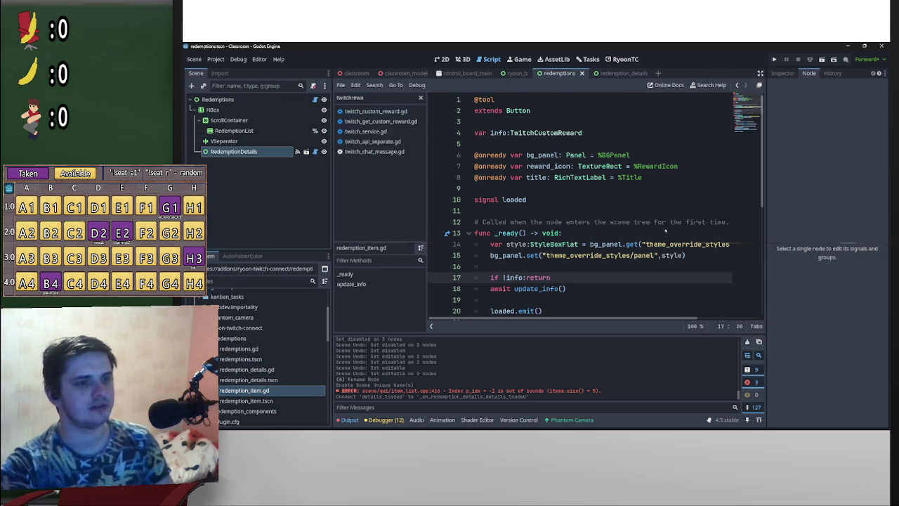
{"action": "scroll", "coordinate": [578, 273], "scroll_direction": "down", "scroll_amount": 6}
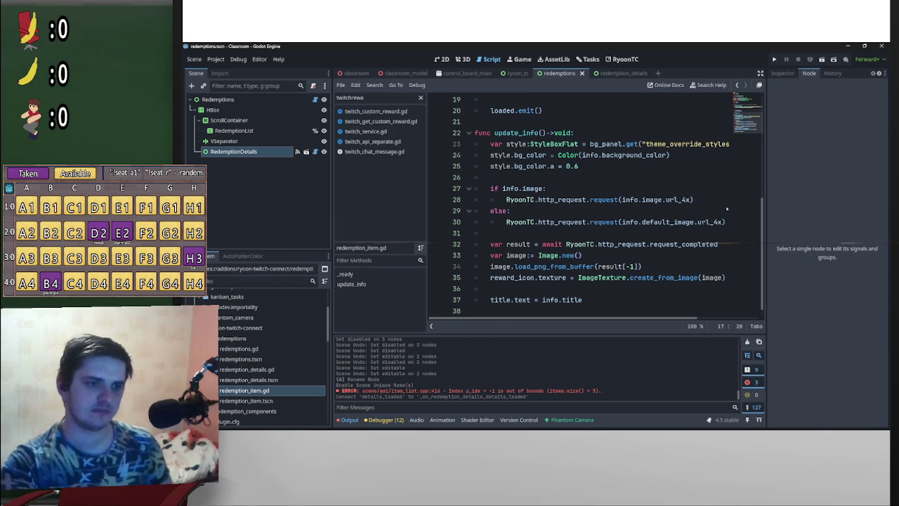
{"action": "mouse_move", "coordinate": [726, 222]}
{"action": "left_mouse_down"}
{"action": "mouse_move", "coordinate": [604, 209]}
{"action": "mouse_move", "coordinate": [520, 180]}
{"action": "mouse_move", "coordinate": [495, 184]}
{"action": "mouse_move", "coordinate": [482, 166]}
{"action": "mouse_move", "coordinate": [481, 177]}
{"action": "left_mouse_up"}
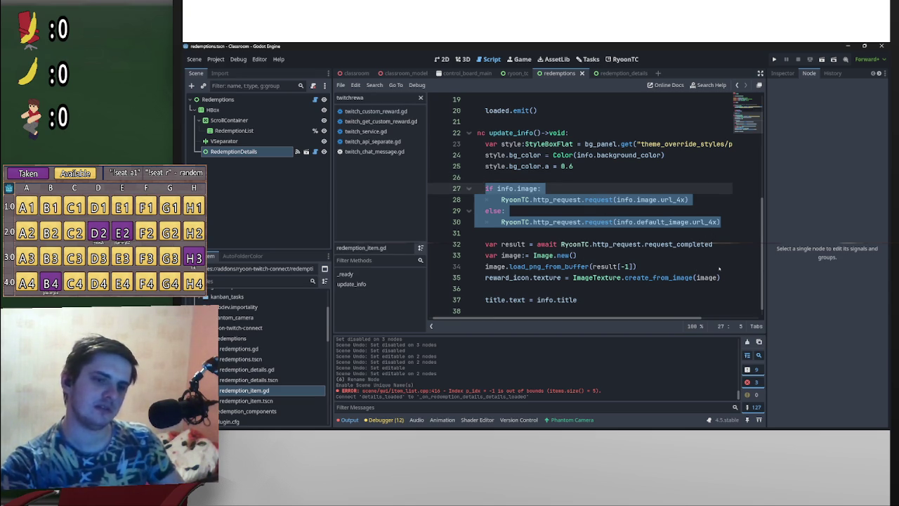
{"action": "mouse_move", "coordinate": [725, 278]}
{"action": "left_mouse_down"}
{"action": "mouse_move", "coordinate": [485, 240]}
{"action": "mouse_move", "coordinate": [469, 182]}
{"action": "left_mouse_up"}
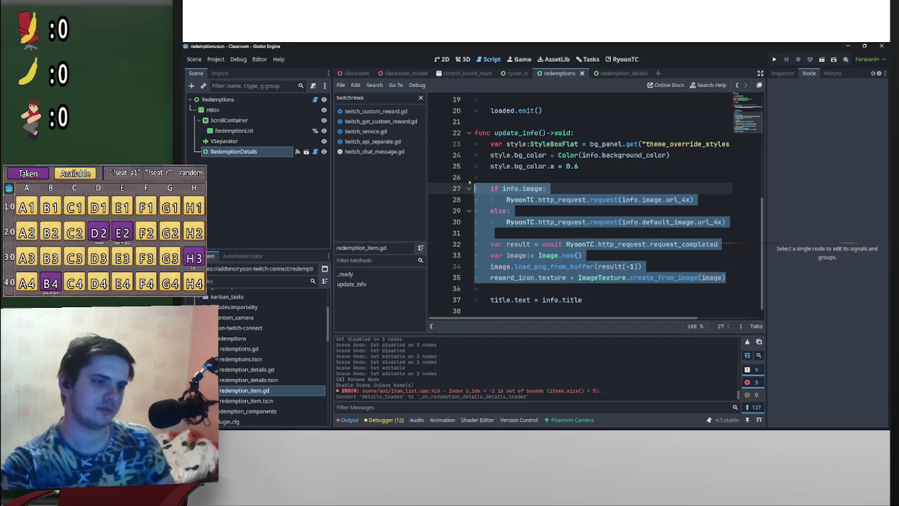
{"action": "mouse_move", "coordinate": [514, 160]}
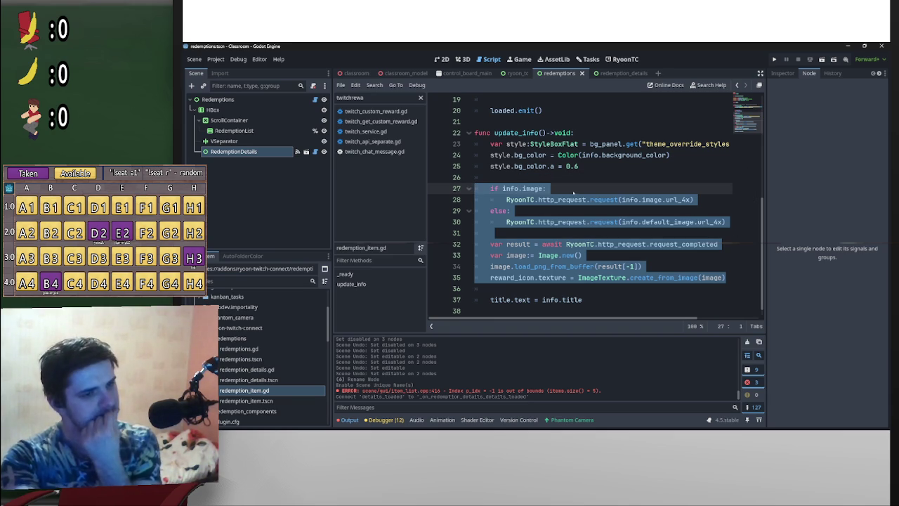
{"action": "scroll", "coordinate": [628, 236], "scroll_direction": "up", "scroll_amount": 4}
{"action": "left_click", "coordinate": [629, 199]}
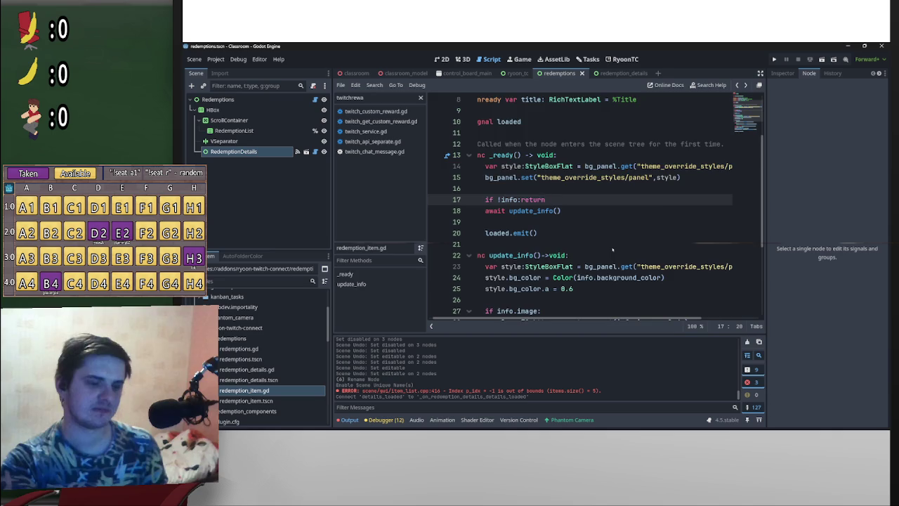
{"action": "scroll", "coordinate": [612, 249], "scroll_direction": "down", "scroll_amount": 3}
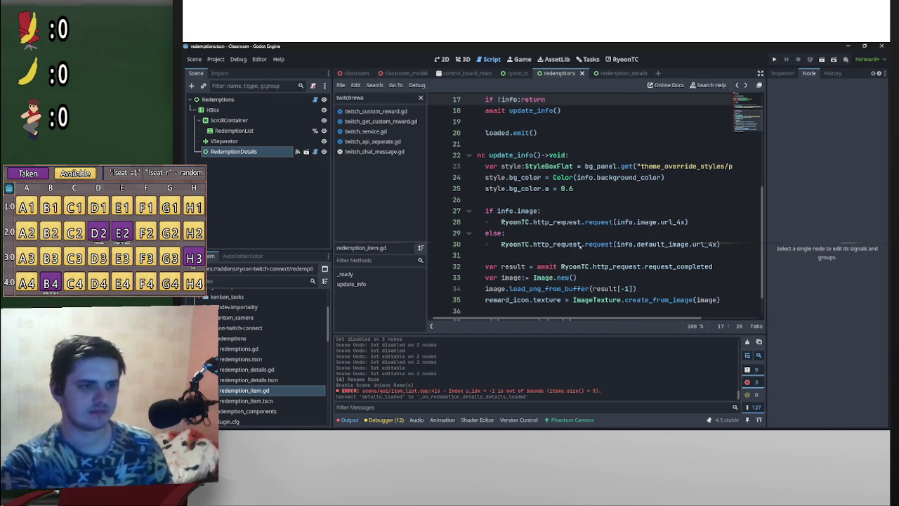
{"action": "key", "text": "ctrl+z"}
{"action": "key", "text": "ctrl+z"}
- Paste the image-loading code into load_details in redemption_details.gd
{"action": "key", "text": "alt+Left"}
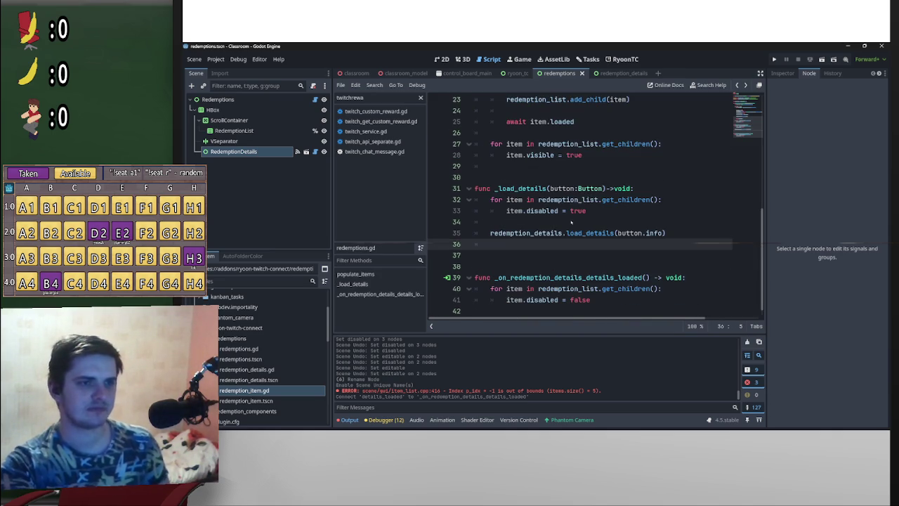
{"action": "left_click", "coordinate": [621, 74]}
{"action": "key", "text": "Down"}
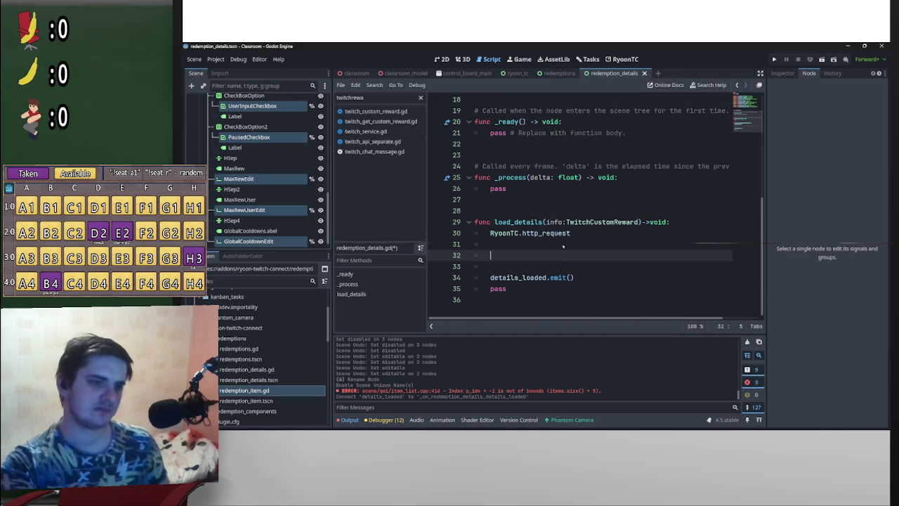
{"action": "key", "text": "ctrl+v"}
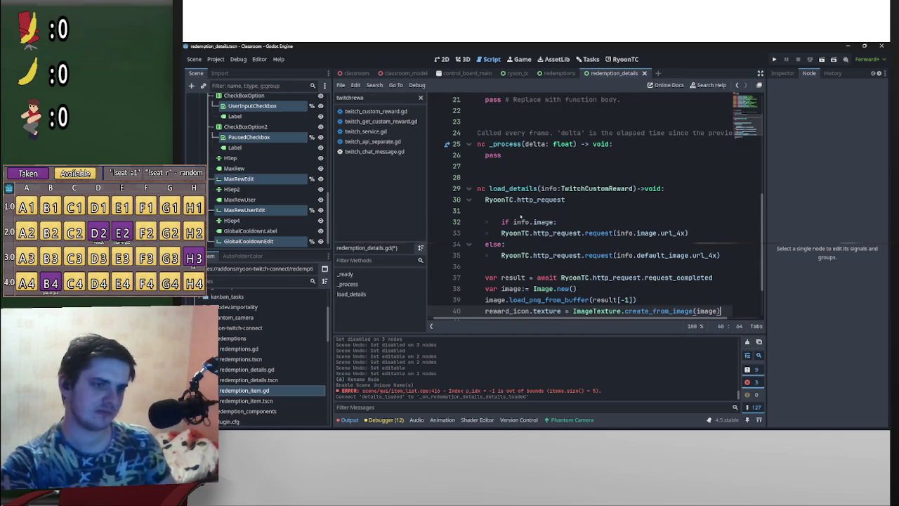
- Remove the extra indent from the pasted if line in load_details
{"action": "left_click", "coordinate": [503, 219]}
{"action": "key", "text": "BackSpace"}
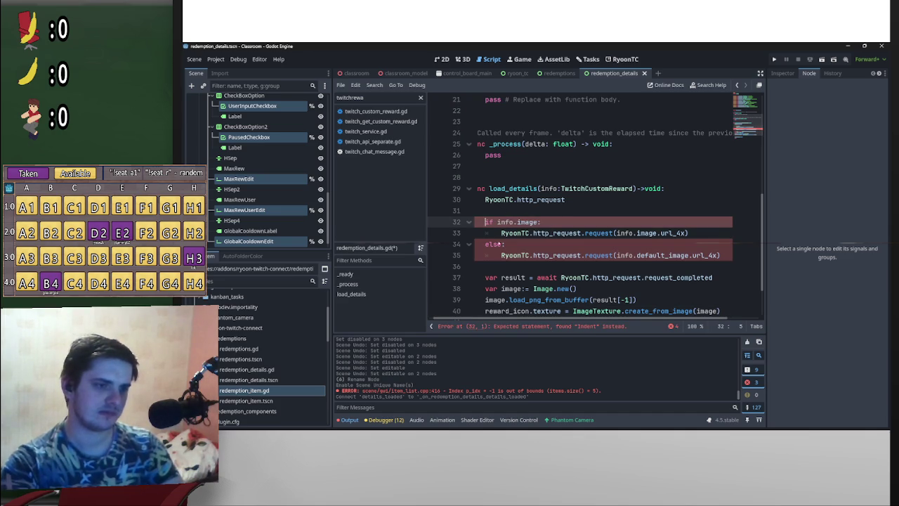
{"action": "scroll", "coordinate": [500, 280], "scroll_direction": "down", "scroll_amount": 2}
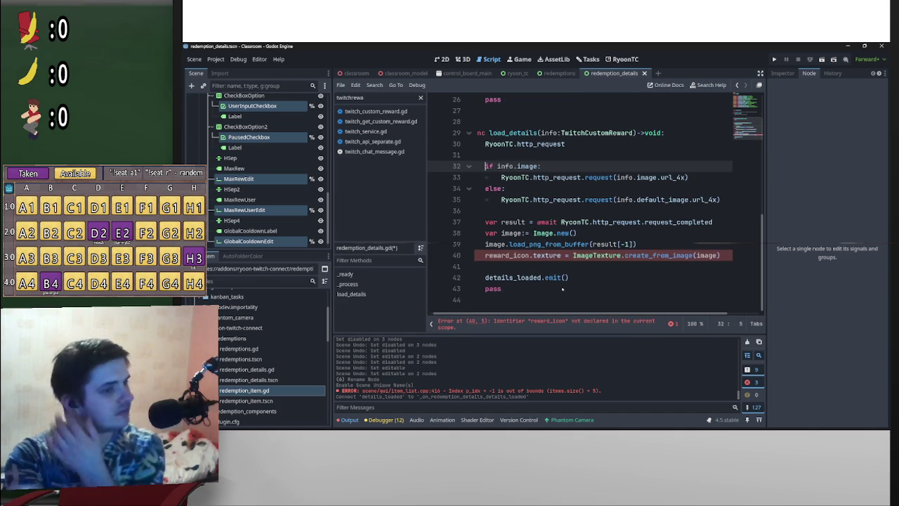
{"action": "scroll", "coordinate": [563, 282], "scroll_direction": "up", "scroll_amount": 3}
{"action": "scroll", "coordinate": [560, 290], "scroll_direction": "up", "scroll_amount": 5}
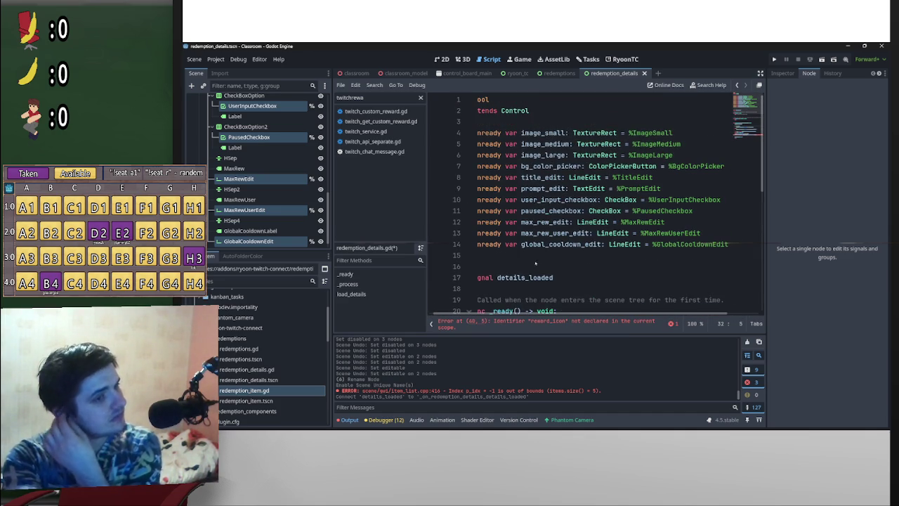
{"action": "left_click", "coordinate": [477, 166]}
{"action": "key", "text": "Return"}
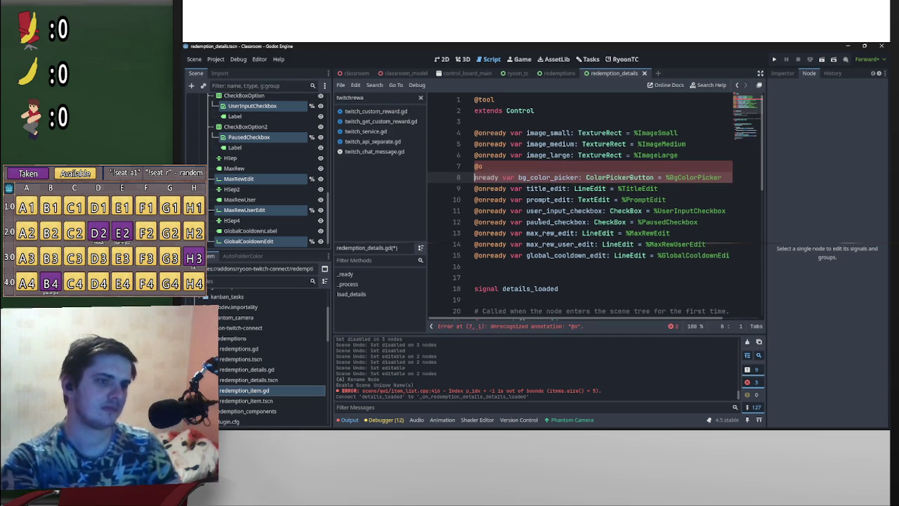
{"action": "key", "text": "BackSpace"}
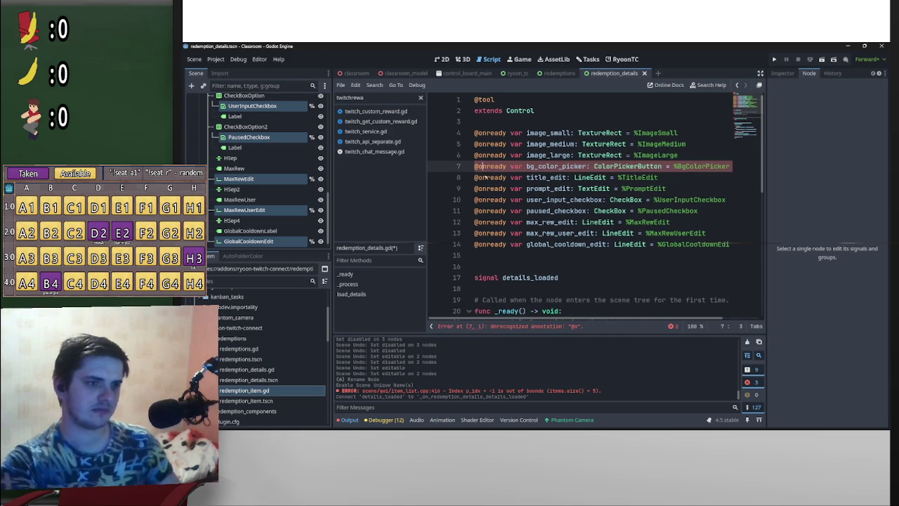
{"action": "key", "text": "Return"}
{"action": "scroll", "coordinate": [539, 265], "scroll_direction": "down", "scroll_amount": 8}
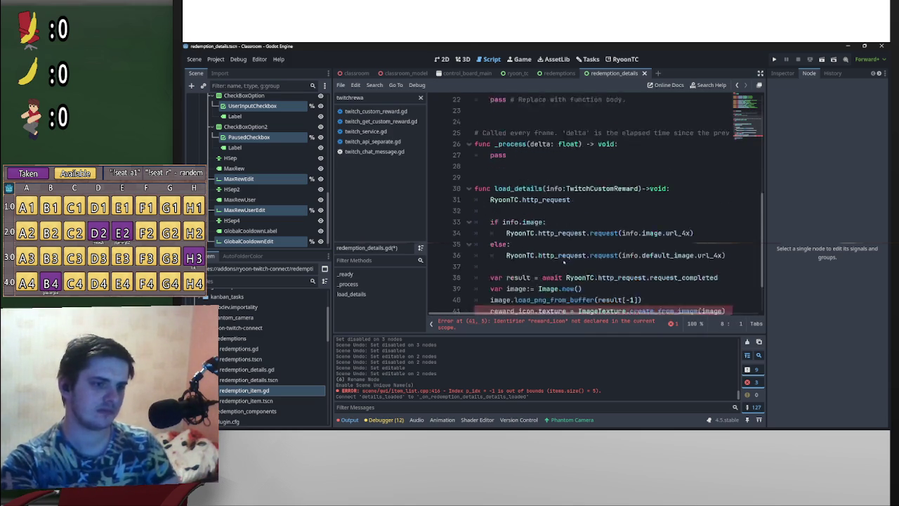
{"action": "scroll", "coordinate": [505, 257], "scroll_direction": "up", "scroll_amount": 3}
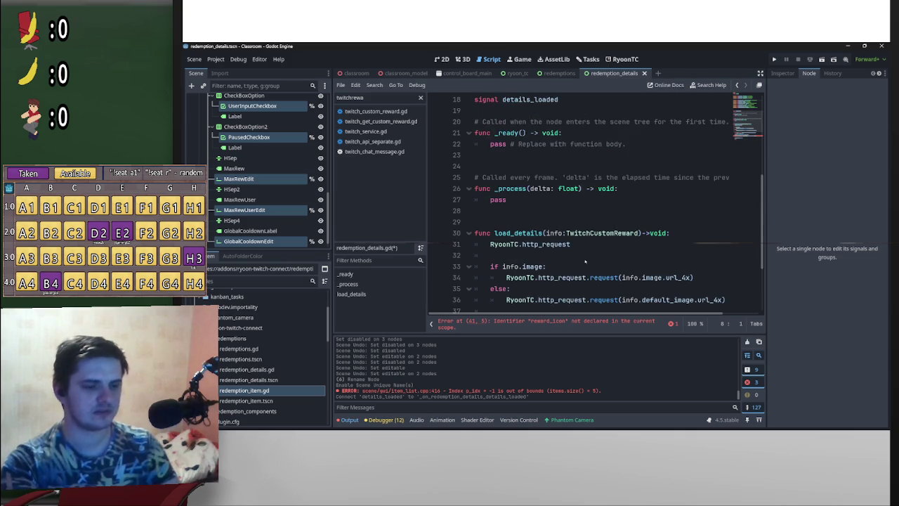
{"action": "scroll", "coordinate": [597, 260], "scroll_direction": "down", "scroll_amount": 3}
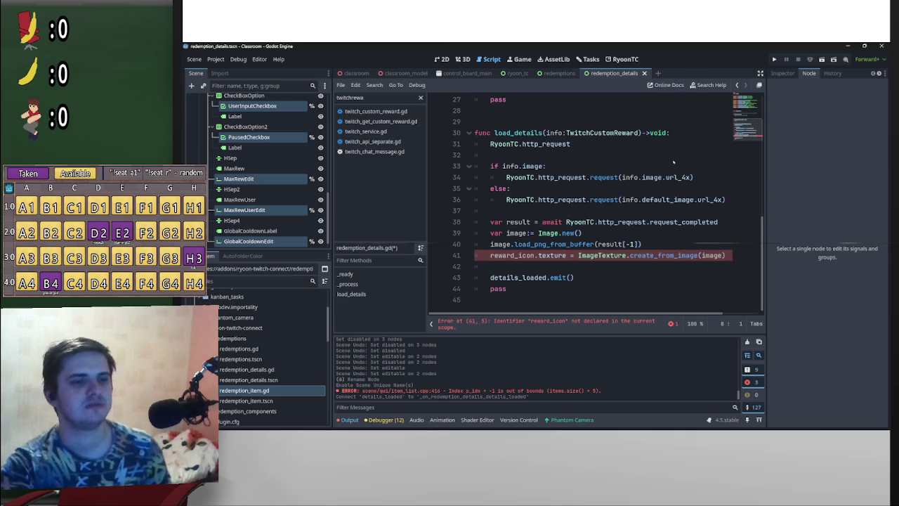
- Add a blank line below the RyoonTC.http_request line
{"action": "mouse_move", "coordinate": [673, 162]}
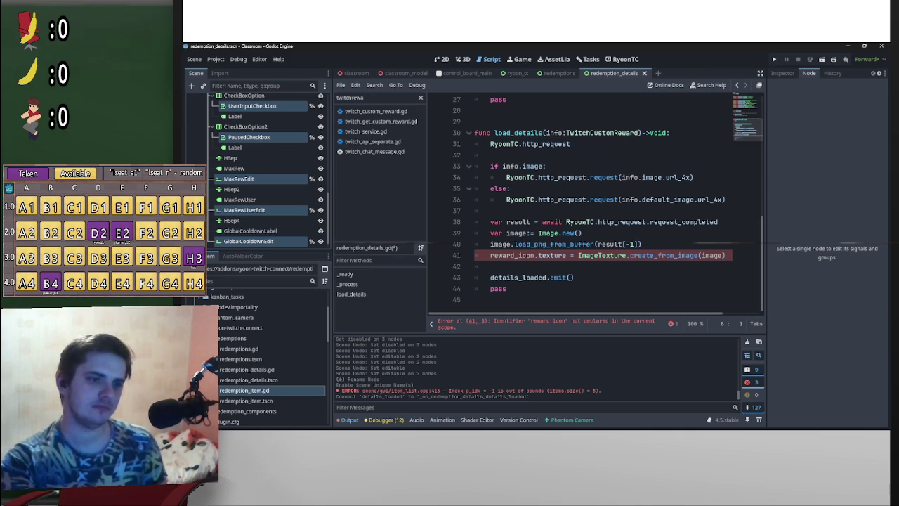
{"action": "mouse_move", "coordinate": [582, 232]}
{"action": "left_mouse_down"}
{"action": "mouse_move", "coordinate": [542, 232]}
{"action": "mouse_move", "coordinate": [489, 213]}
{"action": "left_mouse_up"}
{"action": "left_click", "coordinate": [517, 152]}
{"action": "key", "text": "Return"}
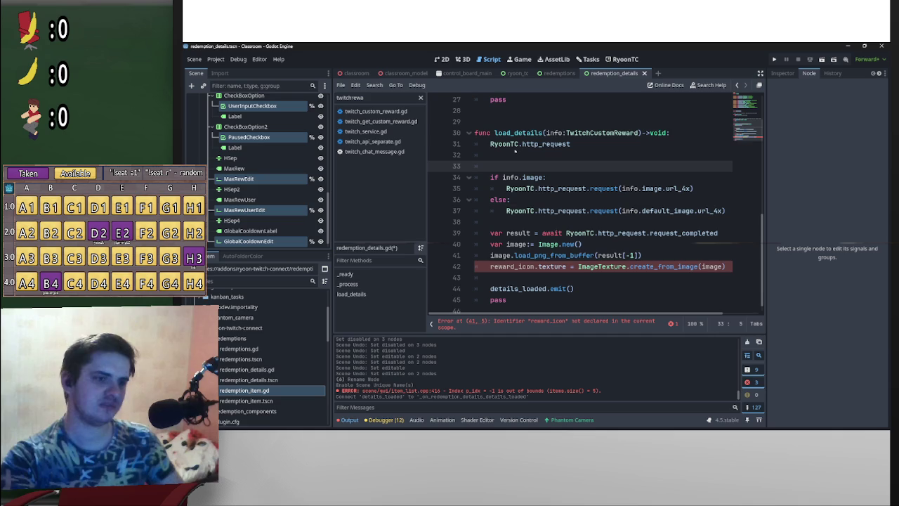
- Declare result:Array at the top of load_details and drop var from the later result assignment
{"action": "key", "text": "Up"}
{"action": "key", "text": "Down"}
{"action": "mouse_move", "coordinate": [537, 221]}
{"action": "left_mouse_down"}
{"action": "mouse_move", "coordinate": [490, 232]}
{"action": "mouse_move", "coordinate": [519, 163]}
{"action": "left_mouse_up"}
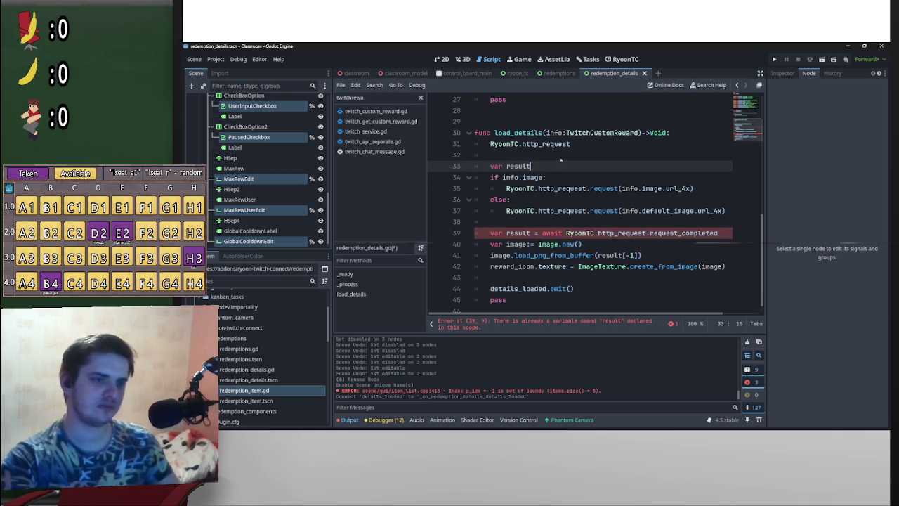
{"action": "type", "text": ":array"}
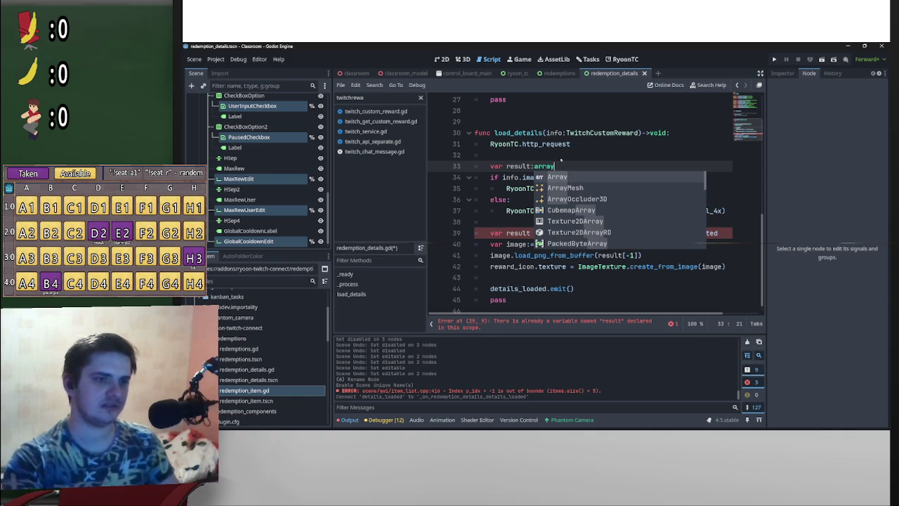
{"action": "key", "text": "Return"}
{"action": "left_click_drag", "start_coordinate": [508, 233], "coordinate": [489, 232]}
{"action": "key", "text": "BackSpace"}
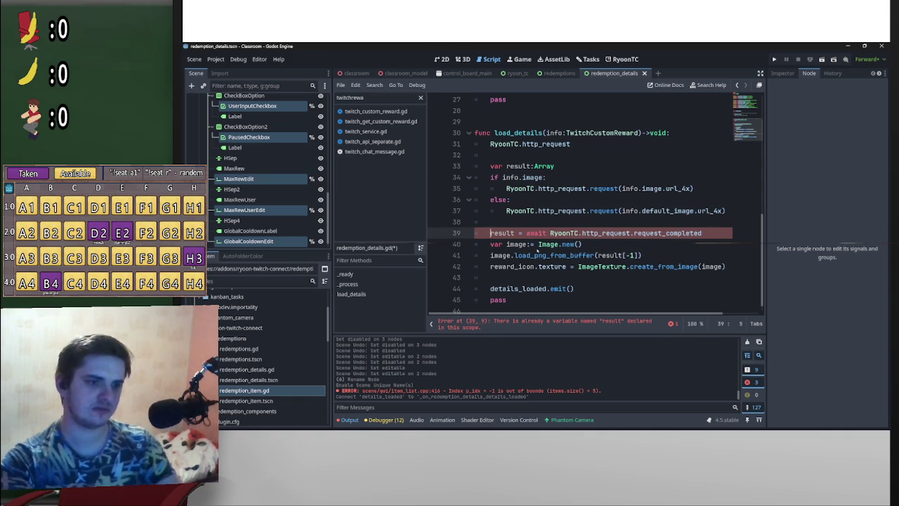
{"action": "left_click", "coordinate": [561, 166]}
{"action": "key", "text": "Return"}
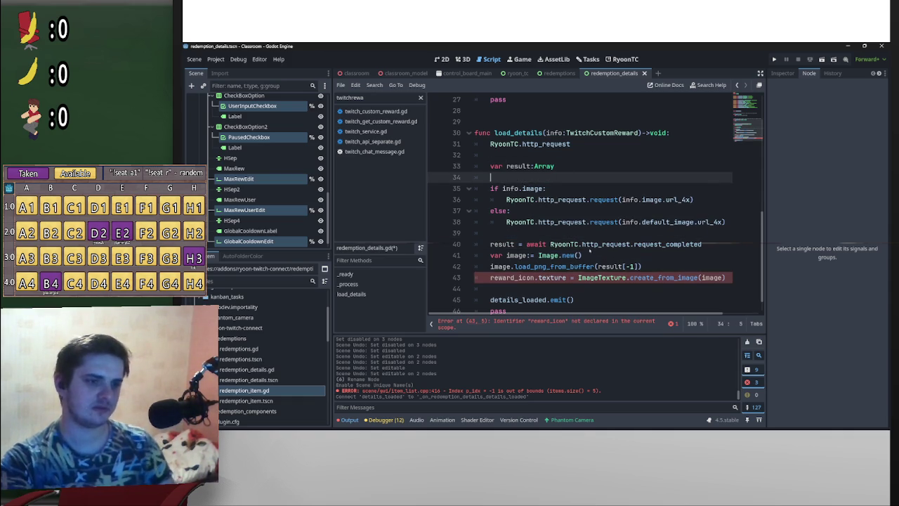
- Add a var image:Image declaration up front in load_details
{"action": "left_click_drag", "start_coordinate": [491, 254], "coordinate": [552, 253]}
{"action": "mouse_move", "coordinate": [560, 200]}
{"action": "left_mouse_down"}
{"action": "mouse_move", "coordinate": [565, 187]}
{"action": "mouse_move", "coordinate": [528, 177]}
{"action": "left_mouse_up"}
{"action": "left_click", "coordinate": [528, 177]}
{"action": "key", "text": "Delete"}
{"action": "key", "text": "Delete"}
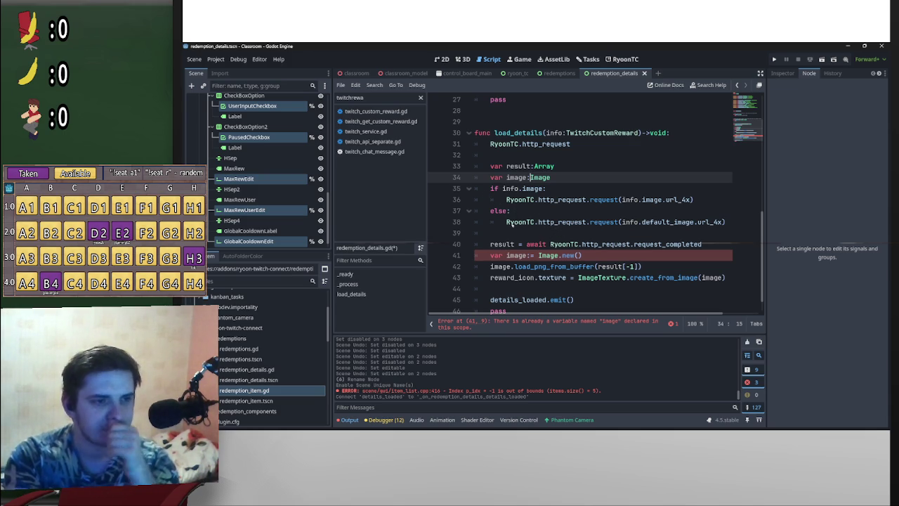
{"action": "mouse_move", "coordinate": [504, 244]}
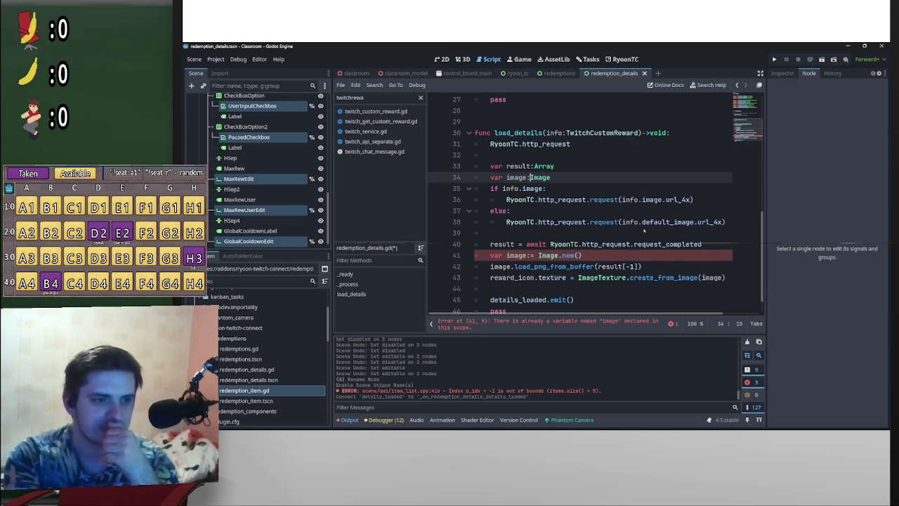
- Start a new func _get_image( line below load_details
{"action": "scroll", "coordinate": [642, 229], "scroll_direction": "down", "scroll_amount": 1}
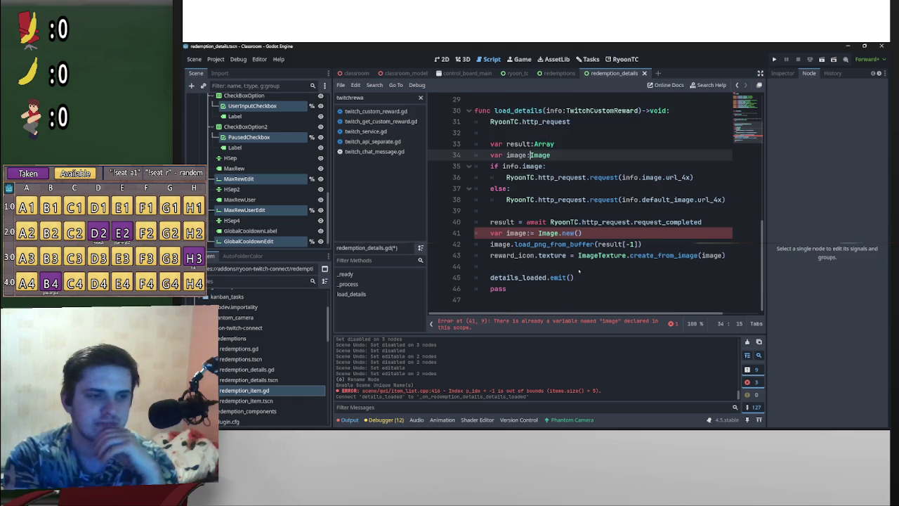
{"action": "scroll", "coordinate": [586, 271], "scroll_direction": "up", "scroll_amount": 5}
{"action": "scroll", "coordinate": [581, 266], "scroll_direction": "down", "scroll_amount": 5}
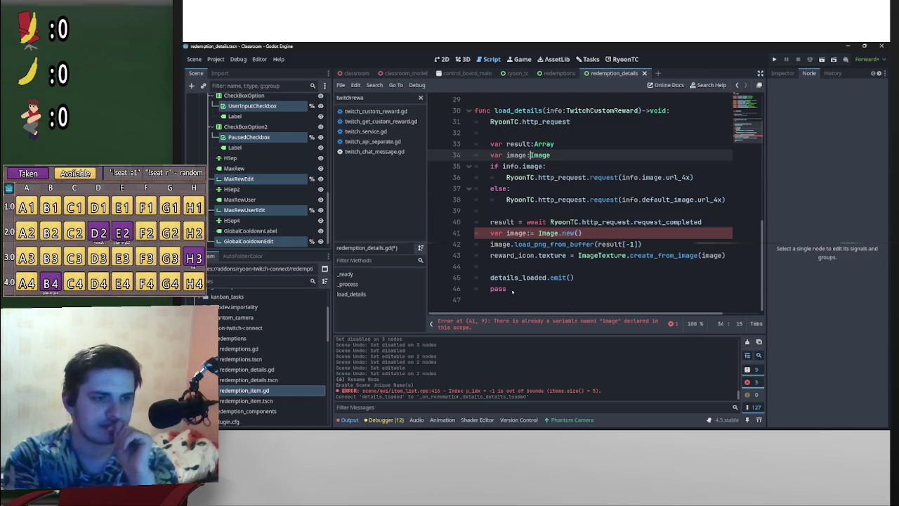
{"action": "left_click", "coordinate": [513, 299]}
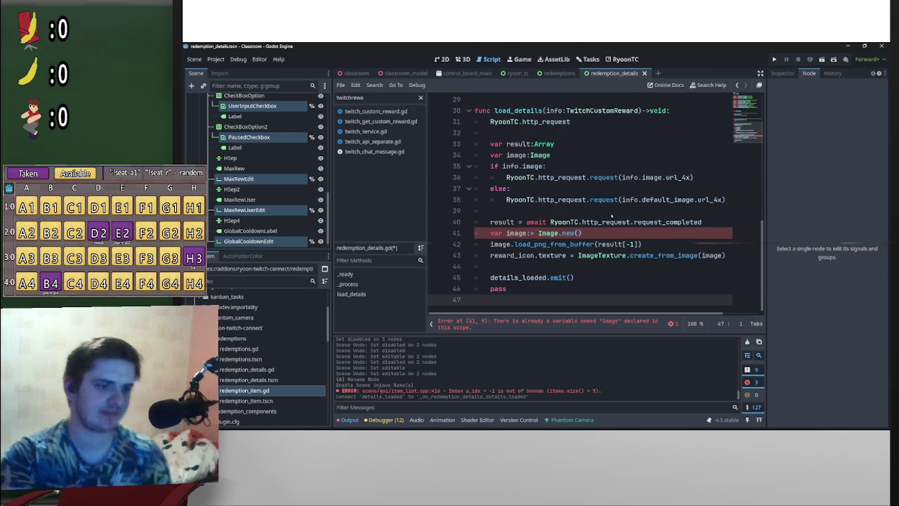
{"action": "key", "text": "Return"}
{"action": "type", "text": "func _get_image"}
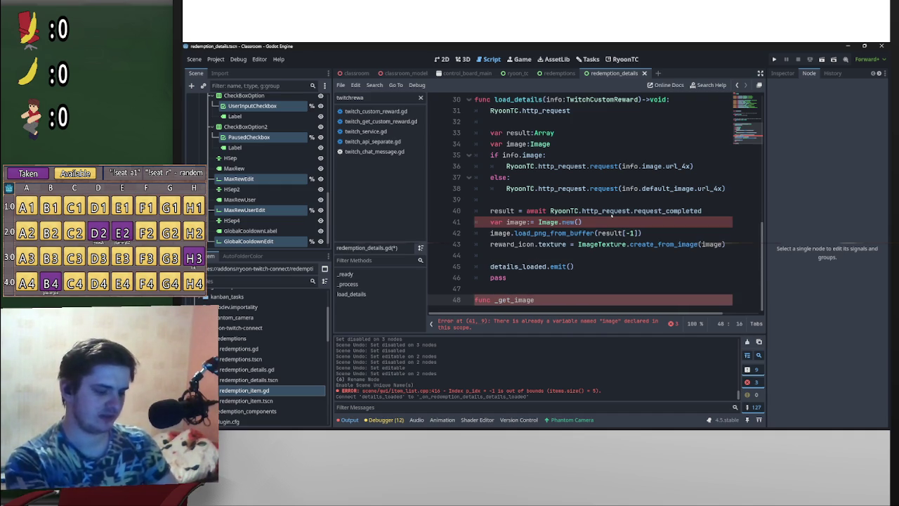
{"action": "type", "text": "("}
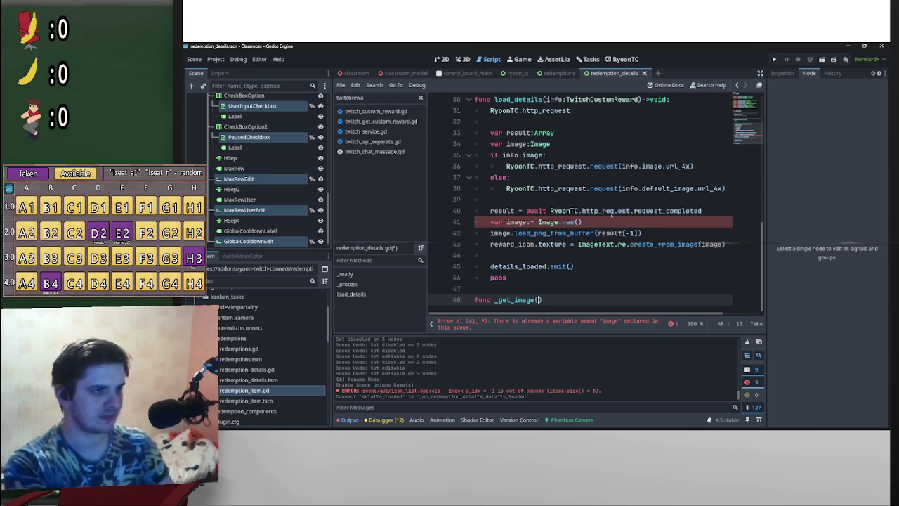
- Complete the signature as _get_image(t:TextureRect,url:String)->void: with a pass body
{"action": "scroll", "coordinate": [268, 132], "scroll_direction": "up", "scroll_amount": 5}
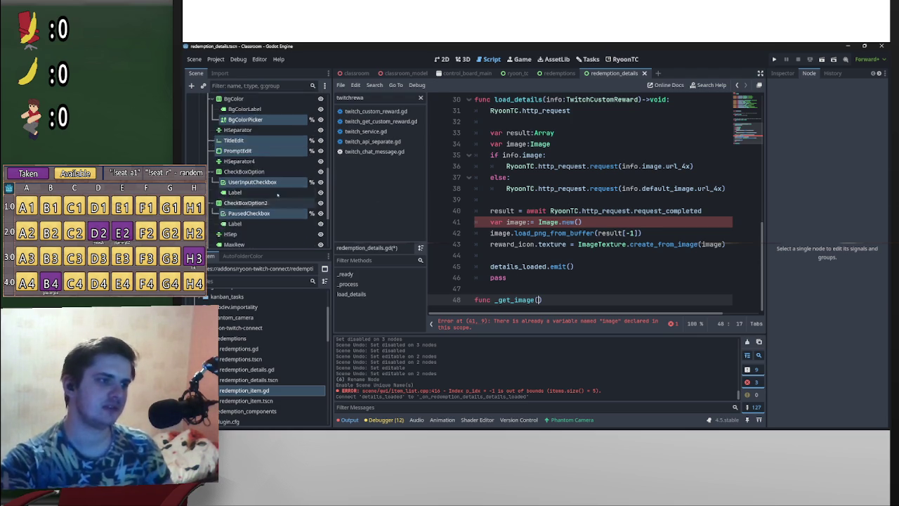
{"action": "scroll", "coordinate": [269, 132], "scroll_direction": "up", "scroll_amount": 2}
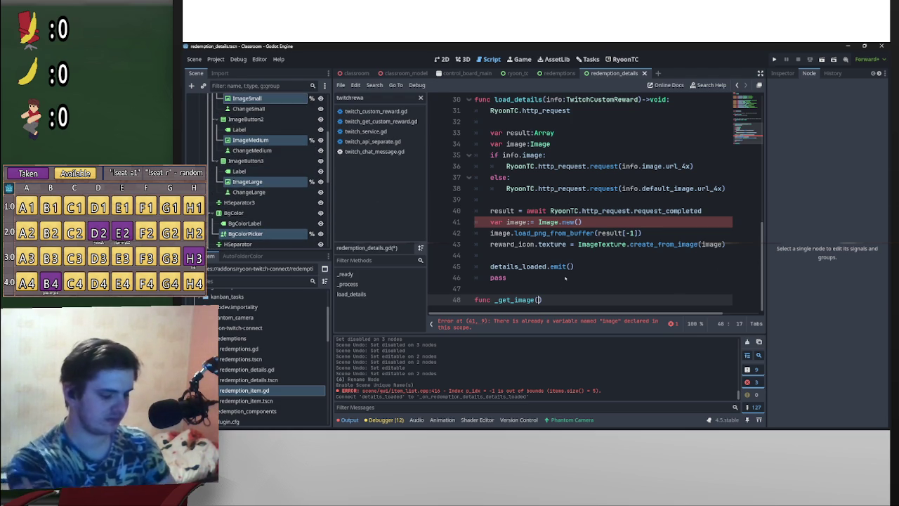
{"action": "type", "text": "texture"}
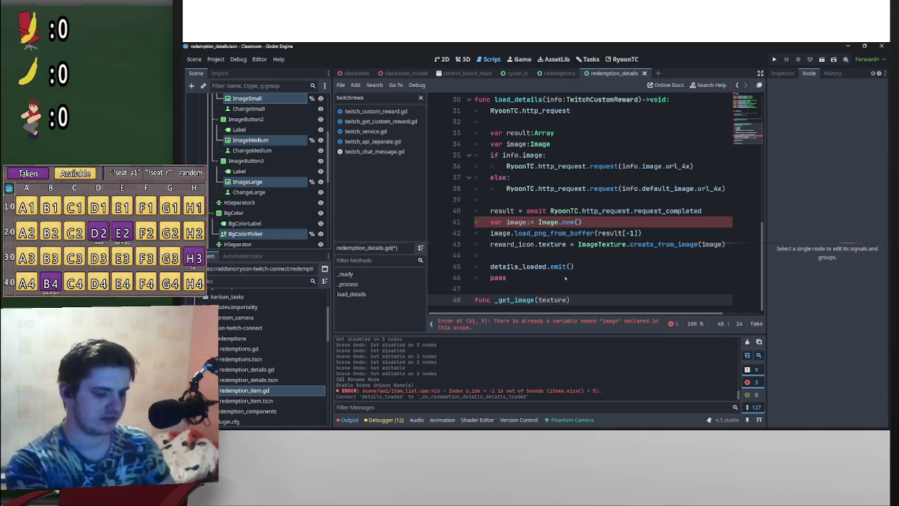
{"action": "key", "text": "BackSpace"}
{"action": "key", "text": "BackSpace"}
{"action": "key", "text": "BackSpace"}
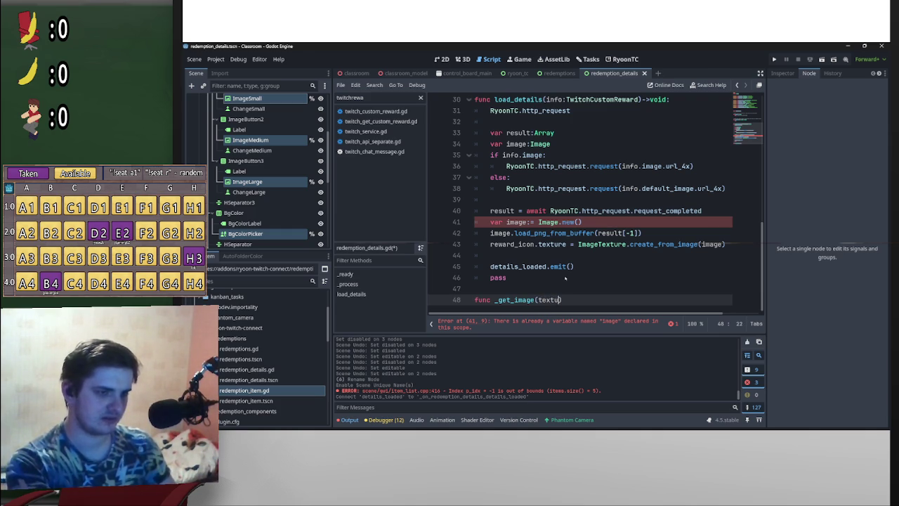
{"action": "key", "text": "BackSpace"}
{"action": "key", "text": "BackSpace"}
{"action": "type", "text": ":Text"}
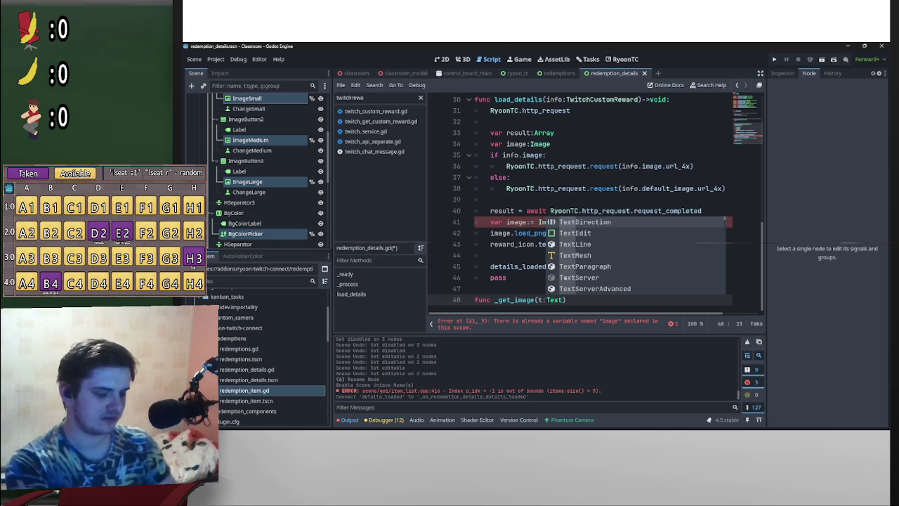
{"action": "type", "text": "ureR"}
{"action": "key", "text": "Return"}
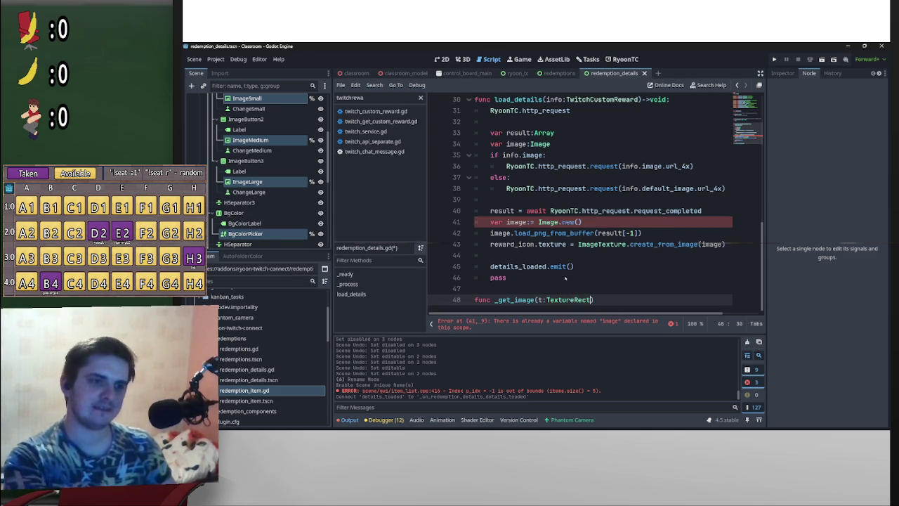
{"action": "type", "text": ","}
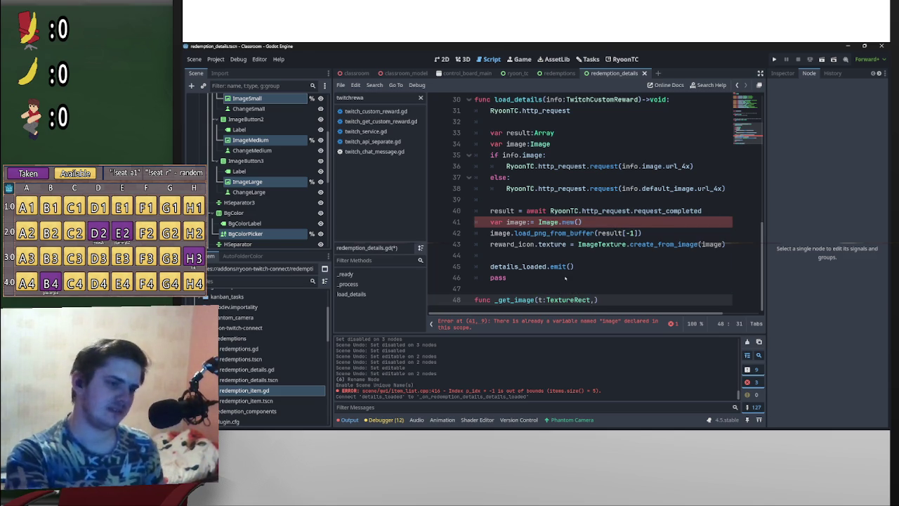
{"action": "type", "text": "url"}
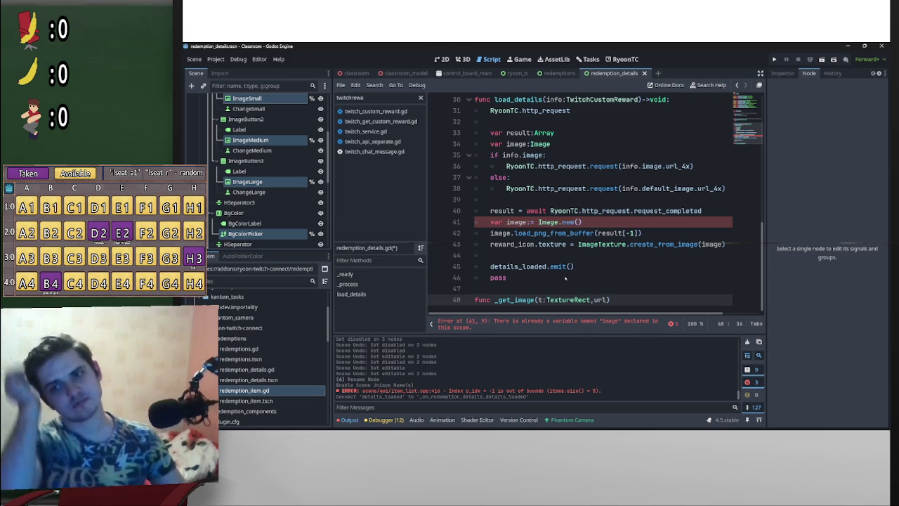
{"action": "type", "text": ":String"}
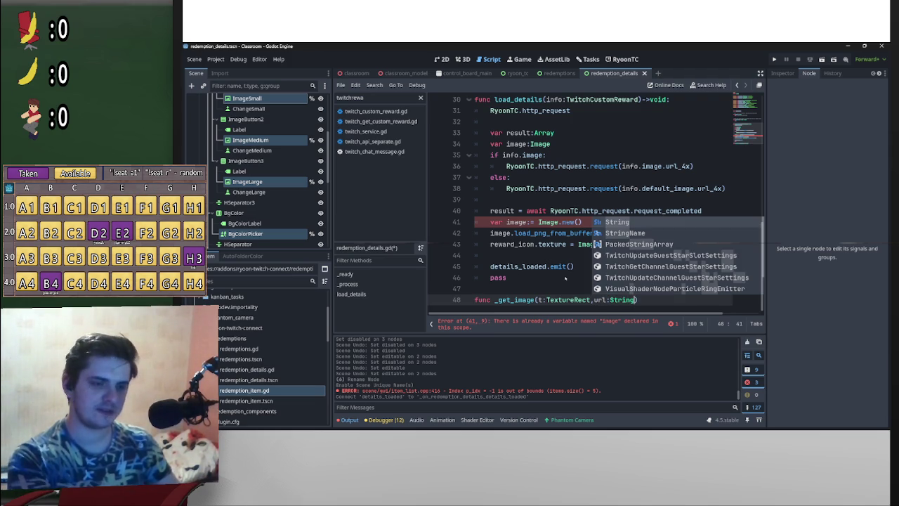
{"action": "type", "text": "):"}
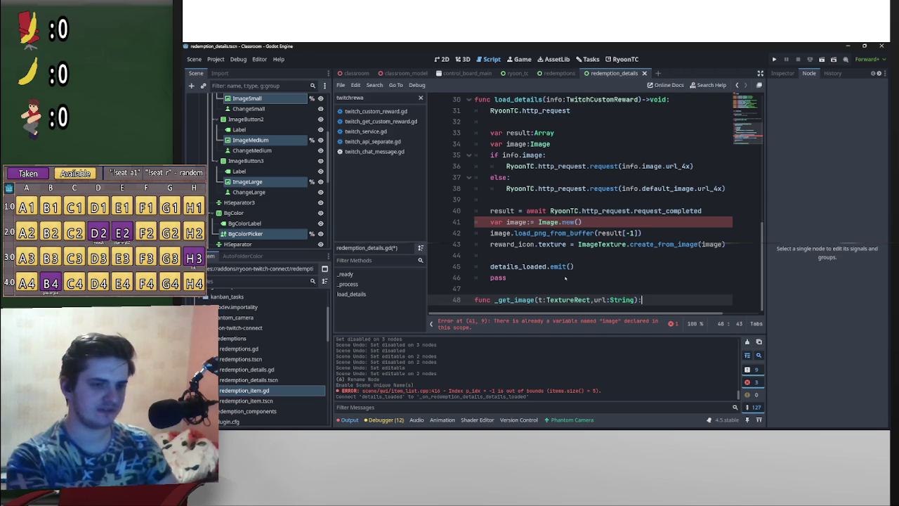
{"action": "key", "text": "BackSpace"}
{"action": "type", "text": "->void:"}
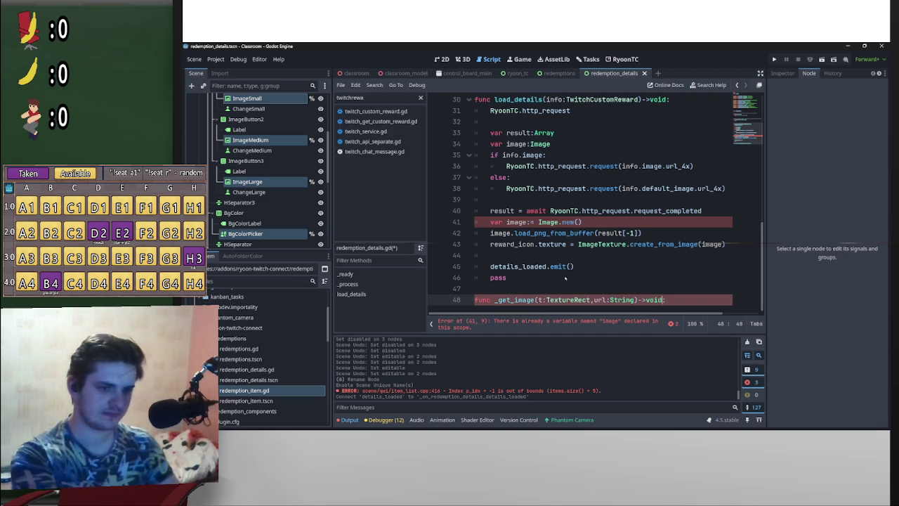
{"action": "key", "text": "Return"}
{"action": "type", "text": "pass"}
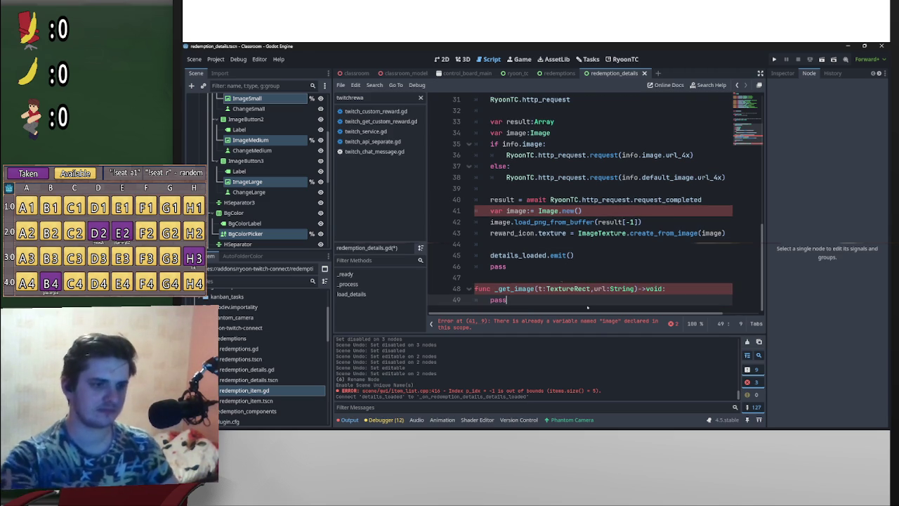
{"action": "key", "text": "Home"}
{"action": "key", "text": "Return"}
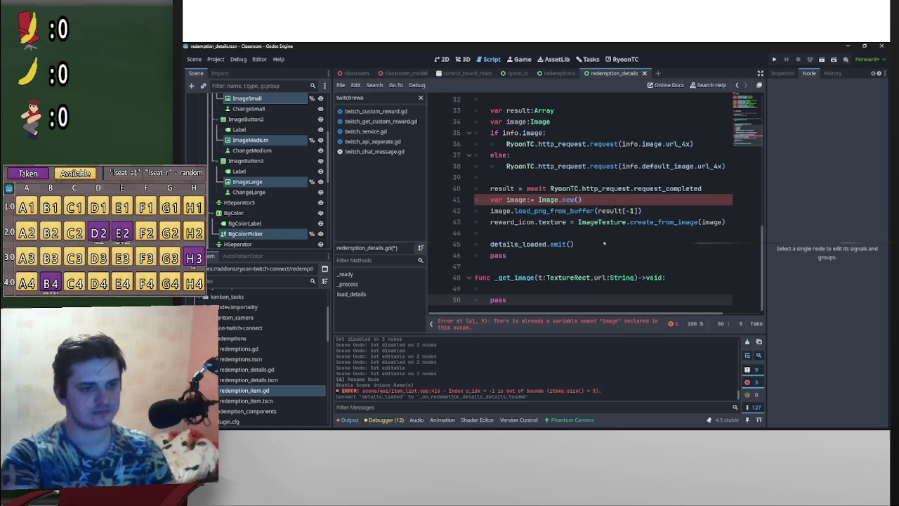
- Select the result and image-loading lines in load_details
{"action": "scroll", "coordinate": [586, 226], "scroll_direction": "up", "scroll_amount": 2}
{"action": "scroll", "coordinate": [586, 227], "scroll_direction": "down", "scroll_amount": 1}
{"action": "double_click", "coordinate": [710, 255]}
{"action": "mouse_move", "coordinate": [725, 255]}
{"action": "left_mouse_down"}
{"action": "mouse_move", "coordinate": [562, 244]}
{"action": "mouse_move", "coordinate": [490, 222]}
{"action": "mouse_move", "coordinate": [488, 232]}
{"action": "left_mouse_up"}
{"action": "left_click_drag", "start_coordinate": [491, 200], "coordinate": [491, 210]}
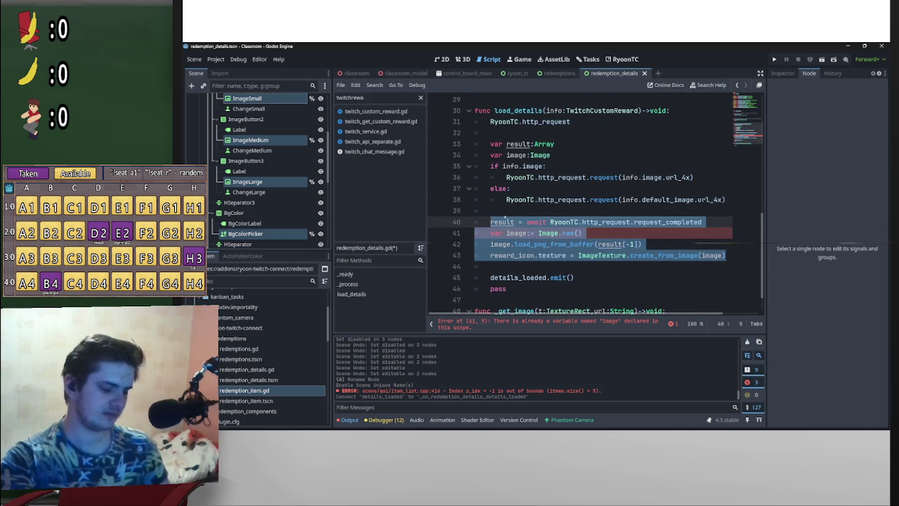
- Move the image-loading lines from load_details into _get_image, deleting the old result and image declarations
{"action": "key", "text": "ctrl+x"}
{"action": "left_click", "coordinate": [536, 297]}
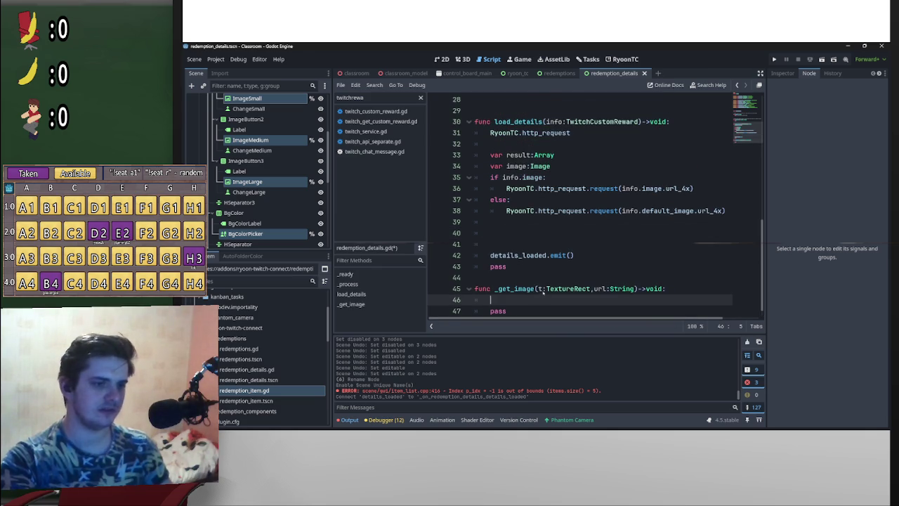
{"action": "key", "text": "ctrl+v"}
{"action": "scroll", "coordinate": [552, 295], "scroll_direction": "up", "scroll_amount": 1}
{"action": "left_click", "coordinate": [484, 288]}
{"action": "type", "text": "va"}
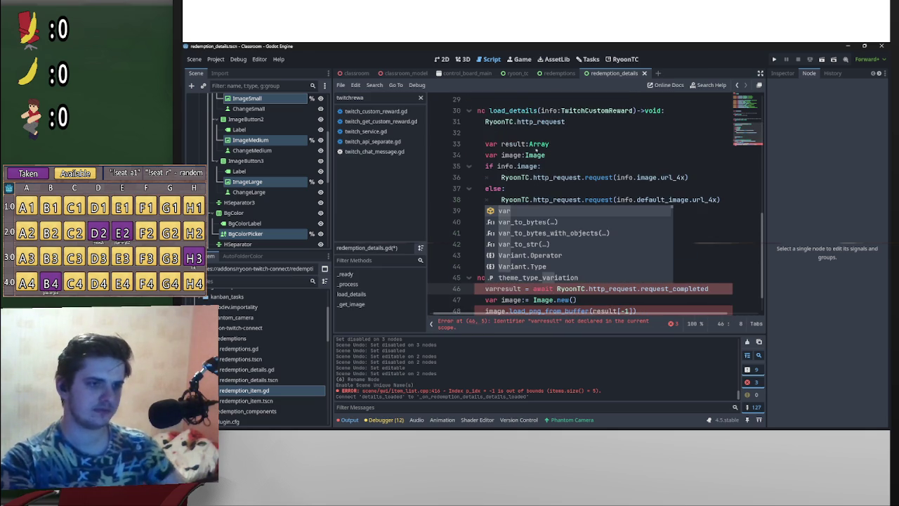
{"action": "mouse_move", "coordinate": [545, 155]}
{"action": "left_mouse_down"}
{"action": "mouse_move", "coordinate": [506, 155]}
{"action": "mouse_move", "coordinate": [484, 143]}
{"action": "left_mouse_up"}
{"action": "key", "text": "BackSpace"}
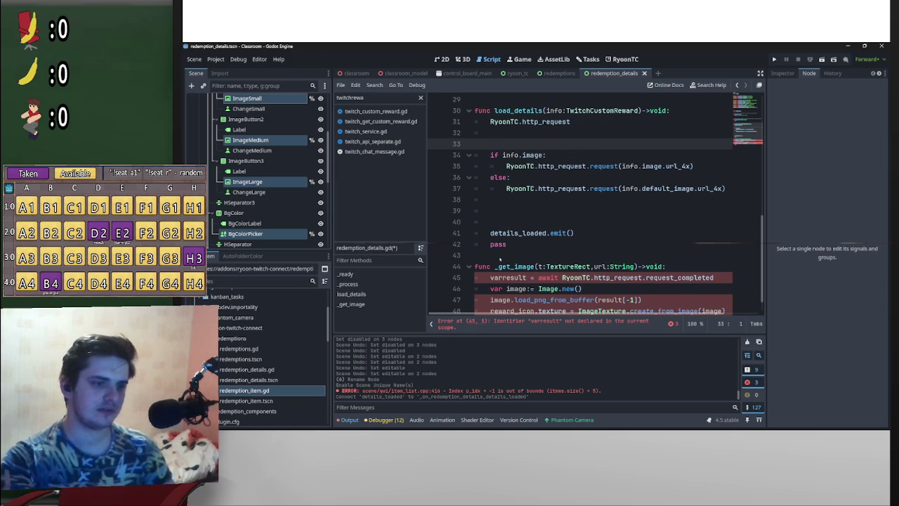
{"action": "key", "text": "BackSpace"}
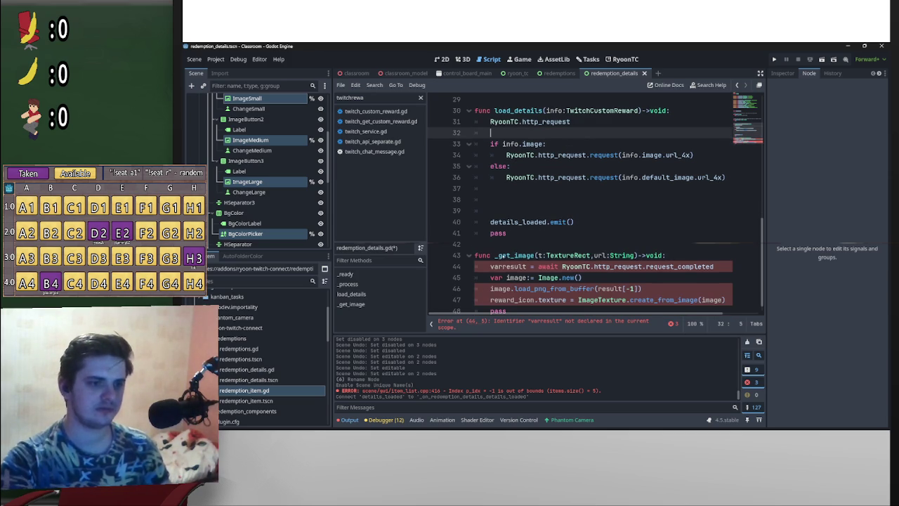
- Change the texture assignment in _get_image from reward_icon to t
{"action": "left_click", "coordinate": [507, 267]}
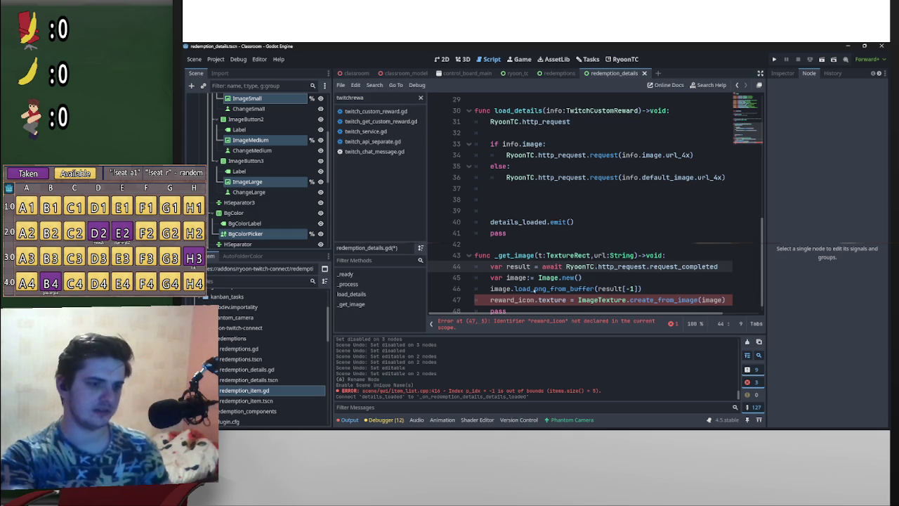
{"action": "left_click_drag", "start_coordinate": [534, 300], "coordinate": [490, 299]}
{"action": "type", "text": "t"}
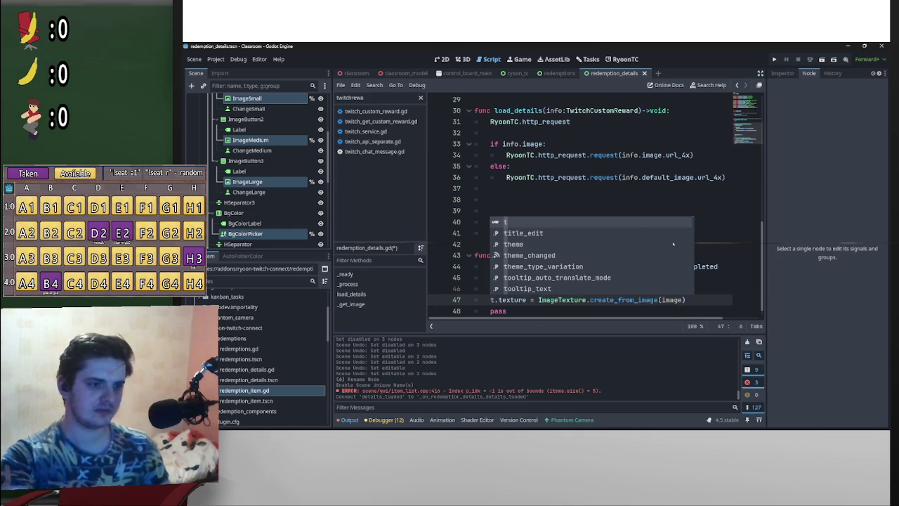
{"action": "left_click", "coordinate": [491, 309]}
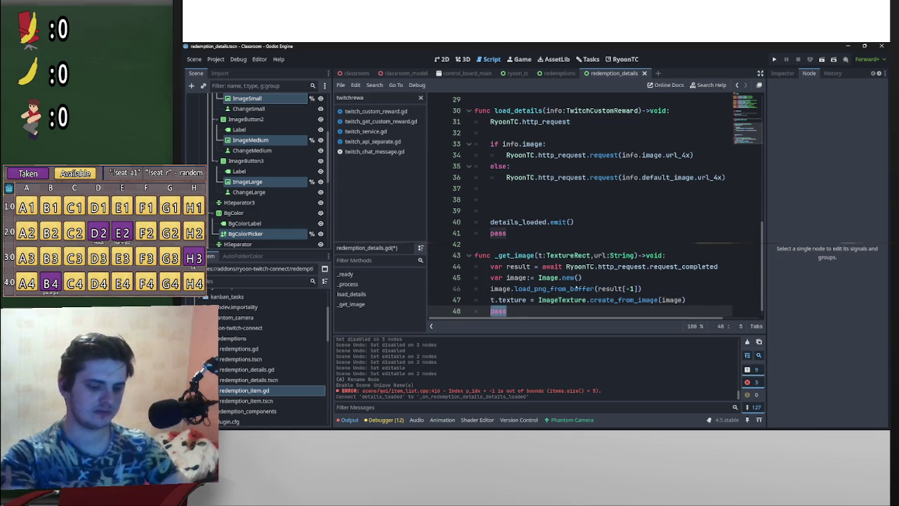
- Copy the image request call into _get_image and replace its info.image.url_4x argument with url
{"action": "scroll", "coordinate": [535, 222], "scroll_direction": "up", "scroll_amount": 2}
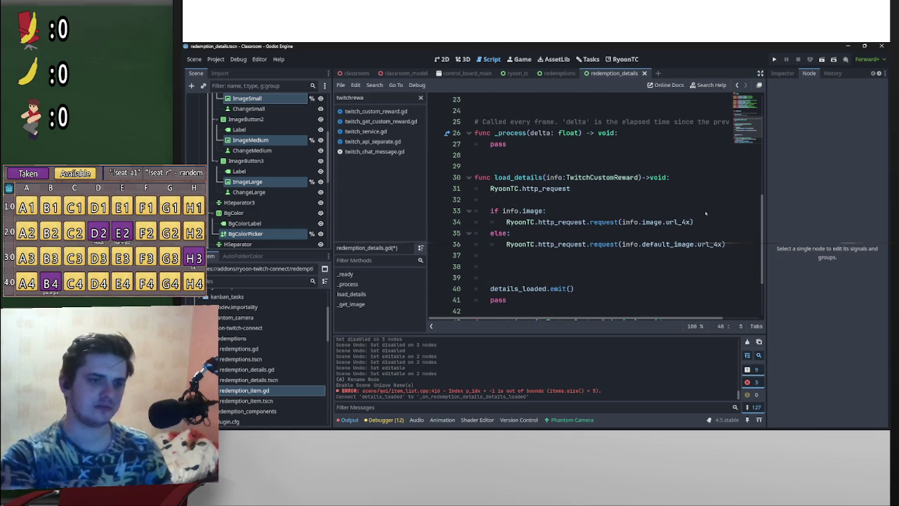
{"action": "left_click", "coordinate": [695, 222]}
{"action": "mouse_move", "coordinate": [695, 222]}
{"action": "left_mouse_down"}
{"action": "mouse_move", "coordinate": [569, 209]}
{"action": "mouse_move", "coordinate": [506, 222]}
{"action": "left_mouse_up"}
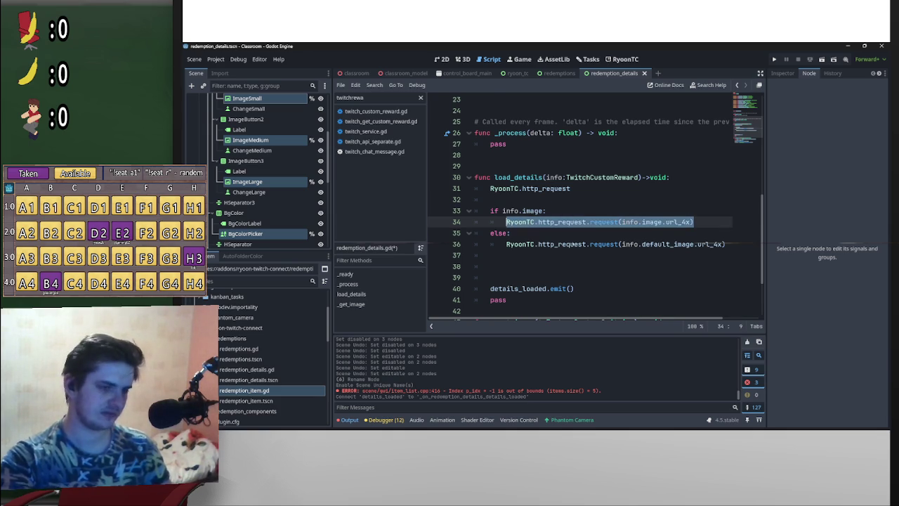
{"action": "scroll", "coordinate": [578, 247], "scroll_direction": "down", "scroll_amount": 2}
{"action": "left_click", "coordinate": [489, 250]}
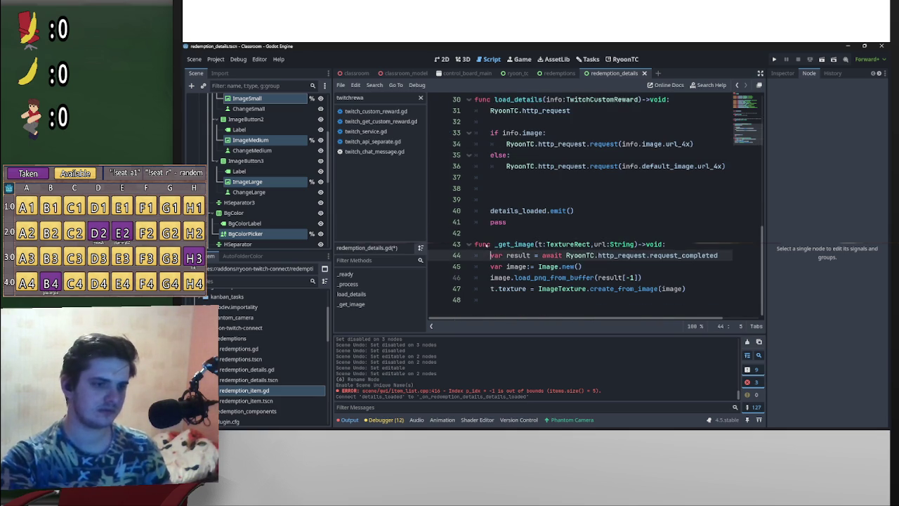
{"action": "key", "text": "Return"}
{"action": "key", "text": "Up"}
{"action": "key", "text": "ctrl+v"}
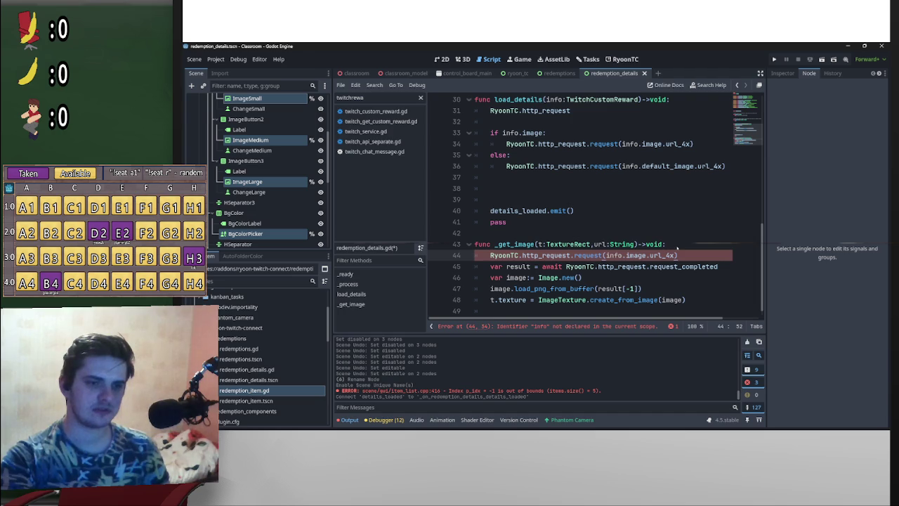
{"action": "left_click_drag", "start_coordinate": [678, 254], "coordinate": [604, 254]}
{"action": "type", "text": "url"}
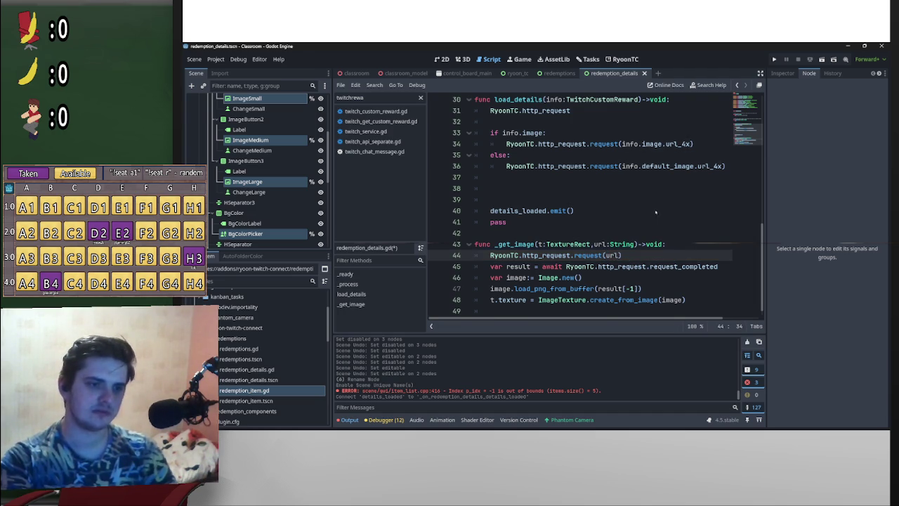
{"action": "scroll", "coordinate": [672, 222], "scroll_direction": "up", "scroll_amount": 3}
{"action": "left_click", "coordinate": [601, 229]}
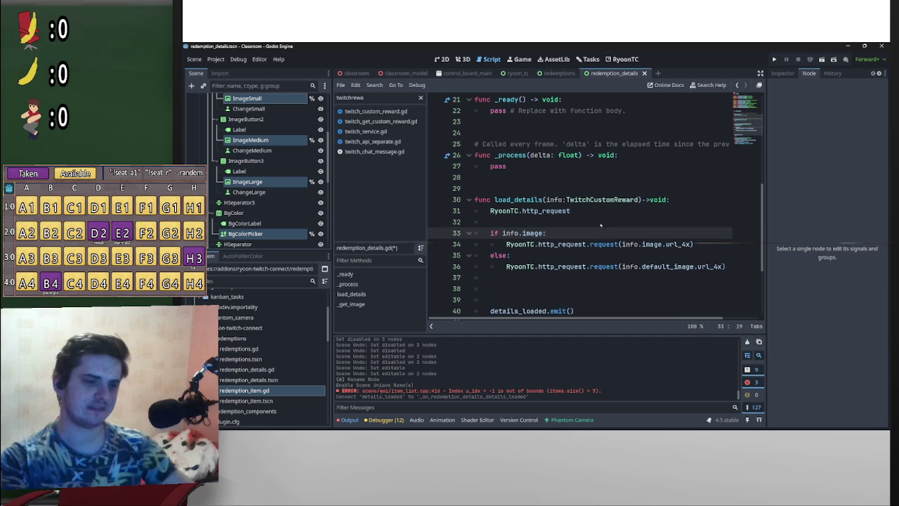
- Replace the old request under the info.image check with _get_image(image_small, info.image.url_1x)
{"action": "key", "text": "Return"}
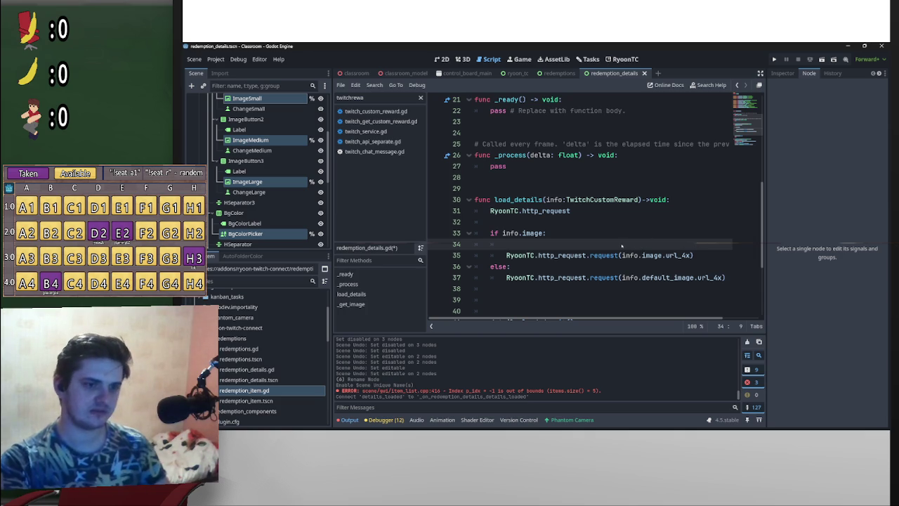
{"action": "mouse_move", "coordinate": [691, 253]}
{"action": "left_mouse_down"}
{"action": "mouse_move", "coordinate": [624, 253]}
{"action": "mouse_move", "coordinate": [630, 237]}
{"action": "left_mouse_up"}
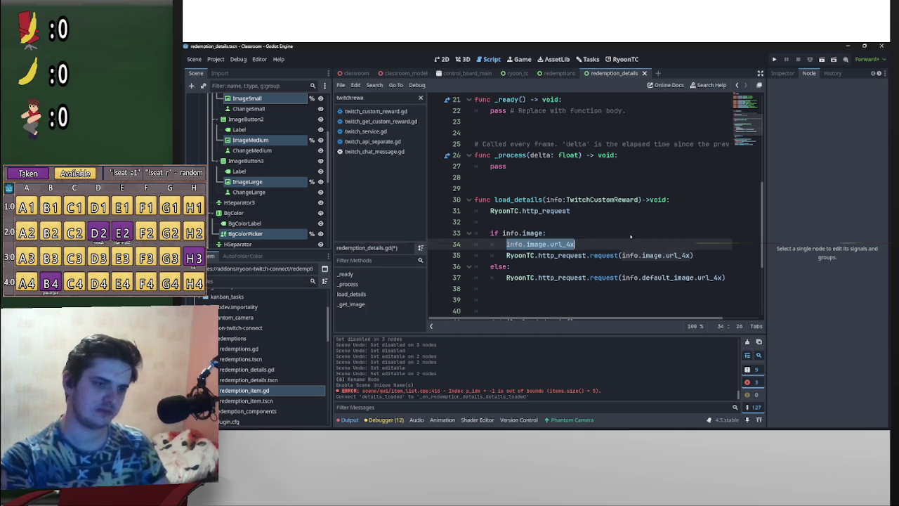
{"action": "left_click", "coordinate": [694, 255]}
{"action": "left_click_drag", "start_coordinate": [694, 255], "coordinate": [505, 255]}
{"action": "key", "text": "BackSpace"}
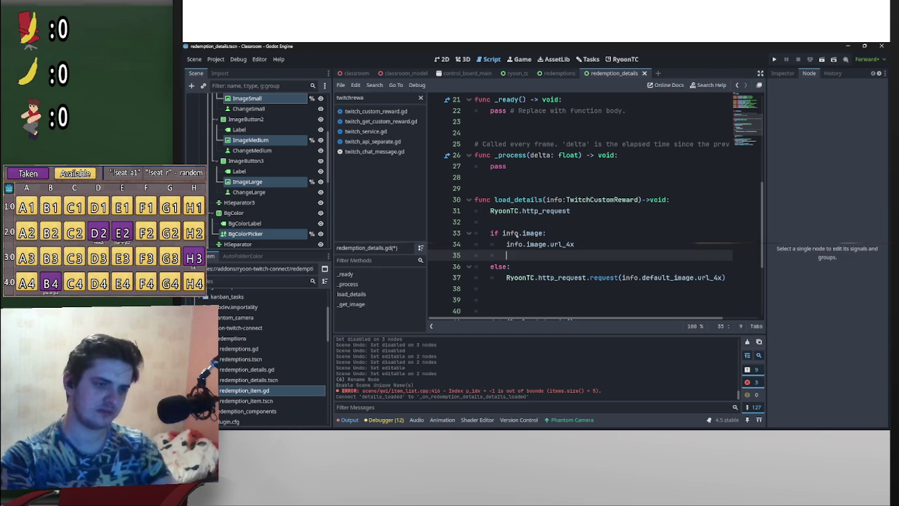
{"action": "key", "text": "BackSpace"}
{"action": "key", "text": "ctrl+shift+Return"}
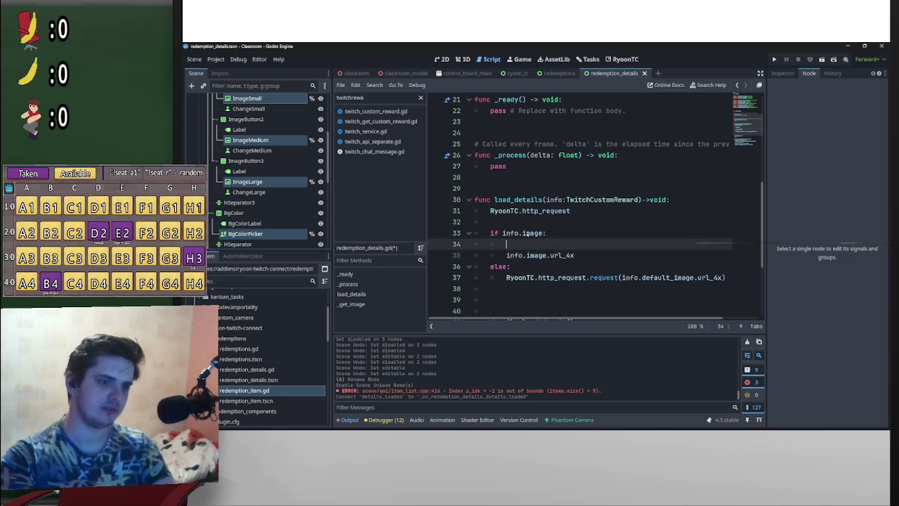
{"action": "type", "text": "_get"}
{"action": "key", "text": "Return"}
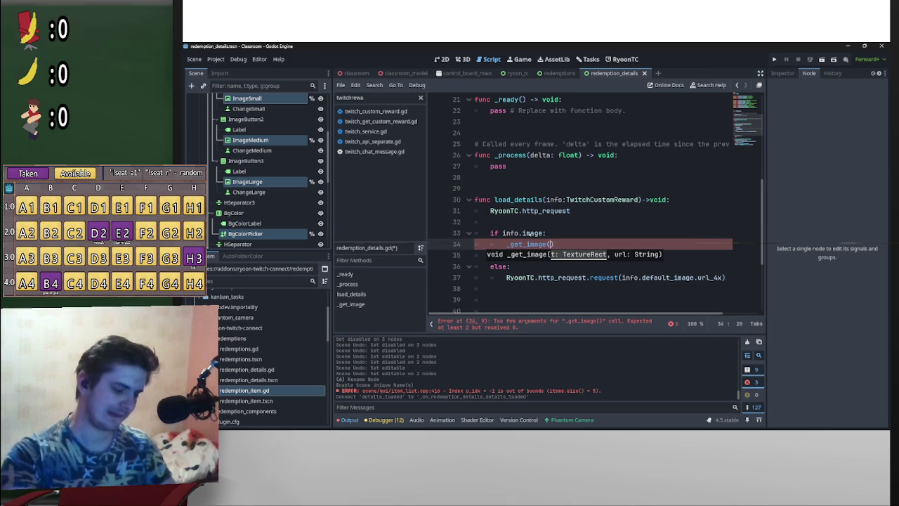
{"action": "type", "text": "s"}
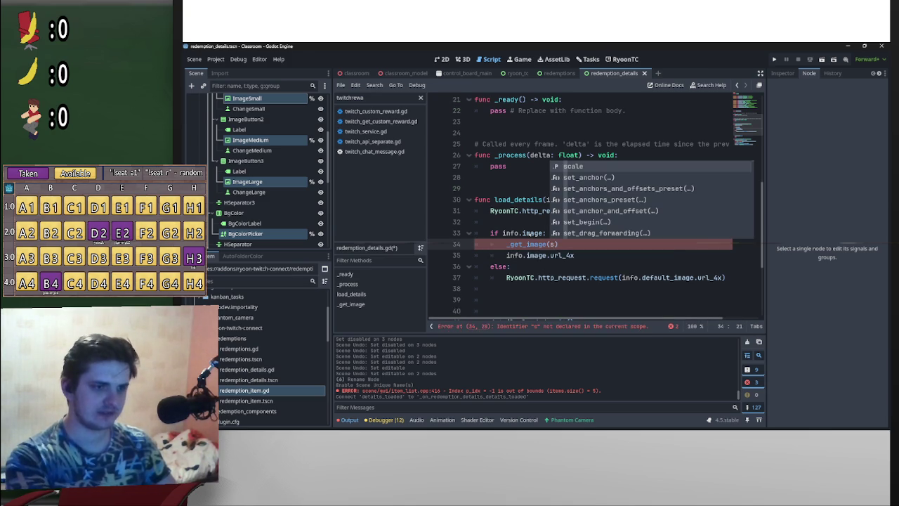
{"action": "type", "text": "mall"}
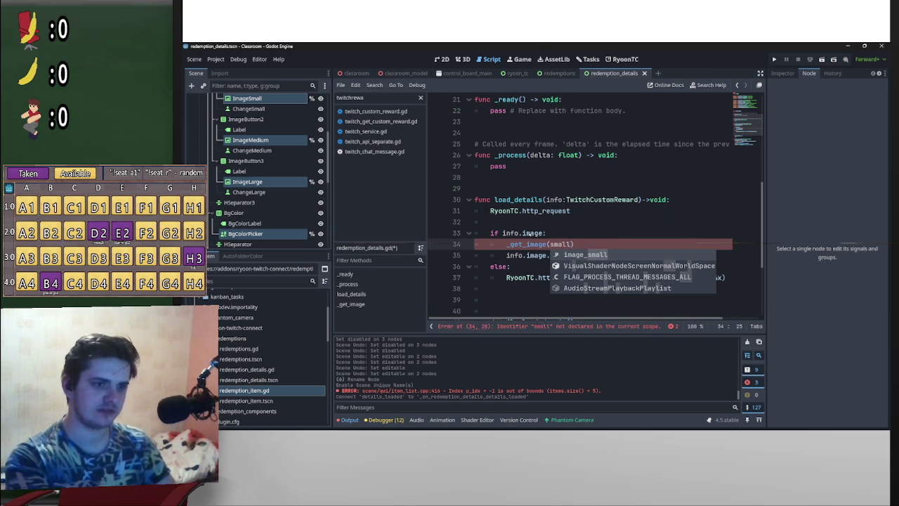
{"action": "key", "text": "Return"}
{"action": "type", "text": ","}
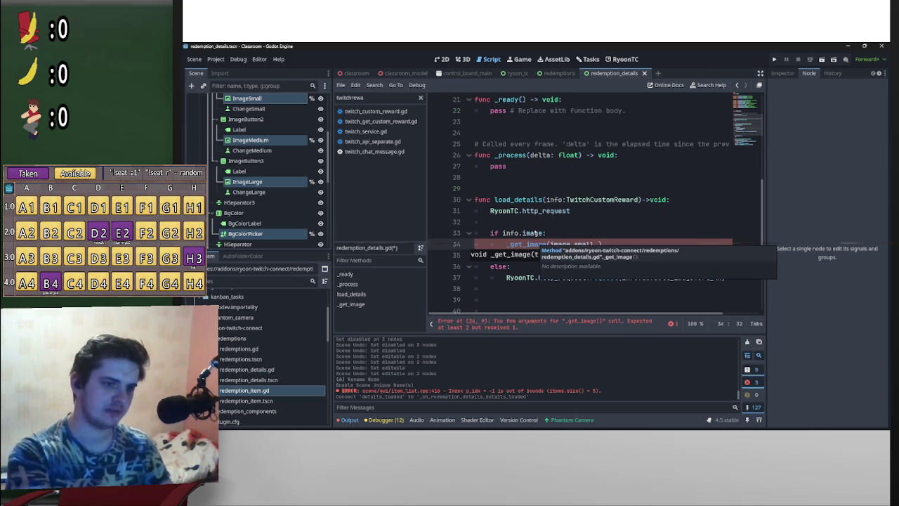
{"action": "left_click", "coordinate": [632, 217]}
{"action": "left_click", "coordinate": [596, 243]}
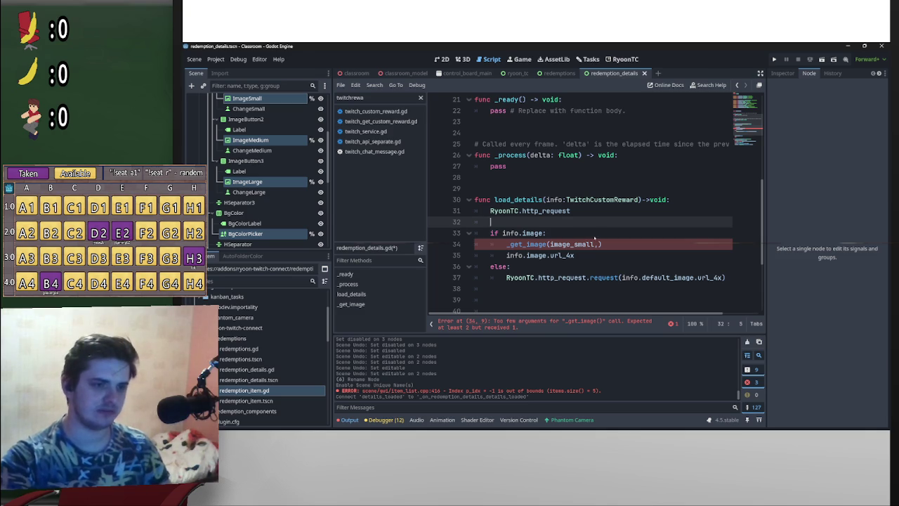
{"action": "type", "text": "info."}
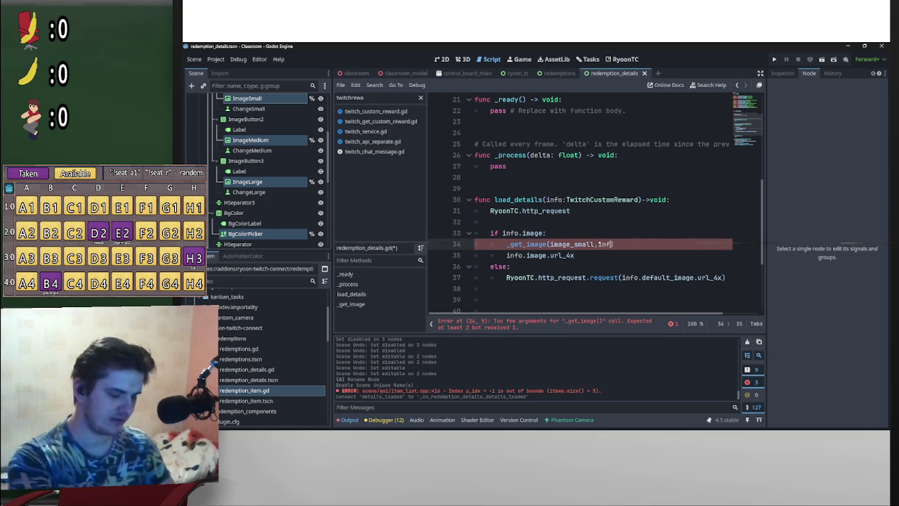
{"action": "type", "text": "image"}
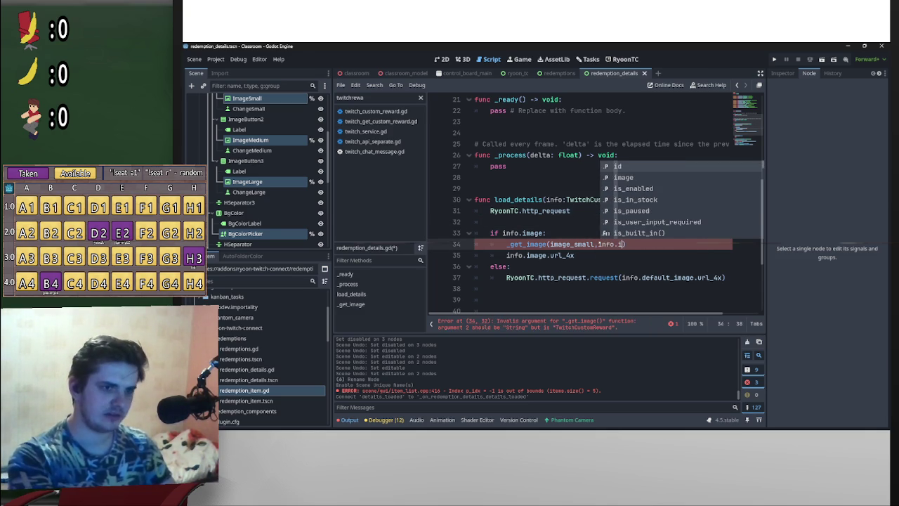
{"action": "type", "text": ".url_1x"}
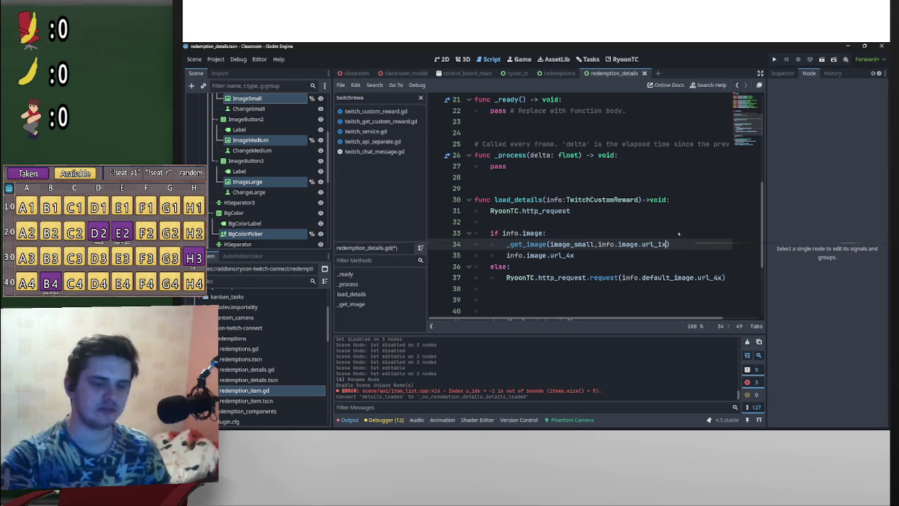
- Duplicate the call twice below, changing the URLs to url_2x and url_4x
{"action": "left_click_drag", "start_coordinate": [670, 244], "coordinate": [506, 244]}
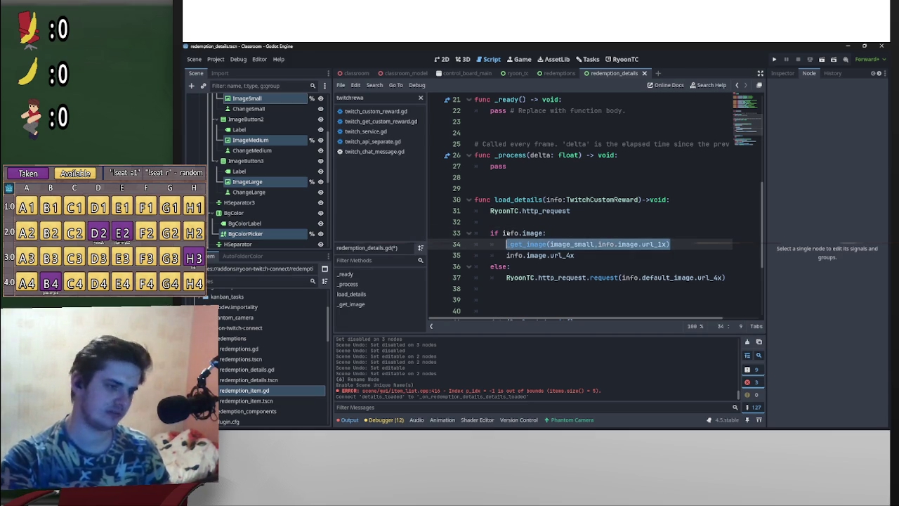
{"action": "key", "text": "ctrl+c"}
{"action": "left_click", "coordinate": [671, 243]}
{"action": "key", "text": "Return"}
{"action": "key", "text": "ctrl+v"}
{"action": "key", "text": "Left"}
{"action": "key", "text": "Left"}
{"action": "key", "text": "BackSpace"}
{"action": "type", "text": "2"}
{"action": "key", "text": "End"}
{"action": "key", "text": "Return"}
{"action": "key", "text": "ctrl+v"}
{"action": "key", "text": "Left"}
{"action": "key", "text": "Left"}
{"action": "key", "text": "BackSpace"}
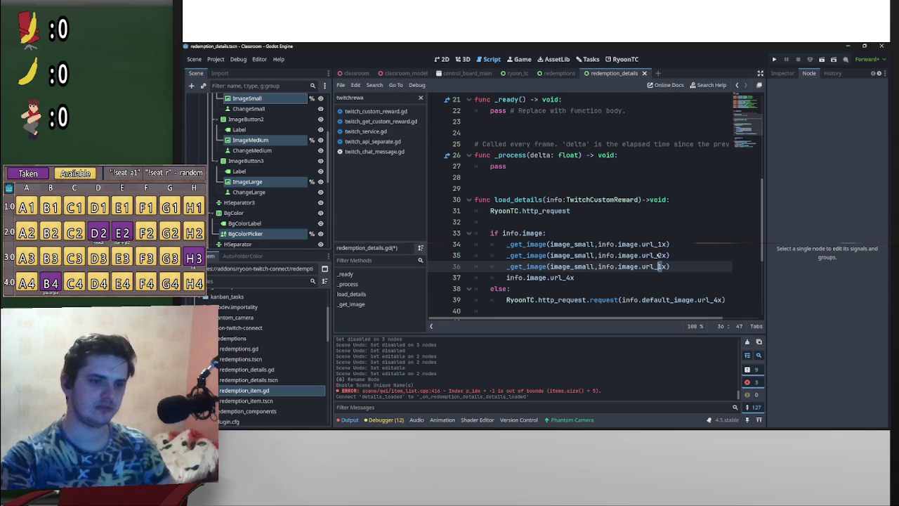
{"action": "type", "text": "4"}
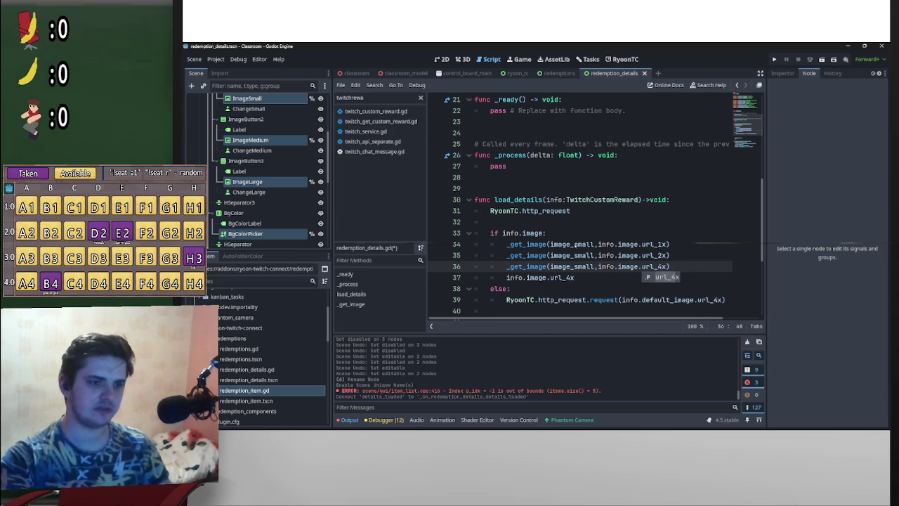
- Rename the second and third targets to image_medium and image_large and delete the leftover url_4x line
{"action": "double_click", "coordinate": [584, 255]}
{"action": "type", "text": "medium"}
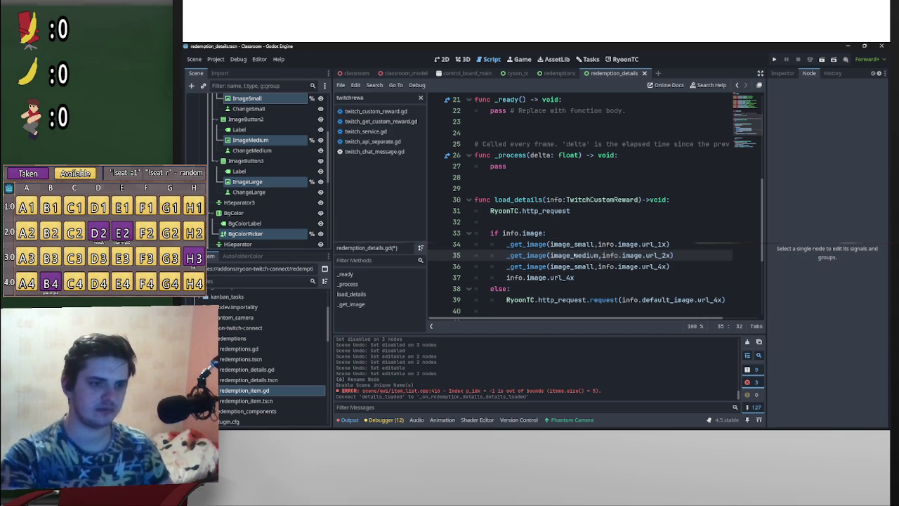
{"action": "double_click", "coordinate": [583, 266]}
{"action": "type", "text": "large"}
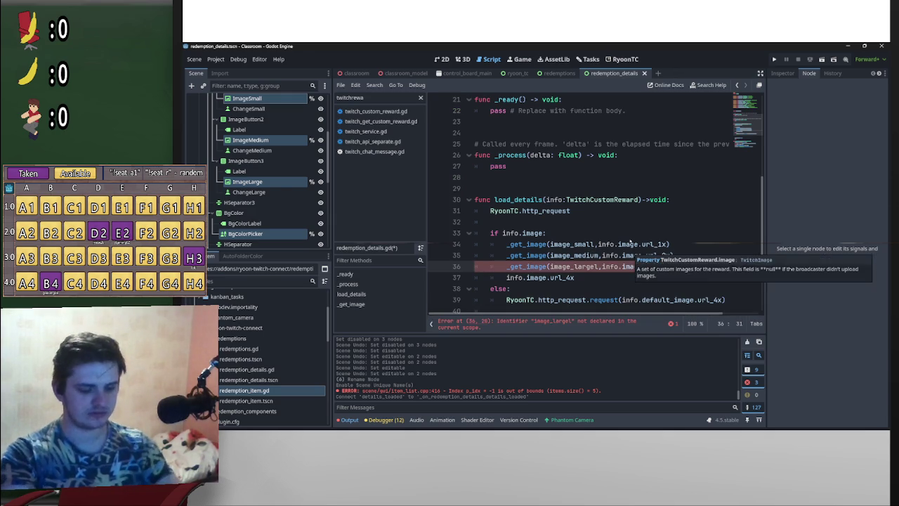
{"action": "key", "text": "Delete"}
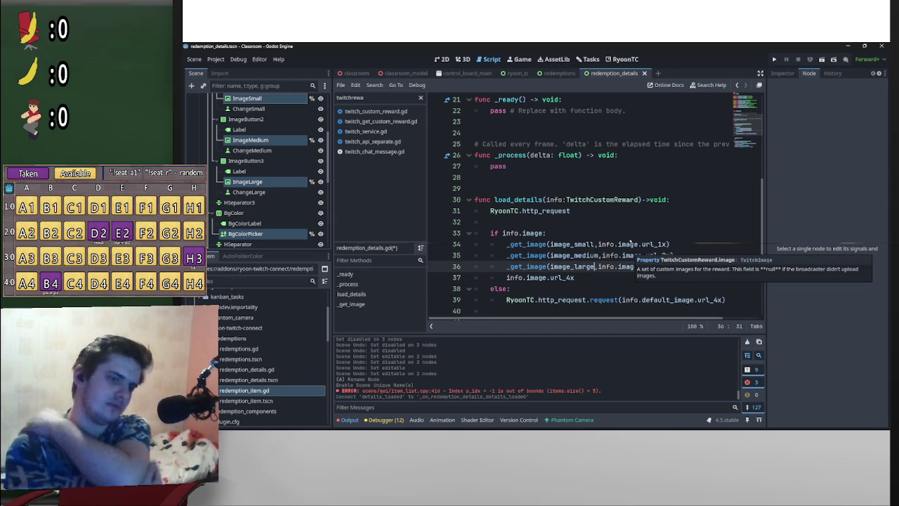
{"action": "left_click_drag", "start_coordinate": [576, 278], "coordinate": [465, 270]}
{"action": "key", "text": "BackSpace"}
{"action": "key", "text": "BackSpace"}
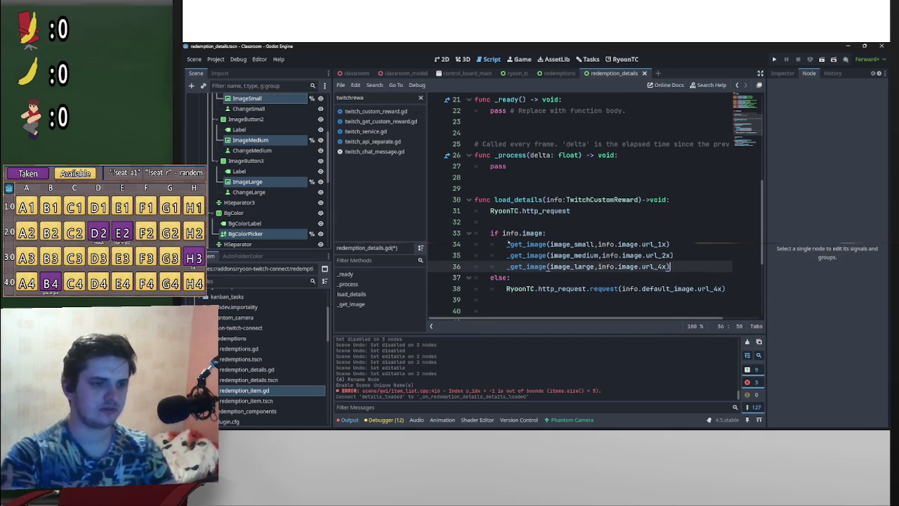
- Prefix all three _get_image calls with await using multiple carets
{"action": "left_click", "coordinate": [495, 246]}
{"action": "key", "text": "shift+alt+Down"}
{"action": "key", "text": "shift+alt+Down"}
{"action": "type", "text": "await"}
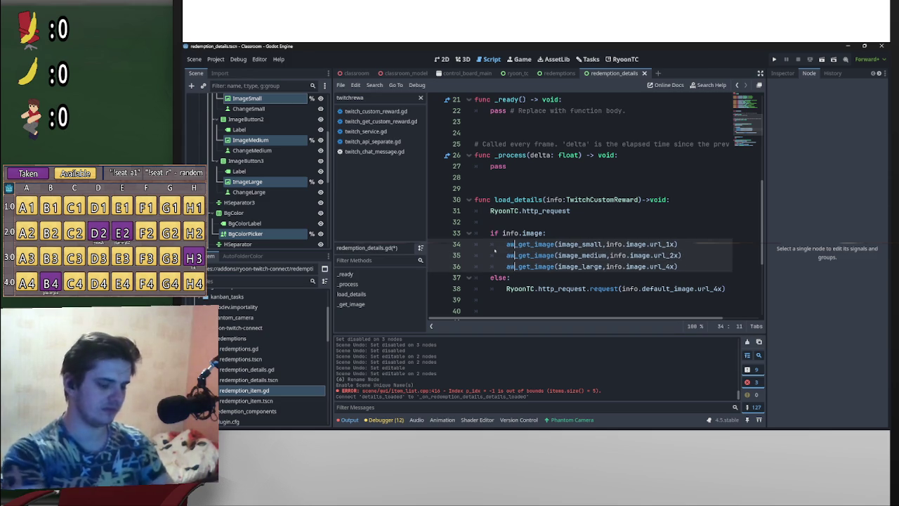
{"action": "left_click", "coordinate": [587, 232]}
{"action": "scroll", "coordinate": [588, 223], "scroll_direction": "down", "scroll_amount": 4}
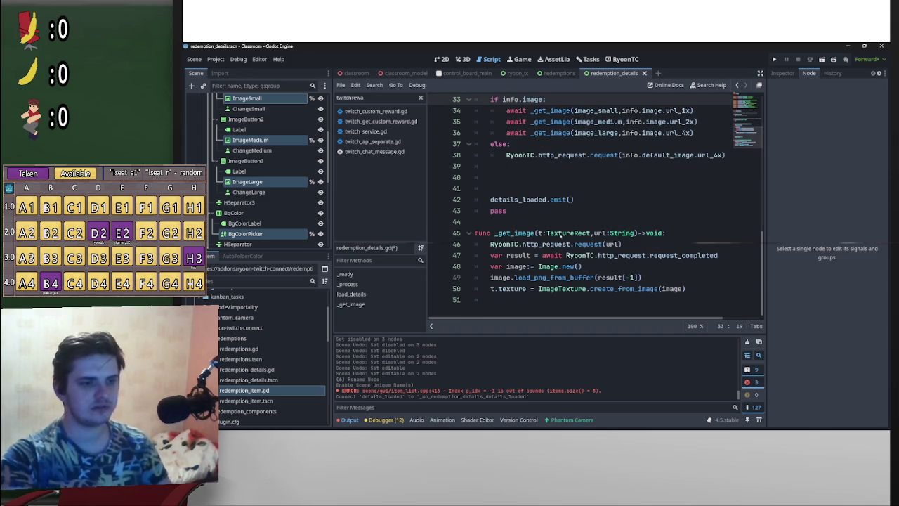
- Replace the default image request in the else branch with the three await _get_image calls
{"action": "left_click", "coordinate": [491, 244]}
{"action": "key", "text": "shift+End"}
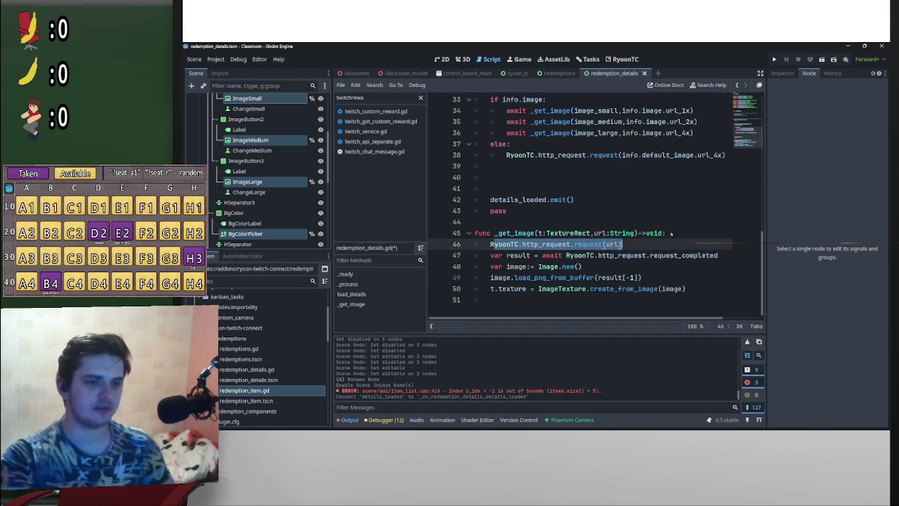
{"action": "left_click_drag", "start_coordinate": [529, 255], "coordinate": [617, 255]}
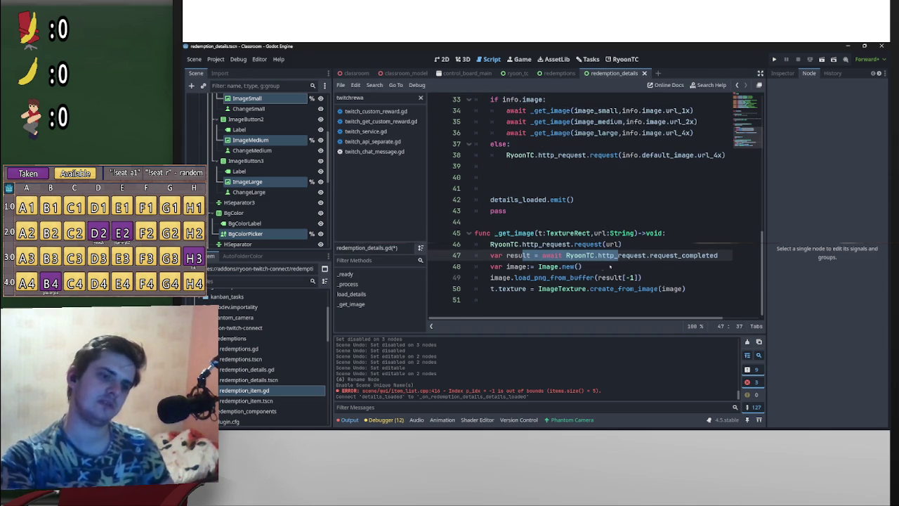
{"action": "left_click_drag", "start_coordinate": [516, 277], "coordinate": [641, 277]}
{"action": "left_click_drag", "start_coordinate": [495, 288], "coordinate": [685, 288]}
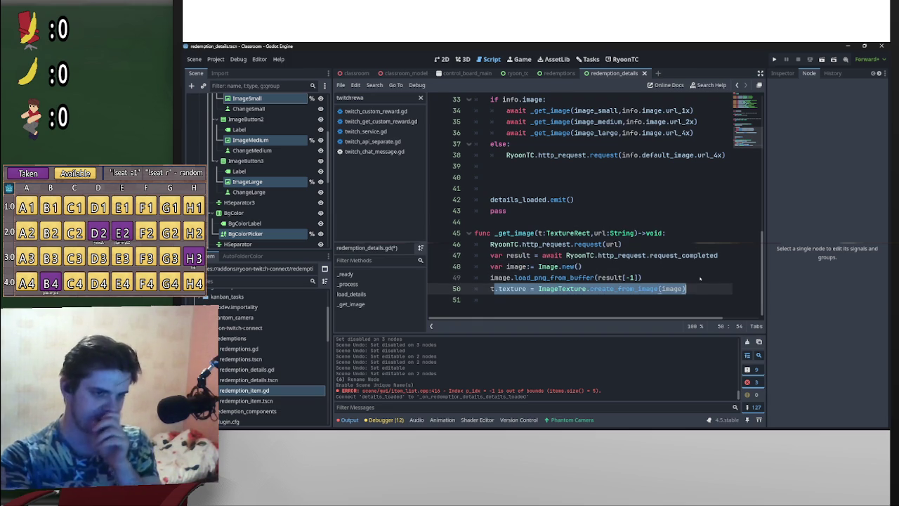
{"action": "scroll", "coordinate": [641, 224], "scroll_direction": "up", "scroll_amount": 3}
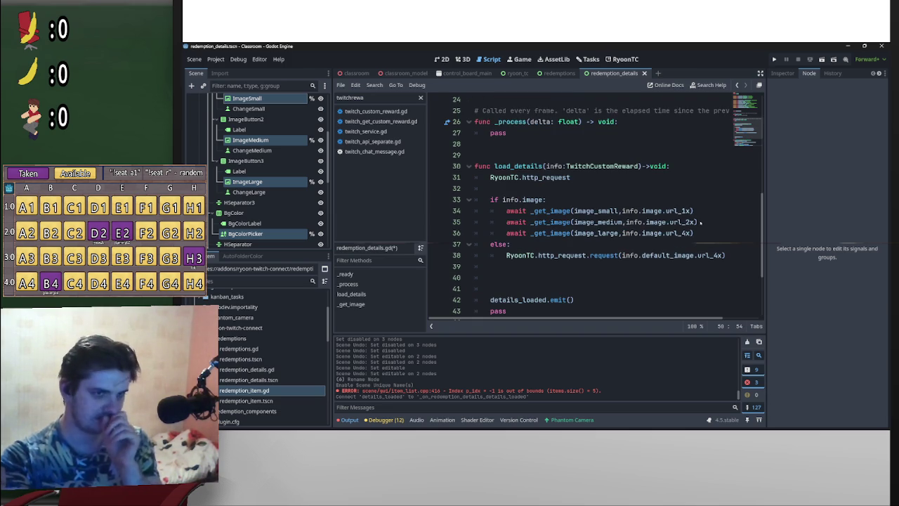
{"action": "mouse_move", "coordinate": [693, 233]}
{"action": "left_mouse_down"}
{"action": "mouse_move", "coordinate": [534, 223]}
{"action": "mouse_move", "coordinate": [506, 209]}
{"action": "left_mouse_up"}
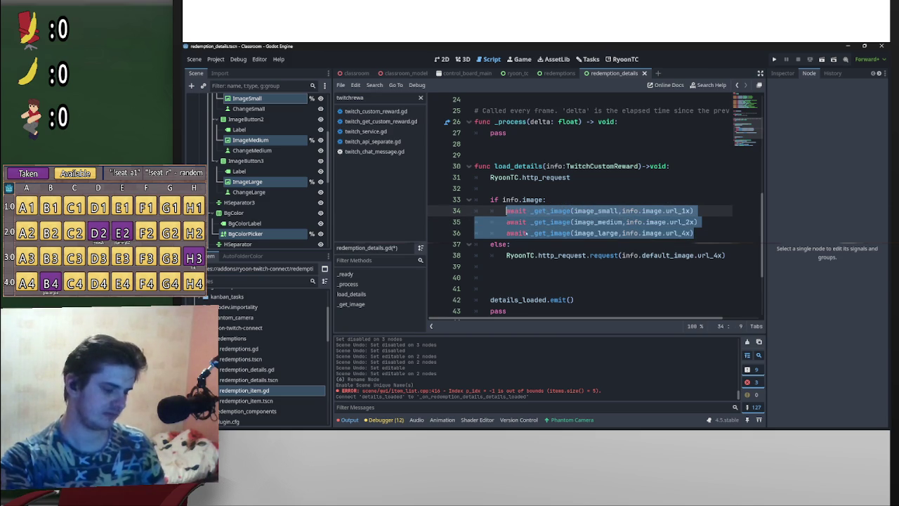
{"action": "left_click_drag", "start_coordinate": [507, 254], "coordinate": [729, 249]}
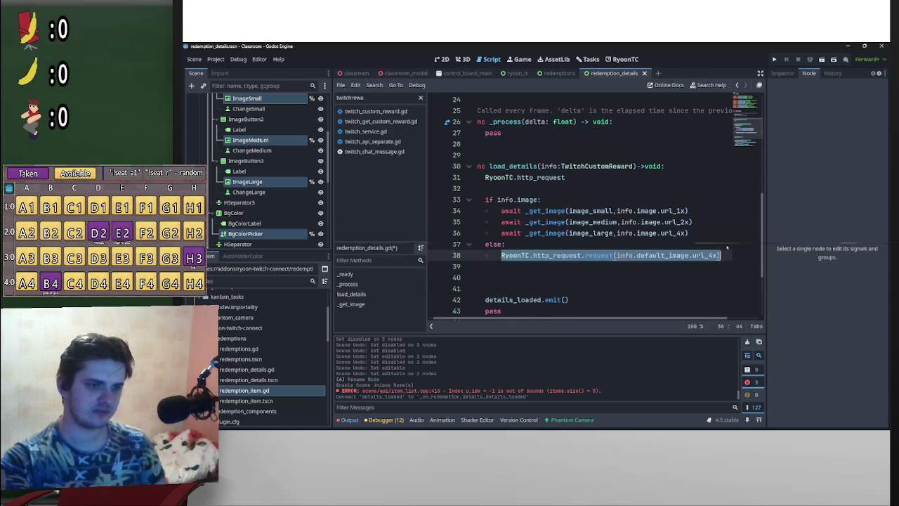
{"action": "key", "text": "ctrl+v"}
- Insert default_ after info. on lines 38–40 so they use info.default_image
{"action": "double_click", "coordinate": [654, 254]}
{"action": "key", "text": "shift+Left"}
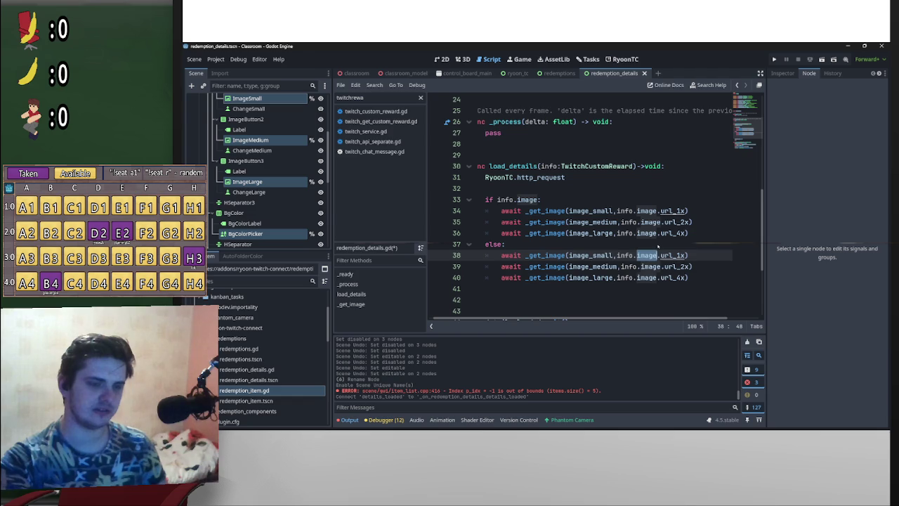
{"action": "key", "text": "ctrl+z"}
{"action": "left_click", "coordinate": [680, 254]}
{"action": "key", "text": "ctrl+shift+Left"}
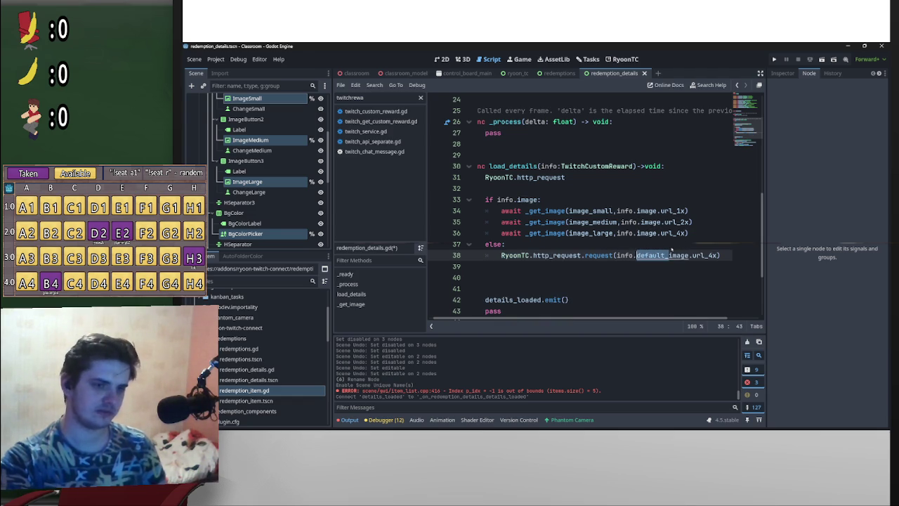
{"action": "key", "text": "ctrl+shift+z"}
{"action": "left_click", "coordinate": [637, 255]}
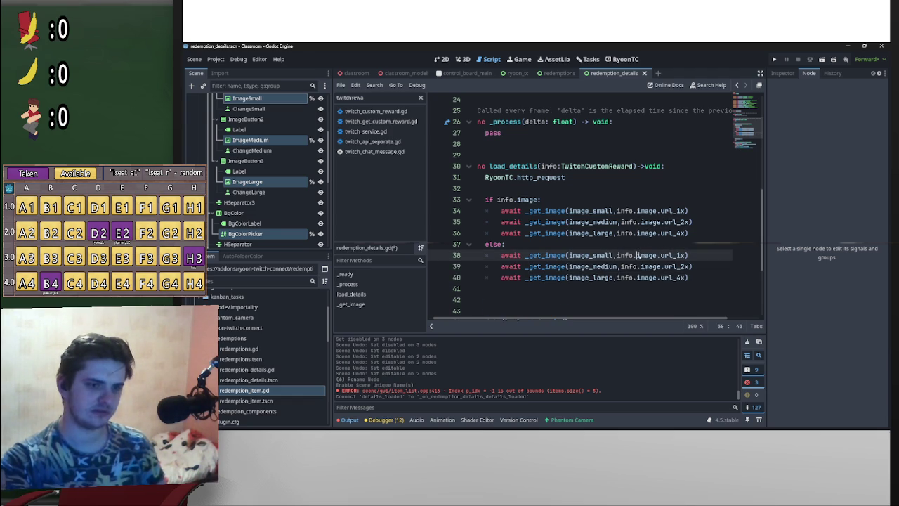
{"action": "key", "text": "shift+alt+Down"}
{"action": "key", "text": "shift+alt+Down"}
{"action": "key", "text": "ctrl+v"}
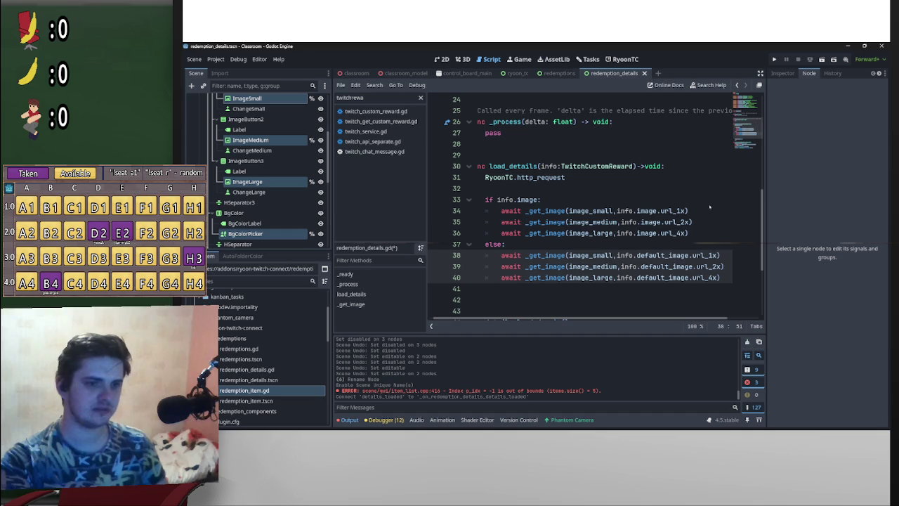
{"action": "left_click", "coordinate": [706, 221]}
{"action": "scroll", "coordinate": [704, 284], "scroll_direction": "down", "scroll_amount": 1}
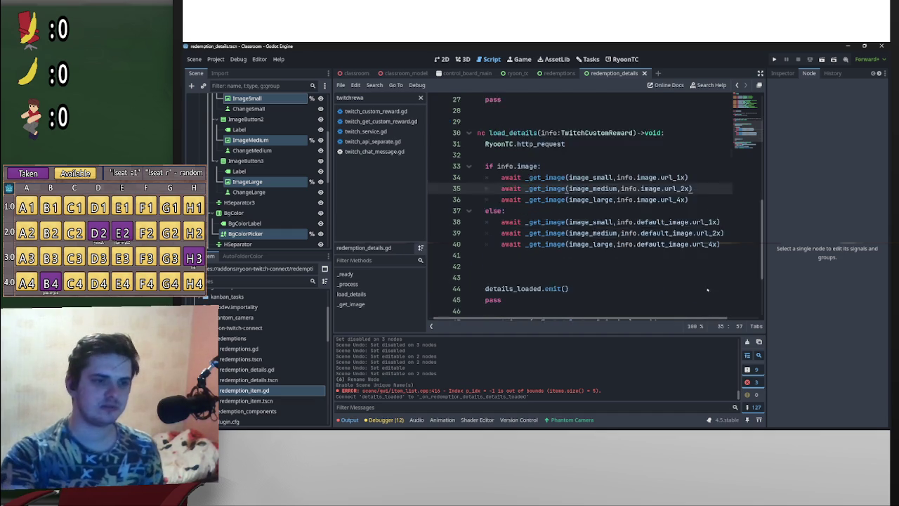
{"action": "scroll", "coordinate": [704, 284], "scroll_direction": "down", "scroll_amount": 1}
{"action": "scroll", "coordinate": [644, 281], "scroll_direction": "left", "scroll_amount": 1}
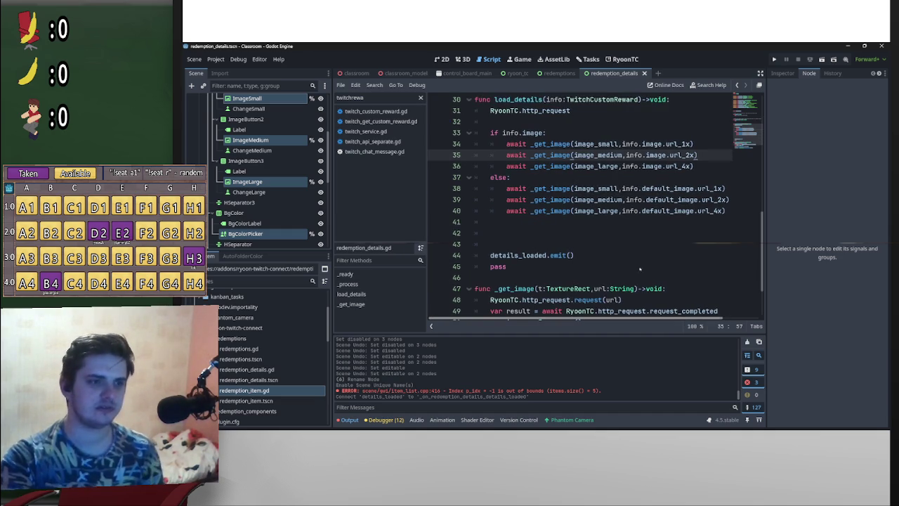
{"action": "scroll", "coordinate": [554, 202], "scroll_direction": "up", "scroll_amount": 2}
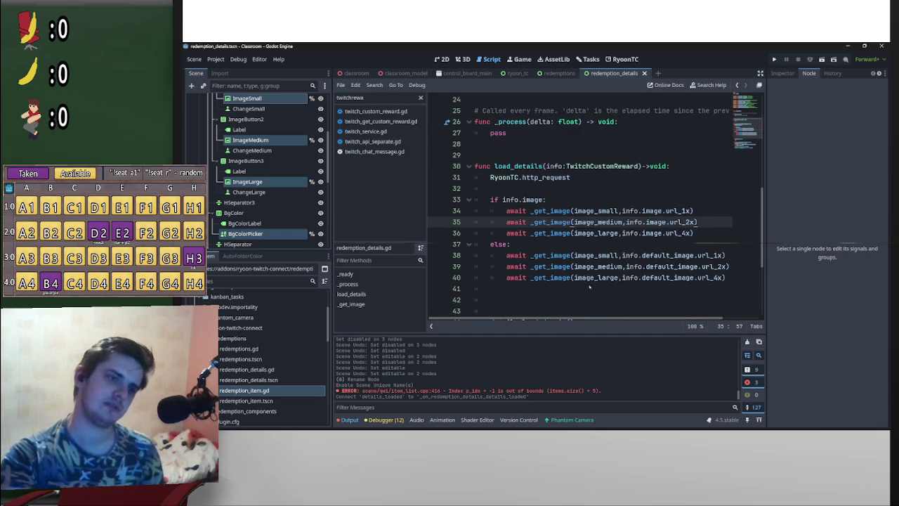
{"action": "scroll", "coordinate": [591, 288], "scroll_direction": "down", "scroll_amount": 2}
{"action": "scroll", "coordinate": [574, 199], "scroll_direction": "up", "scroll_amount": 9}
{"action": "scroll", "coordinate": [574, 198], "scroll_direction": "up", "scroll_amount": 1}
{"action": "scroll", "coordinate": [537, 242], "scroll_direction": "down", "scroll_amount": 9}
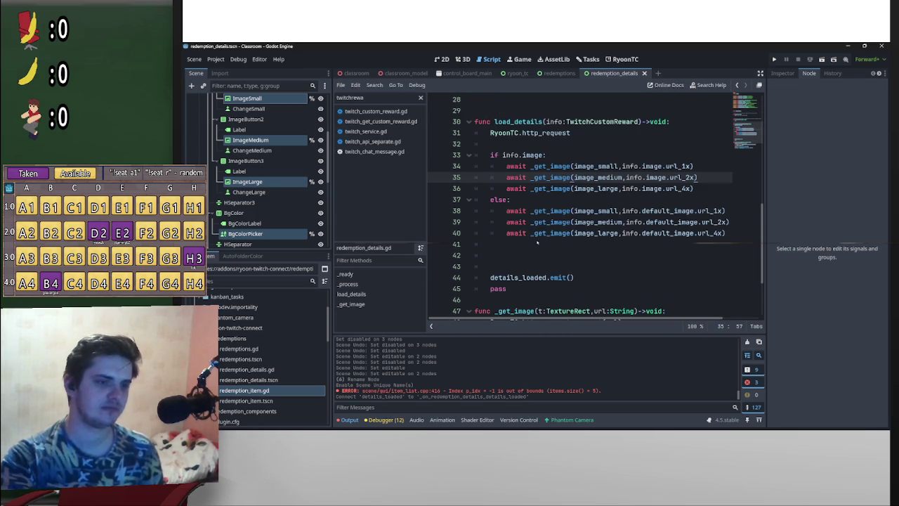
- Write bg_color_picker.color = Color(info.background_color) on line 42 of load_details
{"action": "left_click", "coordinate": [538, 255]}
{"action": "key", "text": "Return"}
{"action": "key", "text": "Up"}
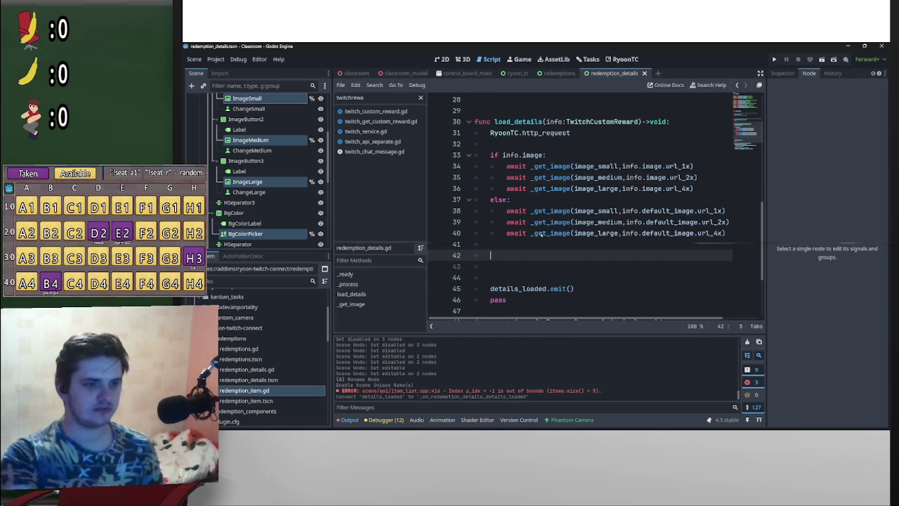
{"action": "type", "text": "bg"}
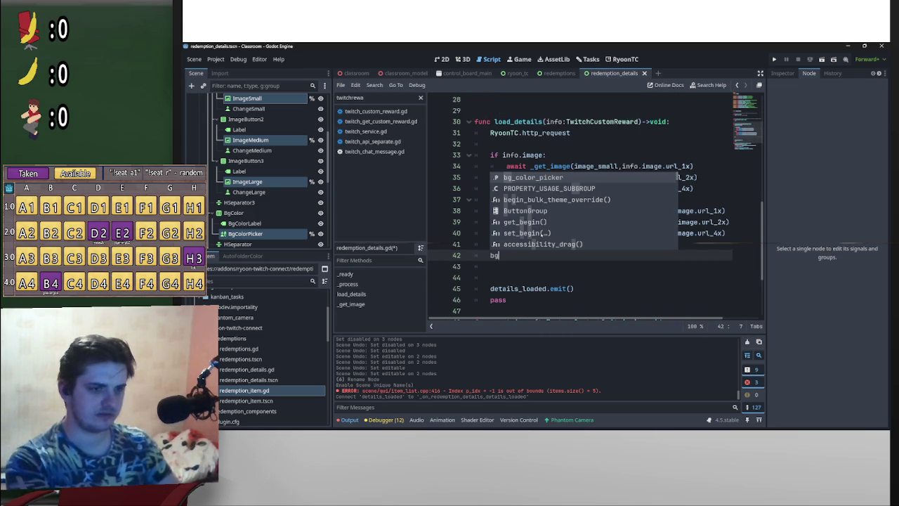
{"action": "key", "text": "Return"}
{"action": "type", "text": "."}
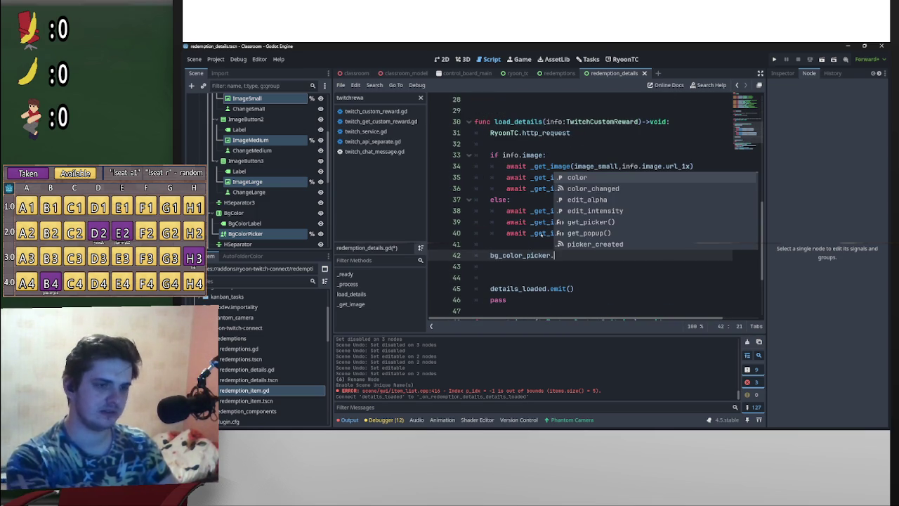
{"action": "key", "text": "Return"}
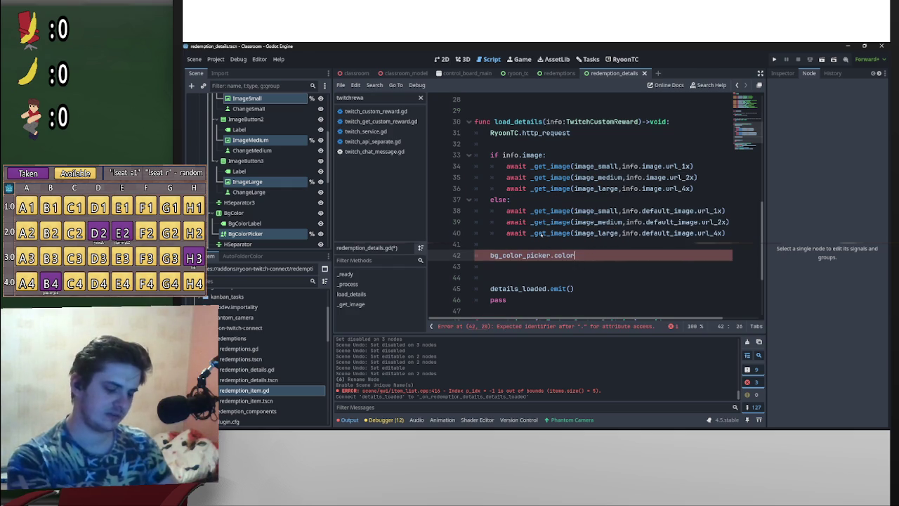
{"action": "type", "text": " = "}
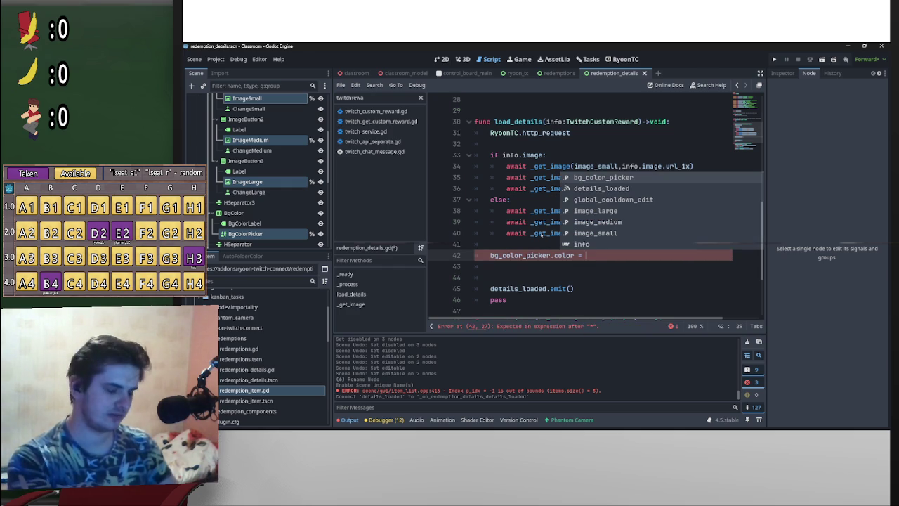
{"action": "type", "text": "info.b"}
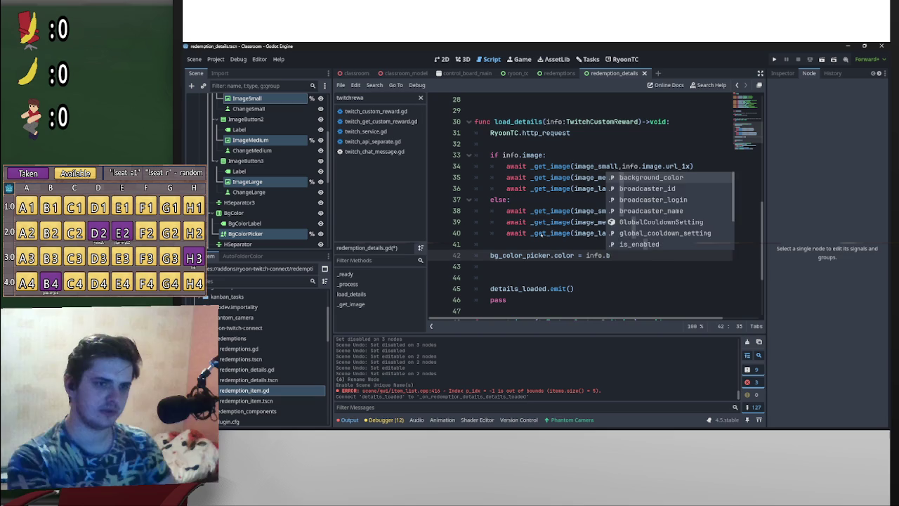
{"action": "key", "text": "Return"}
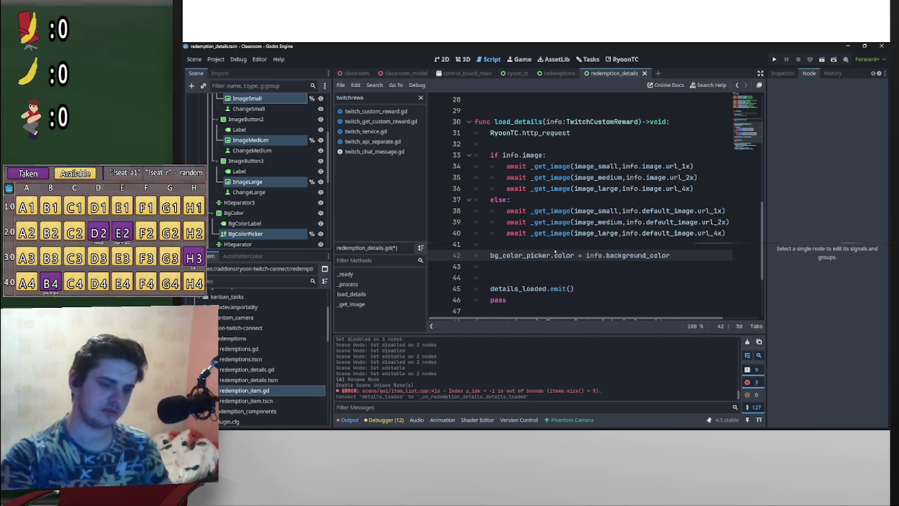
{"action": "left_click_drag", "start_coordinate": [586, 255], "coordinate": [672, 255]}
{"action": "type", "text": "("}
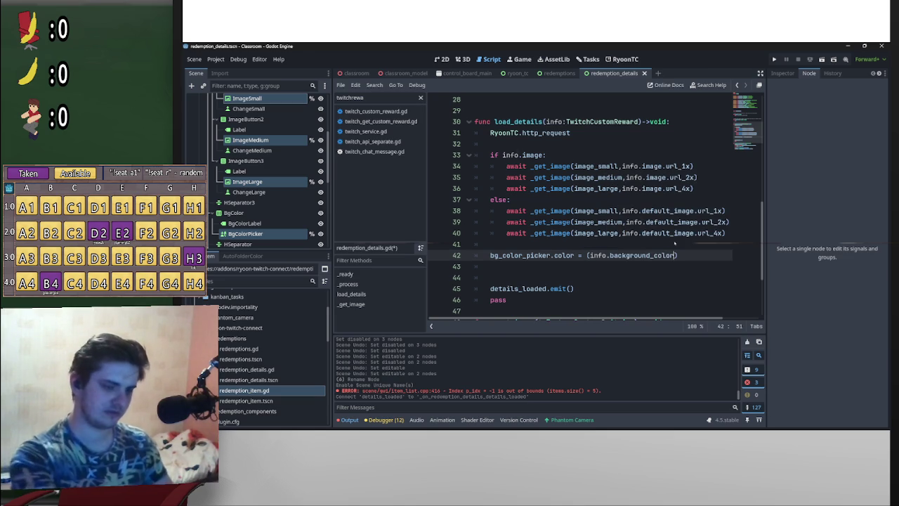
{"action": "type", "text": "Color"}
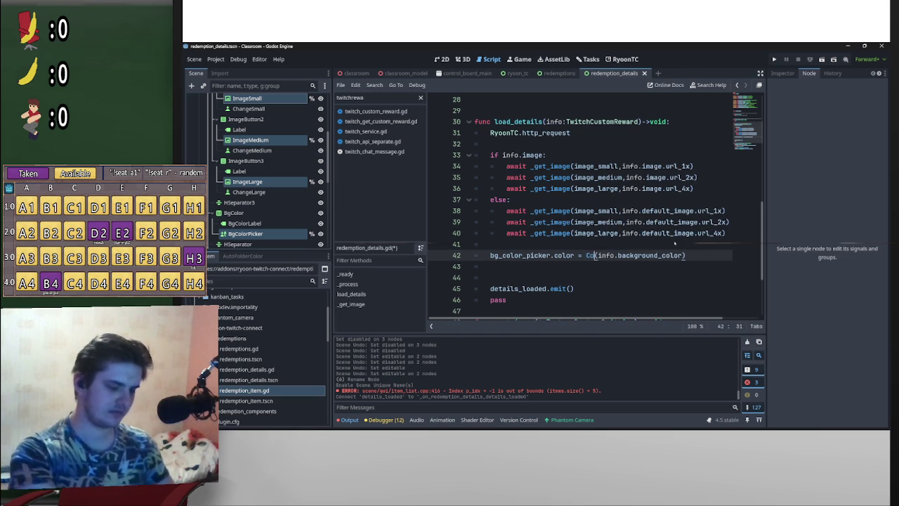
{"action": "key", "text": "Escape"}
{"action": "key", "text": "Down"}
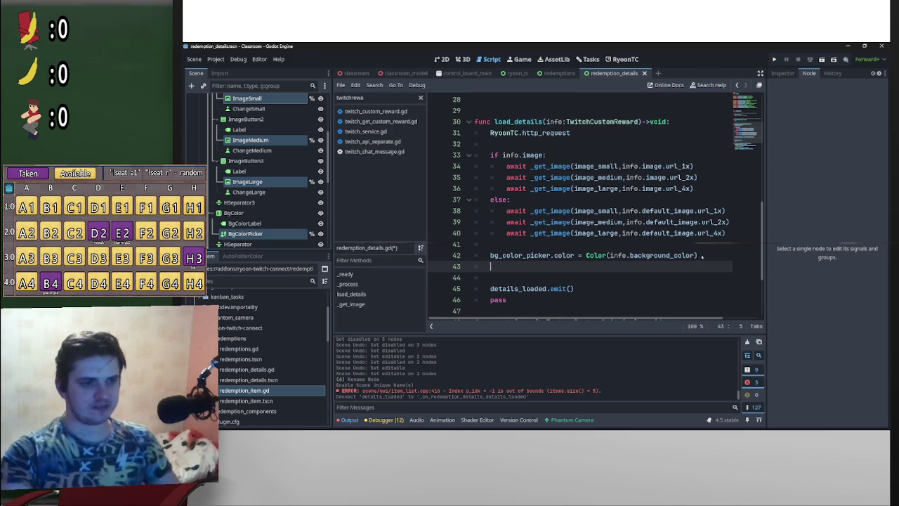
{"action": "scroll", "coordinate": [662, 238], "scroll_direction": "up", "scroll_amount": 4}
{"action": "scroll", "coordinate": [662, 238], "scroll_direction": "up", "scroll_amount": 3}
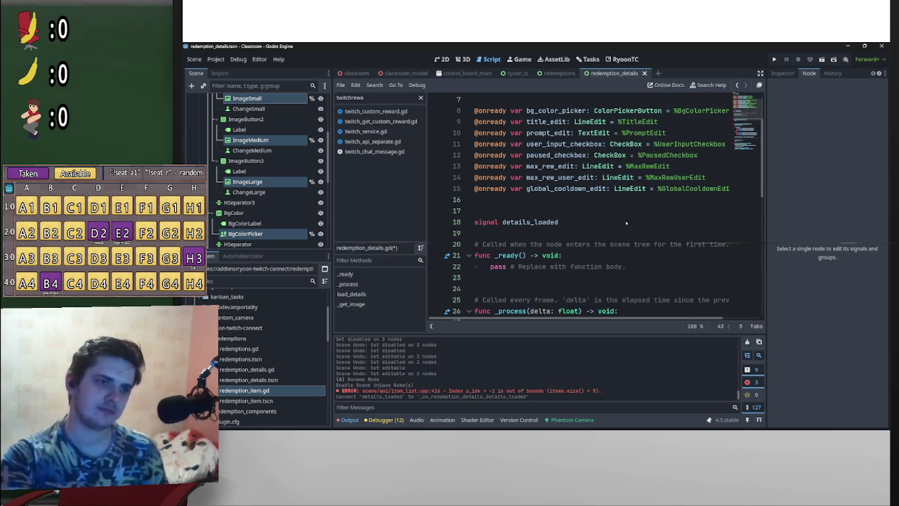
- Add title_edit.text = info.title and prompt_edit.text = info.prompt, leaving a new line 45 below
{"action": "scroll", "coordinate": [625, 223], "scroll_direction": "down", "scroll_amount": 10}
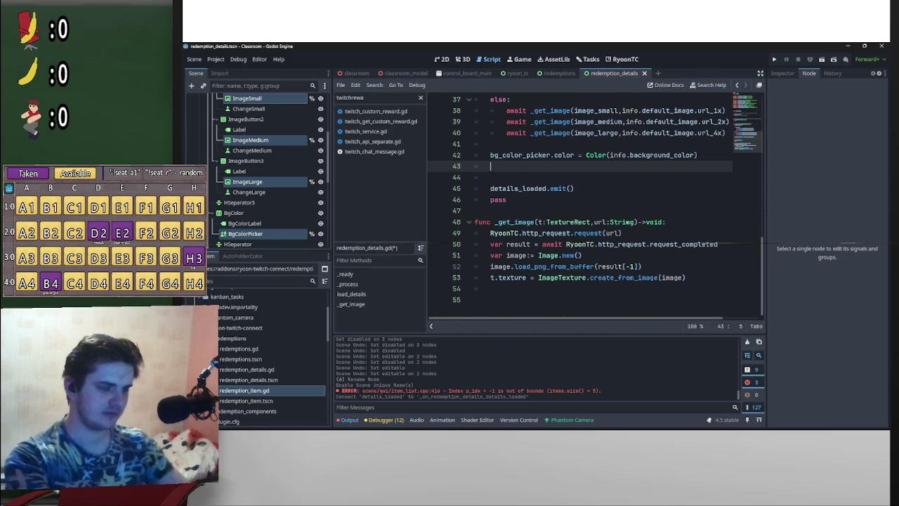
{"action": "scroll", "coordinate": [654, 207], "scroll_direction": "up", "scroll_amount": 2}
{"action": "type", "text": "tit"}
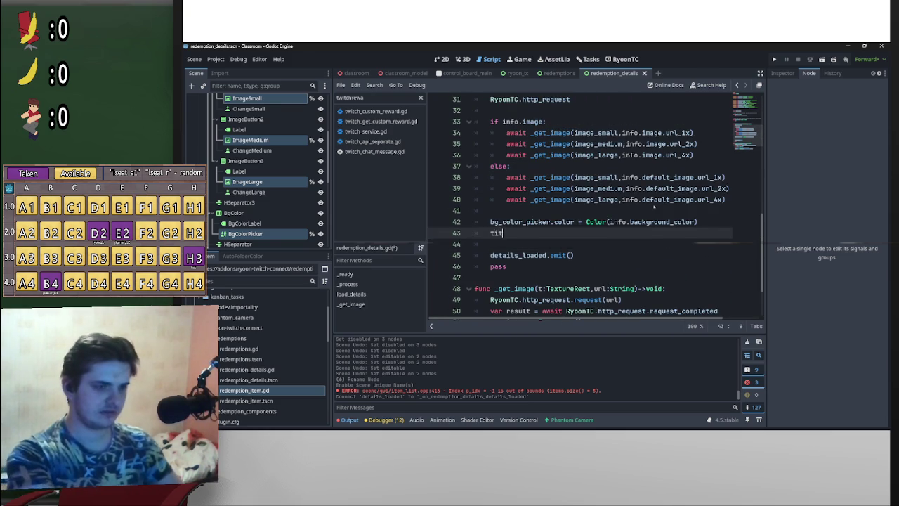
{"action": "key", "text": "Return"}
{"action": "type", "text": ".tex"}
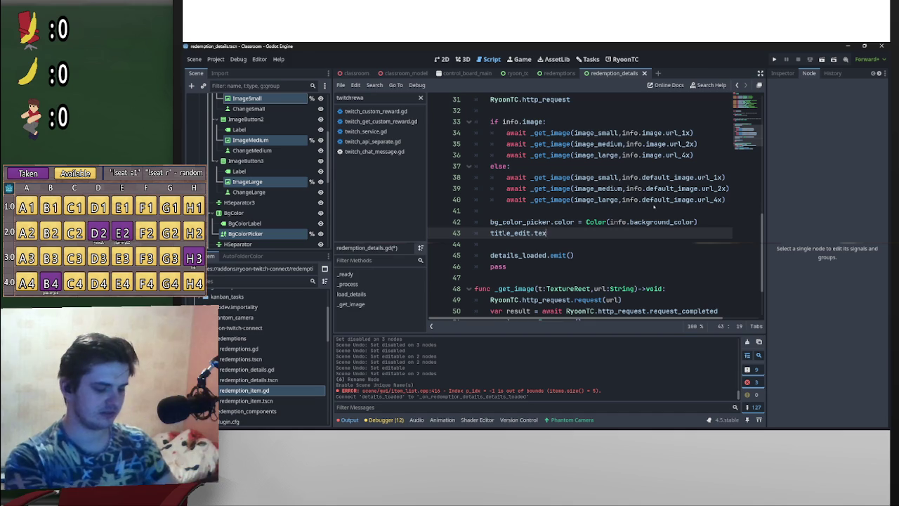
{"action": "type", "text": "t = info.t"}
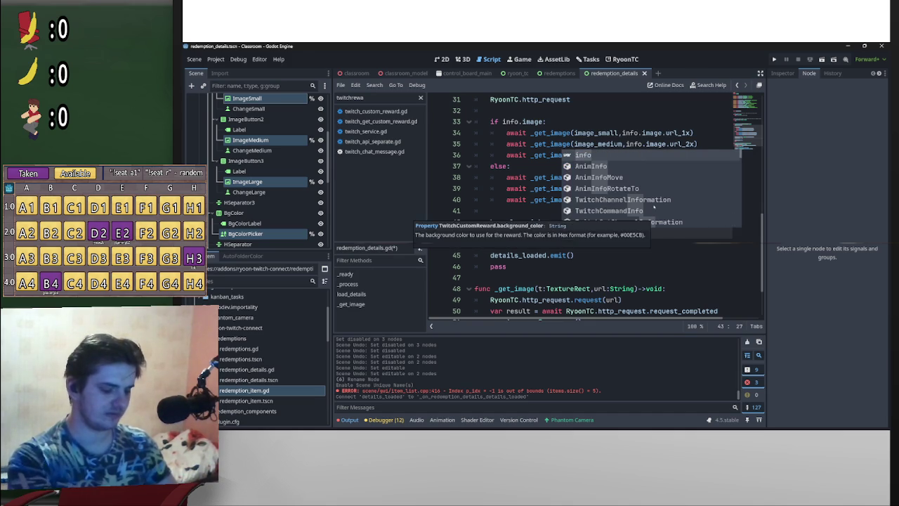
{"action": "type", "text": "itle"}
{"action": "key", "text": "Return"}
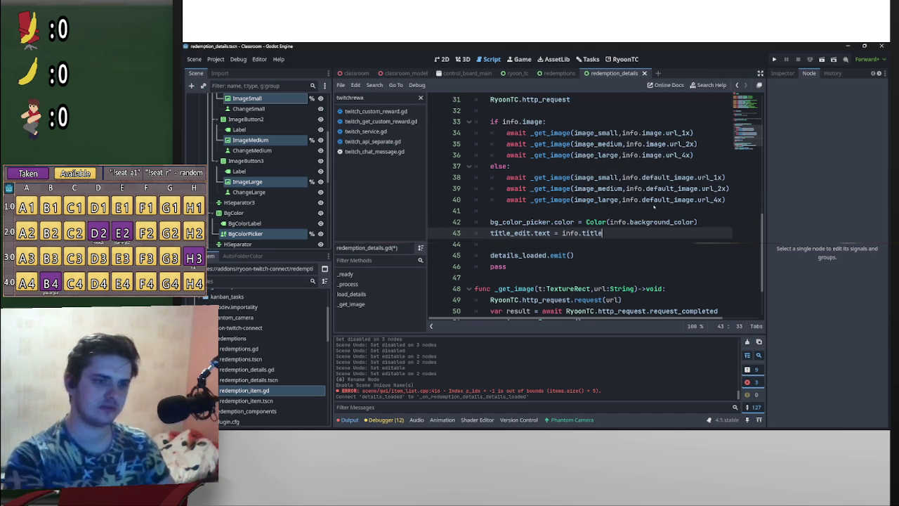
{"action": "key", "text": "Return"}
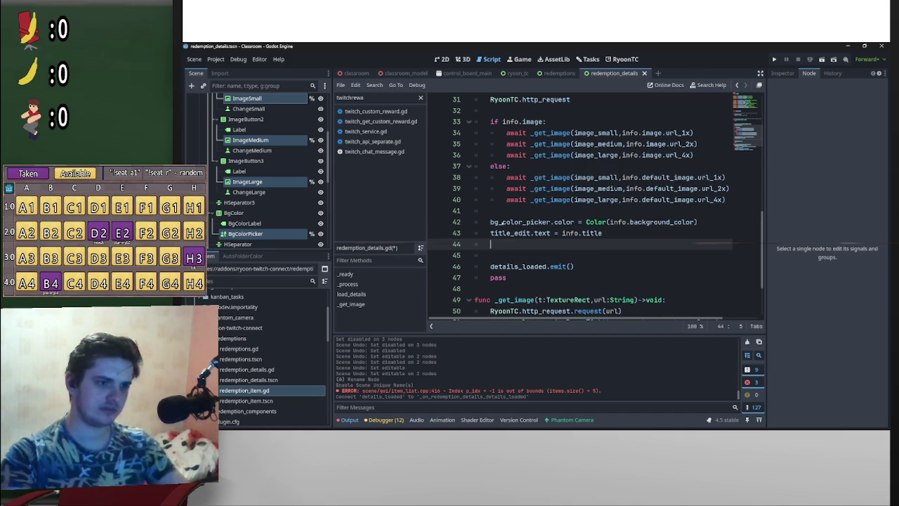
{"action": "type", "text": "promp"}
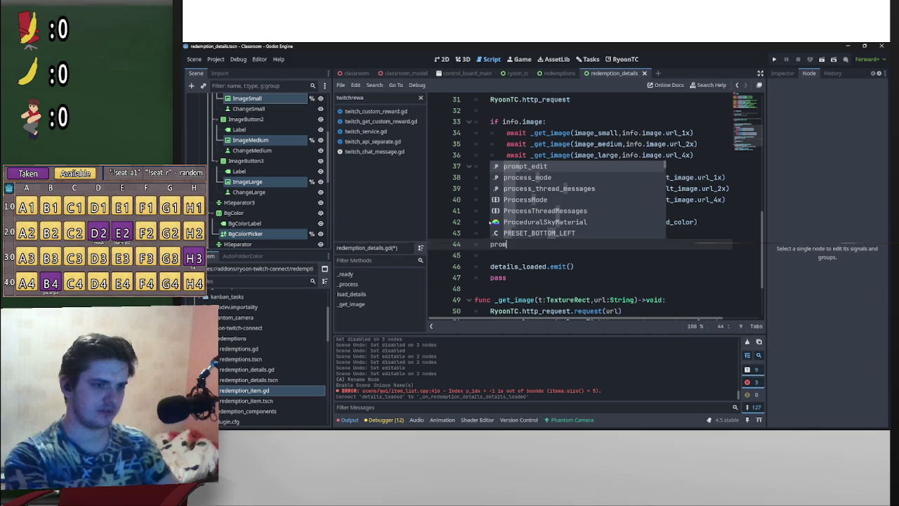
{"action": "key", "text": "Return"}
{"action": "type", "text": ".te"}
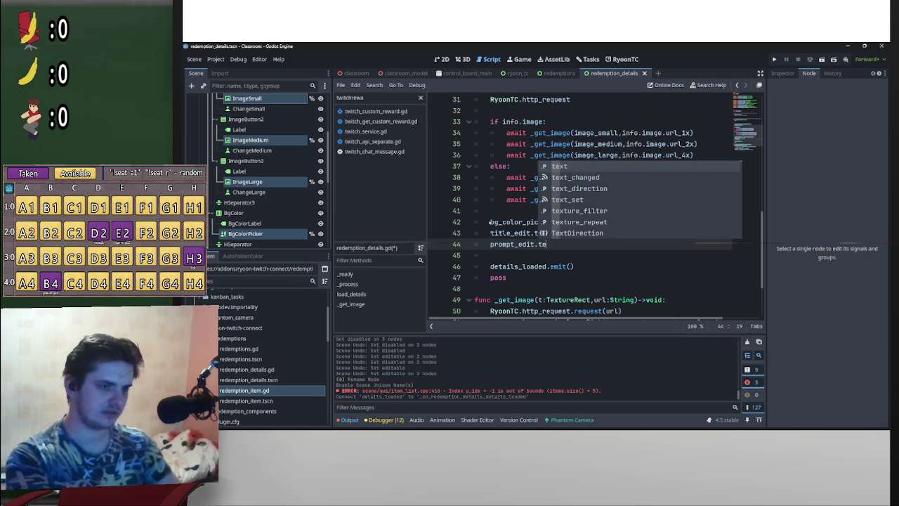
{"action": "type", "text": "xt = pro"}
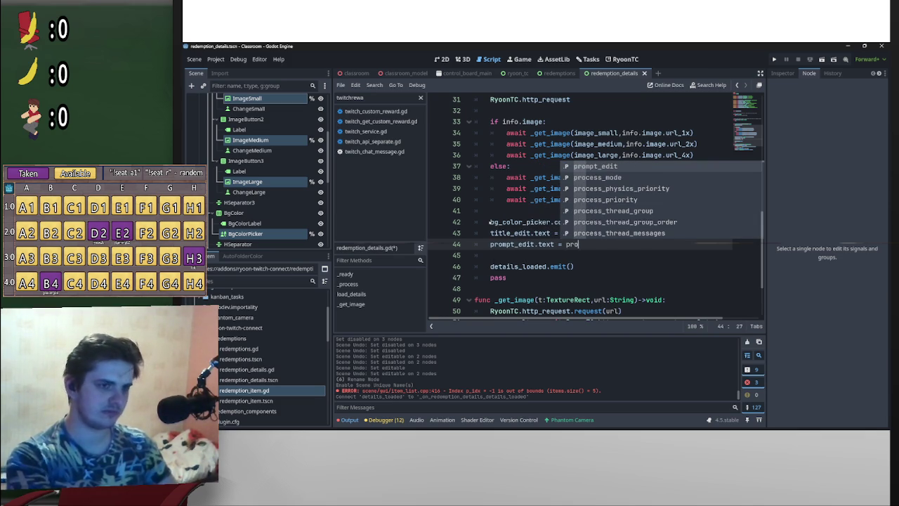
{"action": "key", "text": "BackSpace"}
{"action": "key", "text": "BackSpace"}
{"action": "key", "text": "BackSpace"}
{"action": "type", "text": "info"}
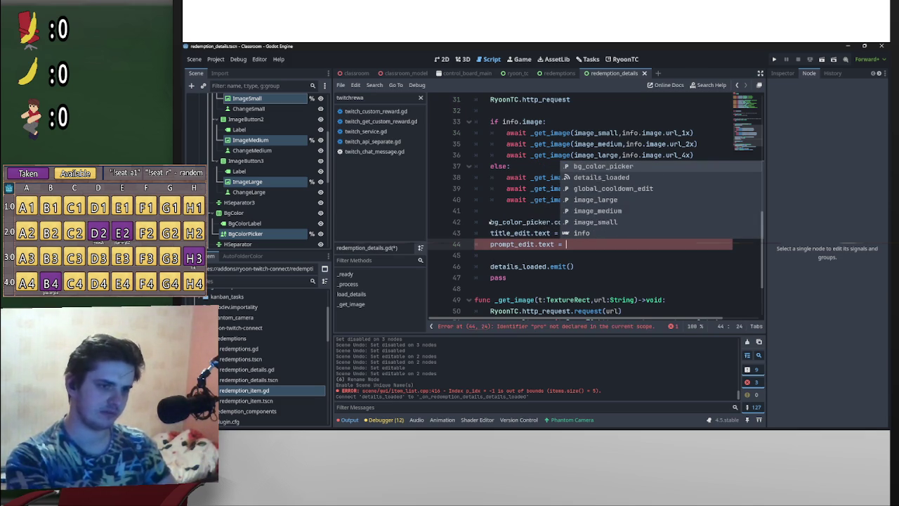
{"action": "type", "text": ".prompt"}
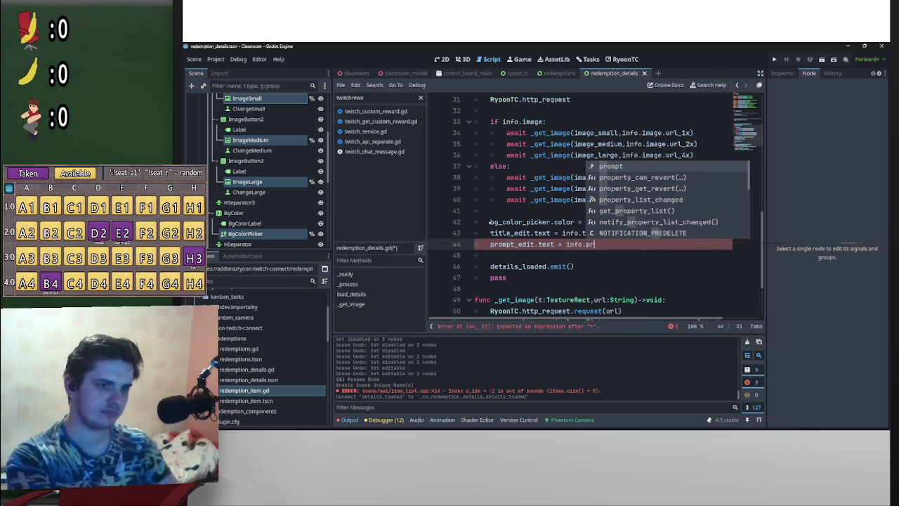
{"action": "key", "text": "Return"}
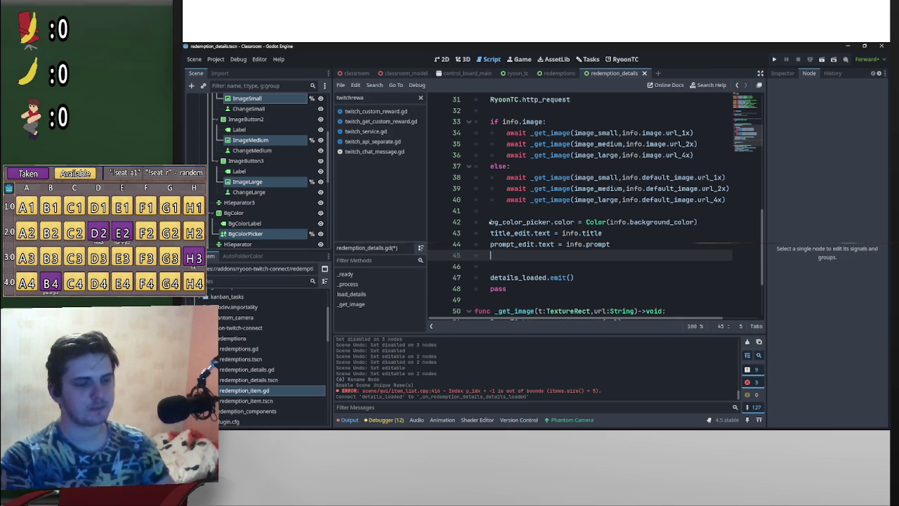
{"action": "scroll", "coordinate": [503, 219], "scroll_direction": "up", "scroll_amount": 9}
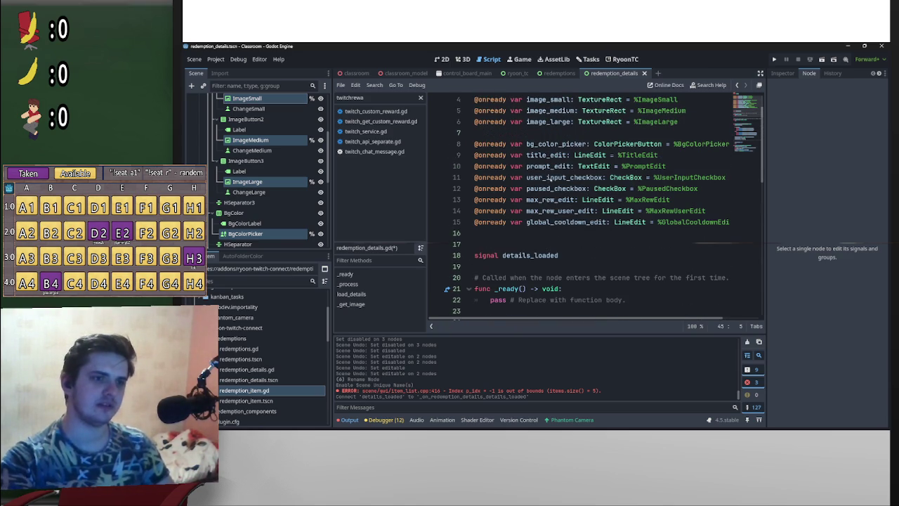
- Start line 45 with user_input_checkbox.set_pressed_no_signal via autocomplete
{"action": "scroll", "coordinate": [561, 201], "scroll_direction": "down", "scroll_amount": 6}
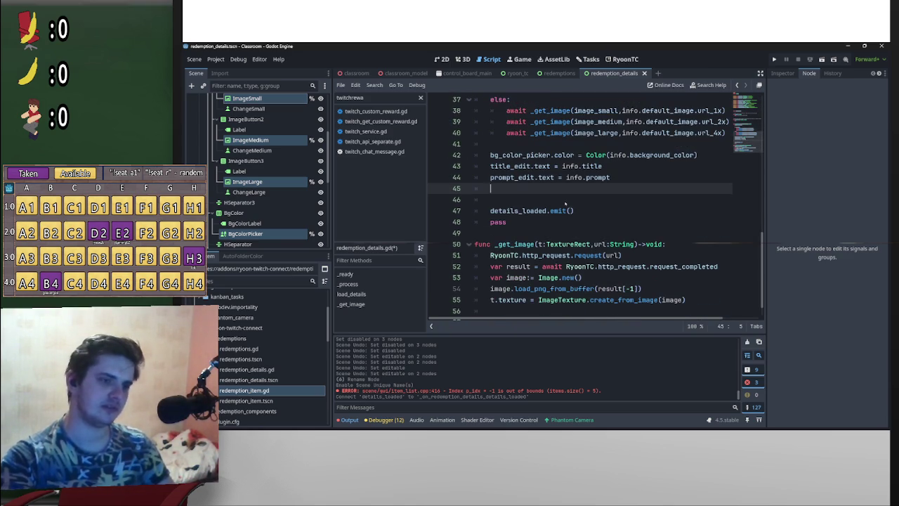
{"action": "type", "text": "use"}
{"action": "key", "text": "Return"}
{"action": "type", "text": "."}
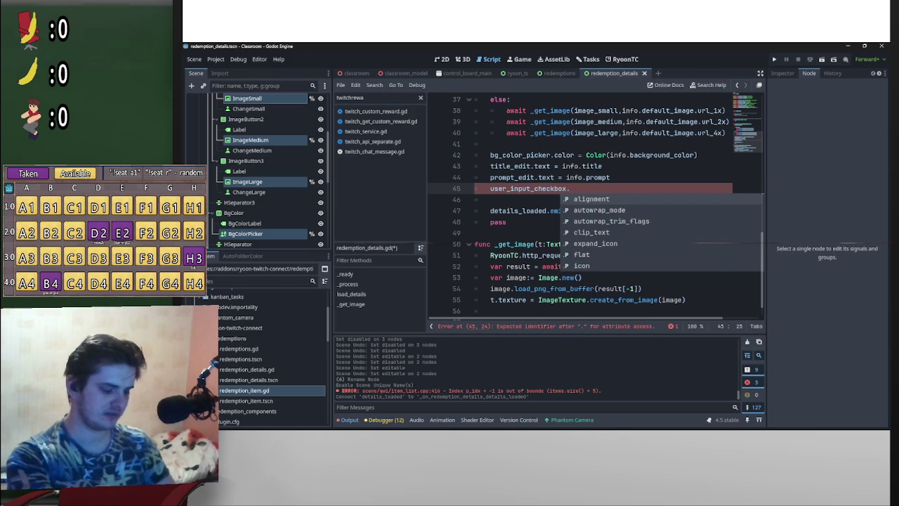
{"action": "type", "text": "but"}
{"action": "key", "text": "Down"}
{"action": "key", "text": "Down"}
{"action": "key", "text": "Down"}
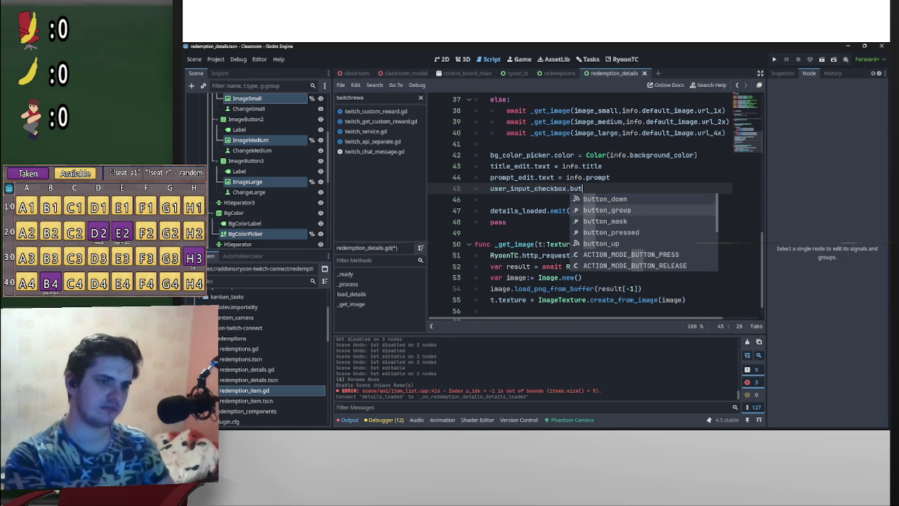
{"action": "key", "text": "Return"}
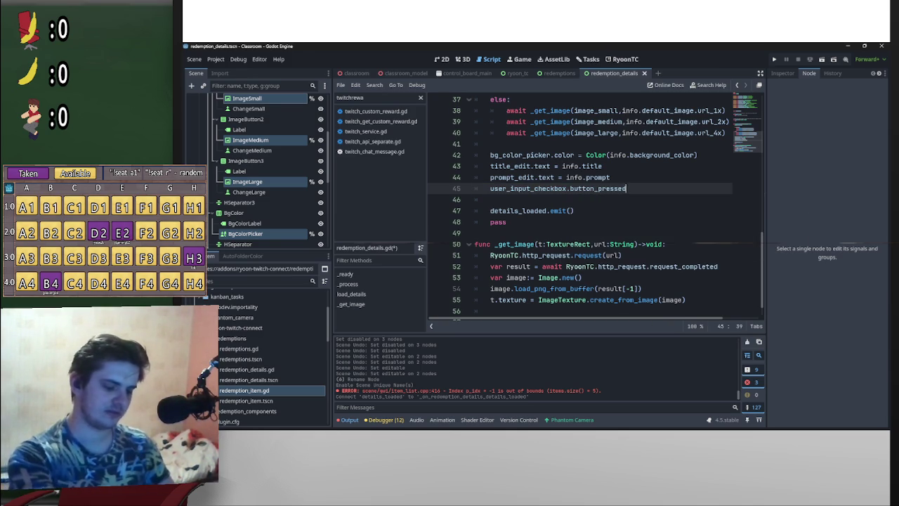
{"action": "key", "text": "ctrl+BackSpace"}
{"action": "type", "text": "set"}
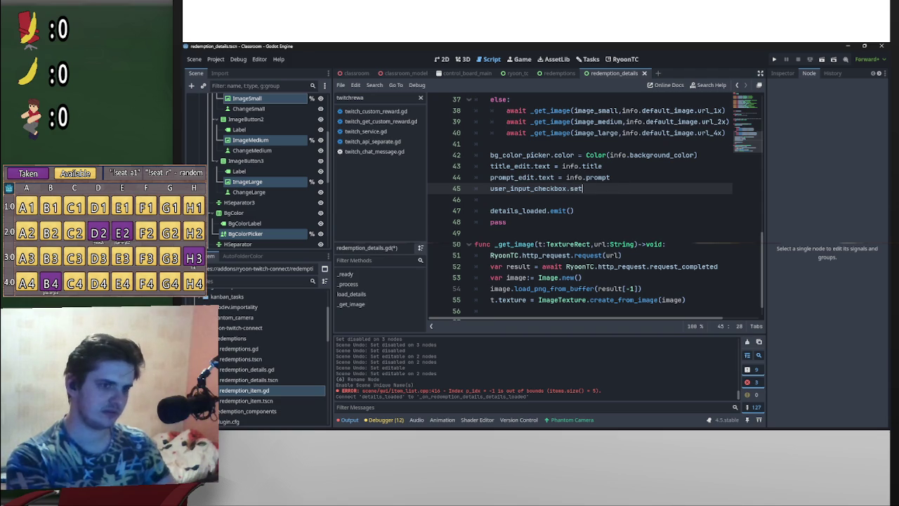
{"action": "key", "text": "Return"}
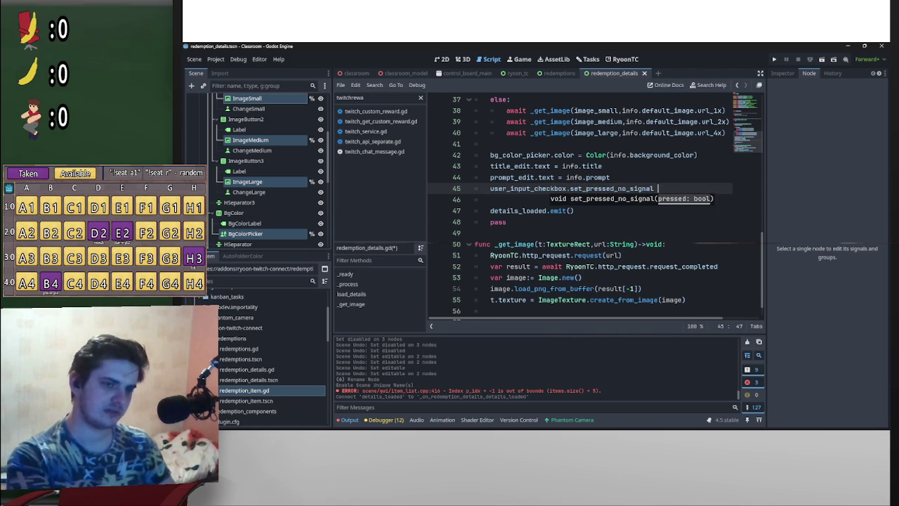
- Pass info.is_user_input_required as the argument, correcting the mistyped attempts
{"action": "type", "text": "info"}
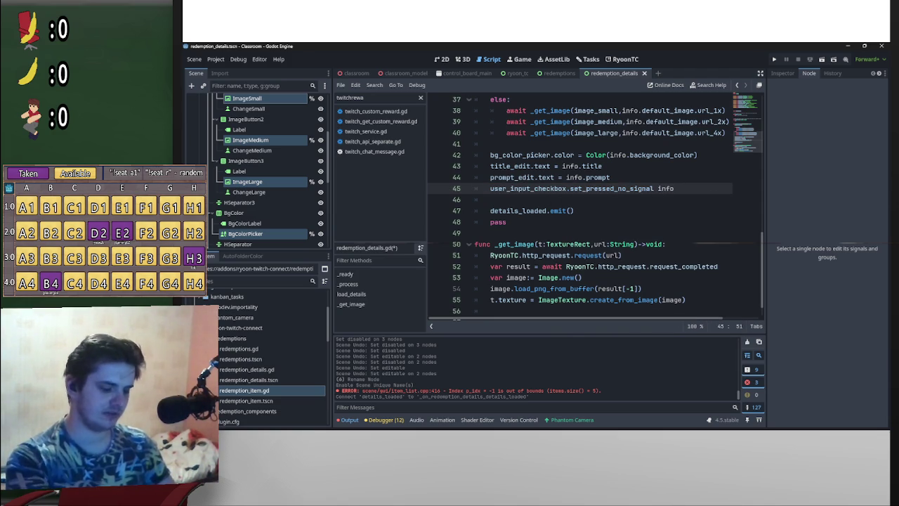
{"action": "type", "text": ".u"}
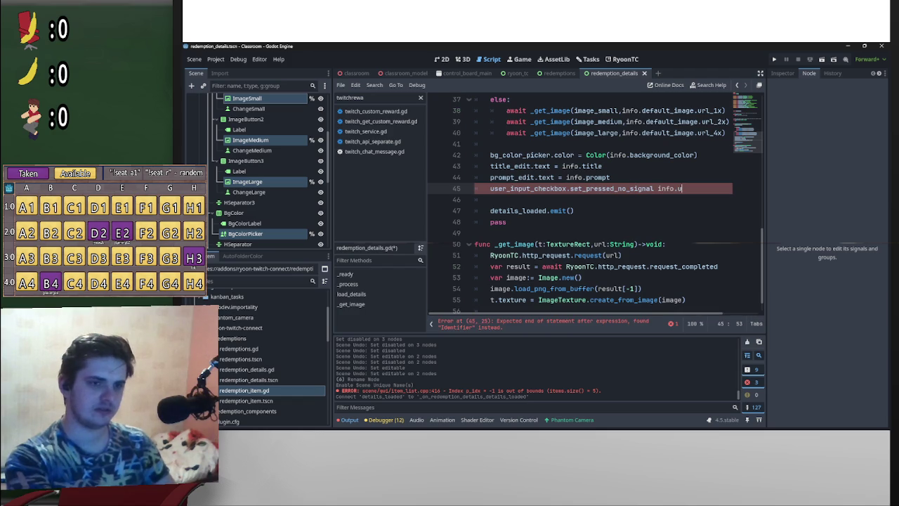
{"action": "key", "text": "BackSpace"}
{"action": "key", "text": "BackSpace"}
{"action": "key", "text": "BackSpace"}
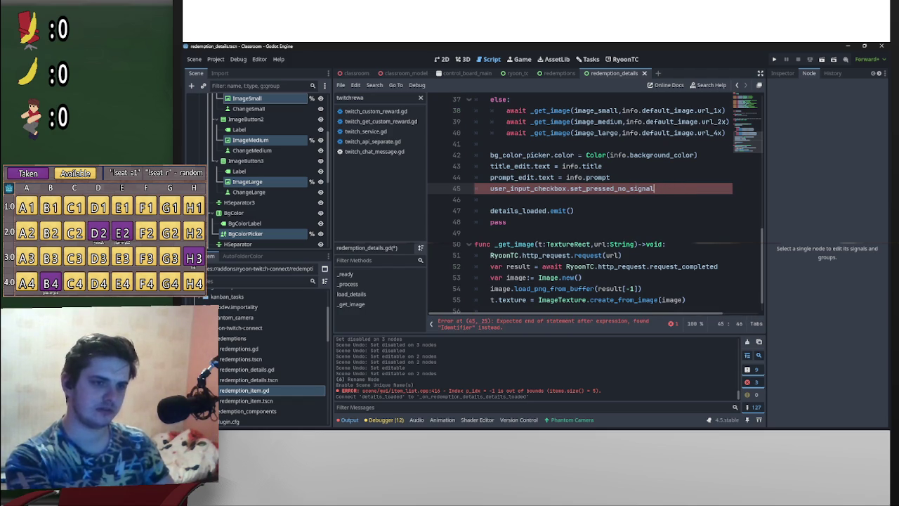
{"action": "type", "text": "(info,us"}
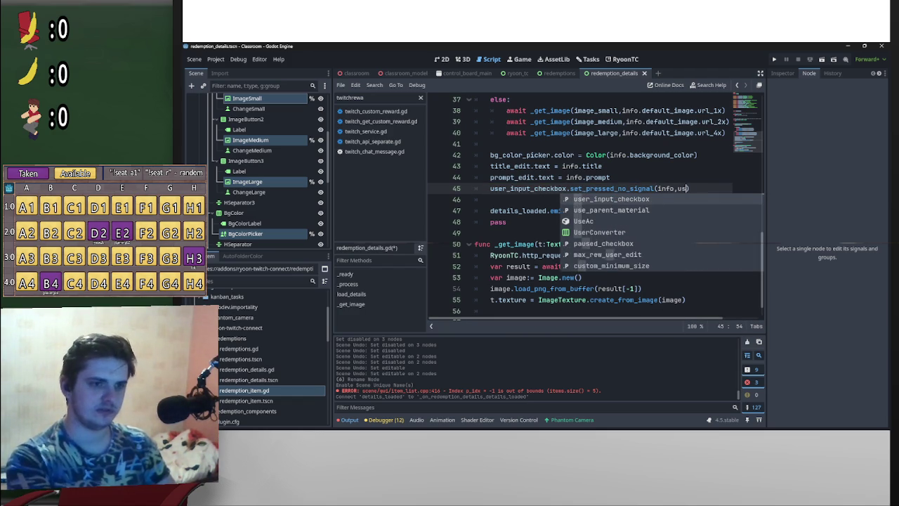
{"action": "type", "text": "e"}
{"action": "key", "text": "Return"}
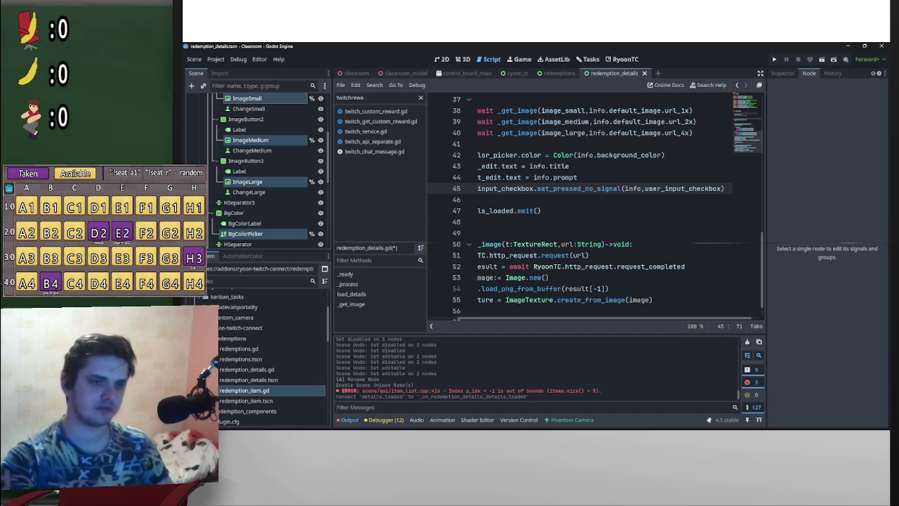
{"action": "key", "text": "BackSpace"}
{"action": "key", "text": "BackSpace"}
{"action": "key", "text": "BackSpace"}
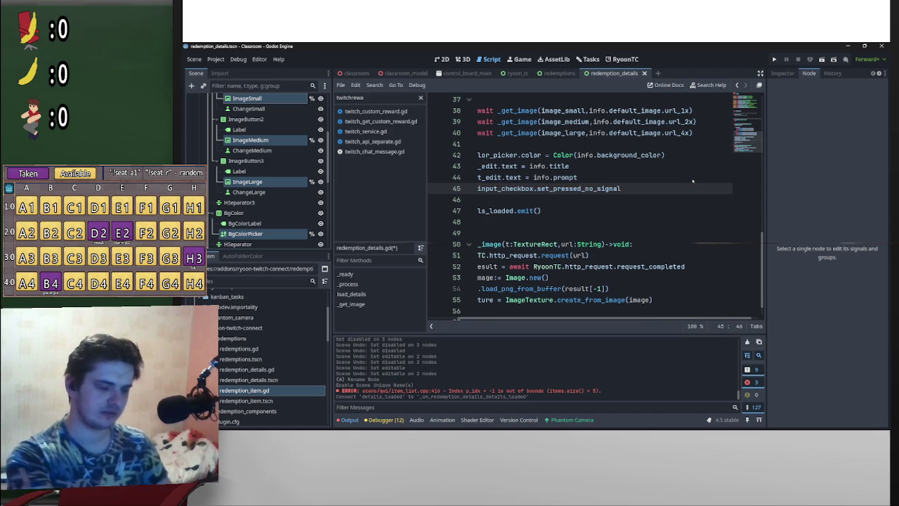
{"action": "type", "text": "("}
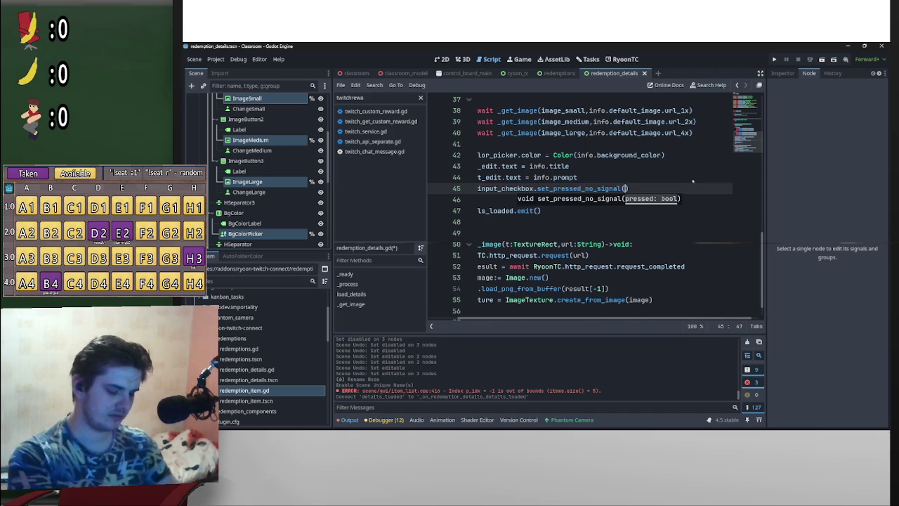
{"action": "type", "text": "info.use"}
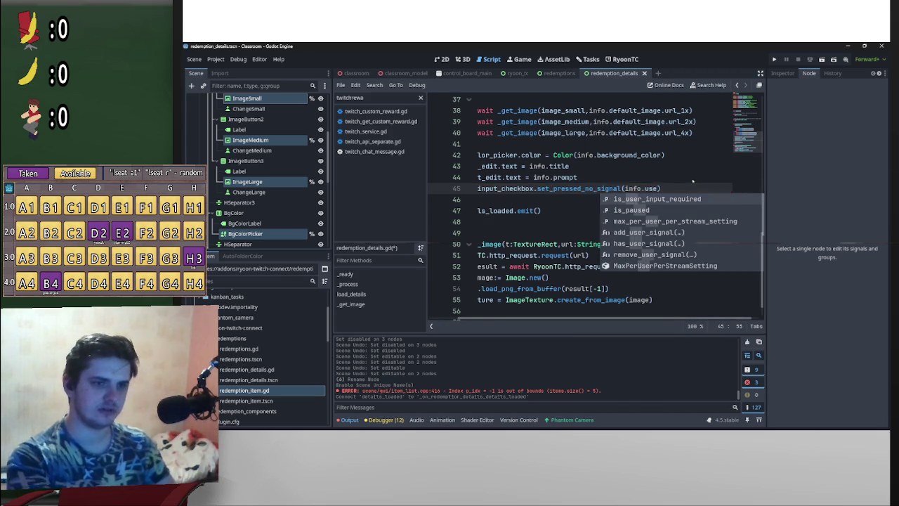
{"action": "key", "text": "Return"}
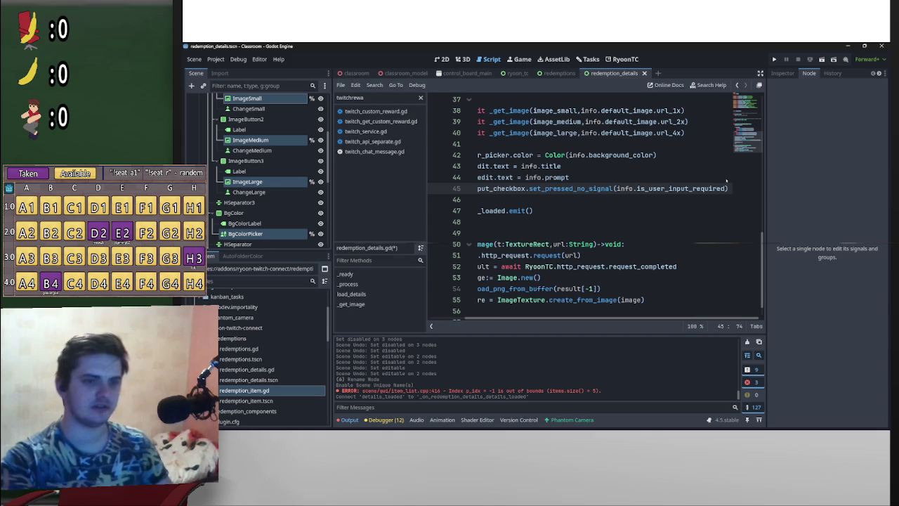
{"action": "mouse_move", "coordinate": [727, 183]}
{"action": "left_mouse_down"}
{"action": "mouse_move", "coordinate": [456, 187]}
{"action": "mouse_move", "coordinate": [484, 183]}
{"action": "left_mouse_up"}
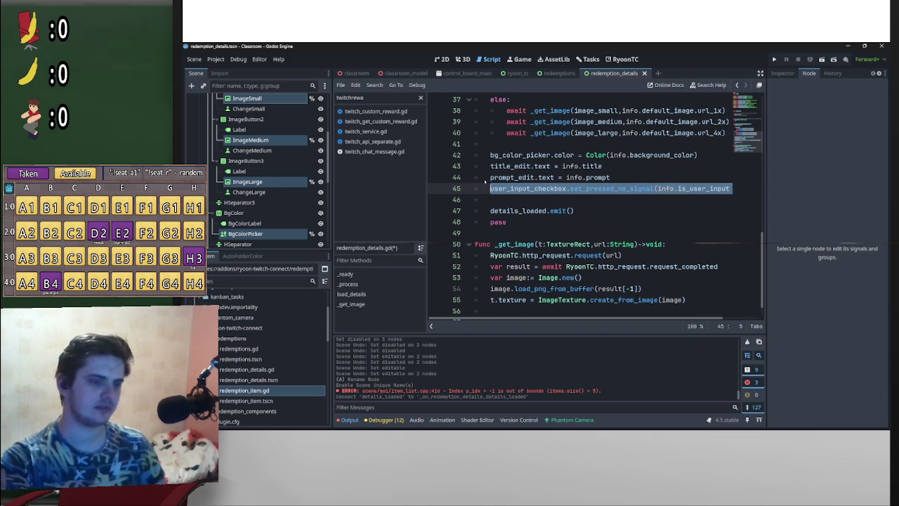
{"action": "scroll", "coordinate": [583, 200], "scroll_direction": "up", "scroll_amount": 10}
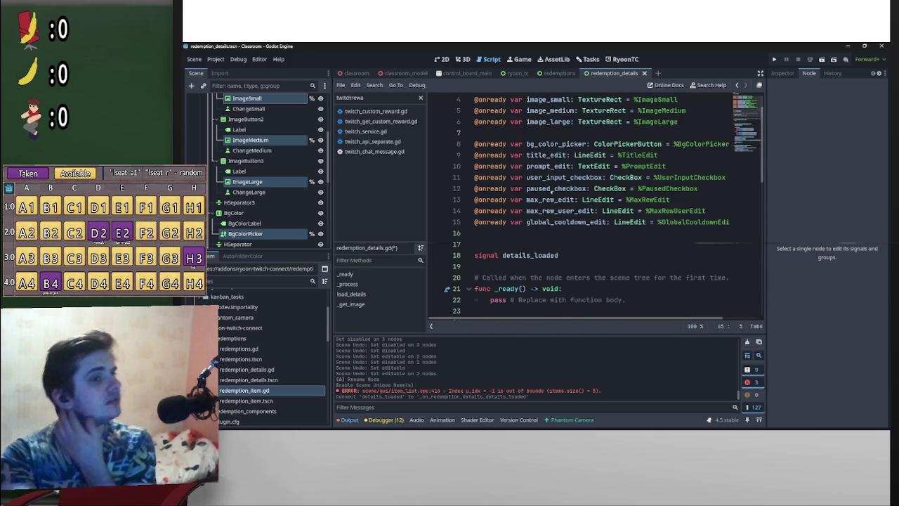
- Duplicate the user-input checkbox line in load_details and retarget the copy to paused_checkbox
{"action": "scroll", "coordinate": [543, 178], "scroll_direction": "down", "scroll_amount": 8}
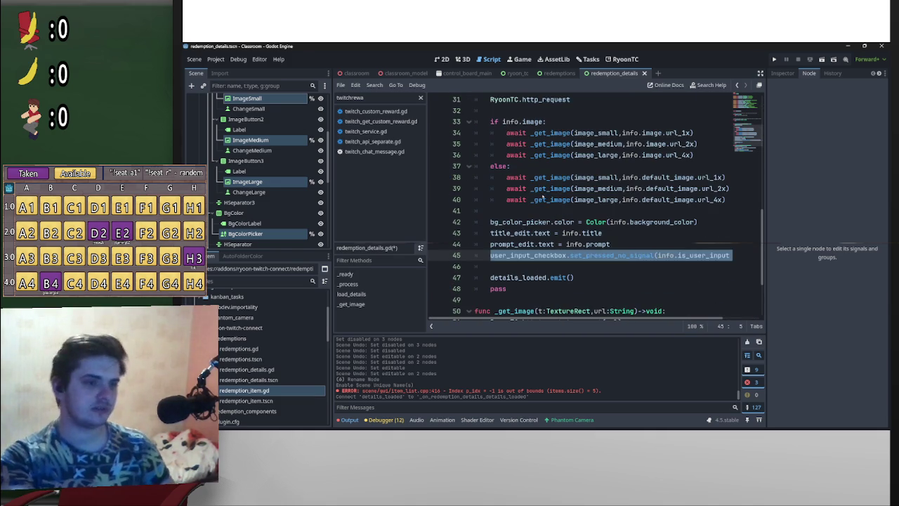
{"action": "key", "text": "End"}
{"action": "key", "text": "Return"}
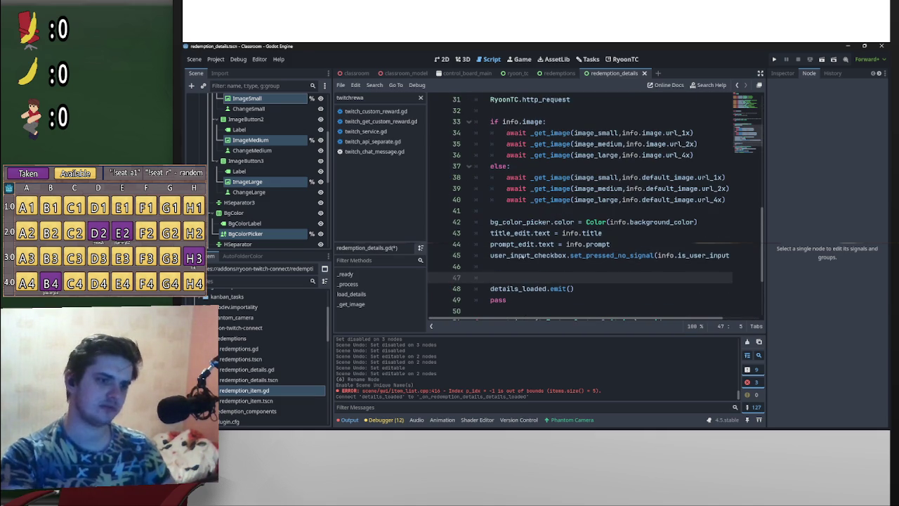
{"action": "type", "text": "user_input_checkbox.set_pressed_no_signal(info.is_user_input_required)"}
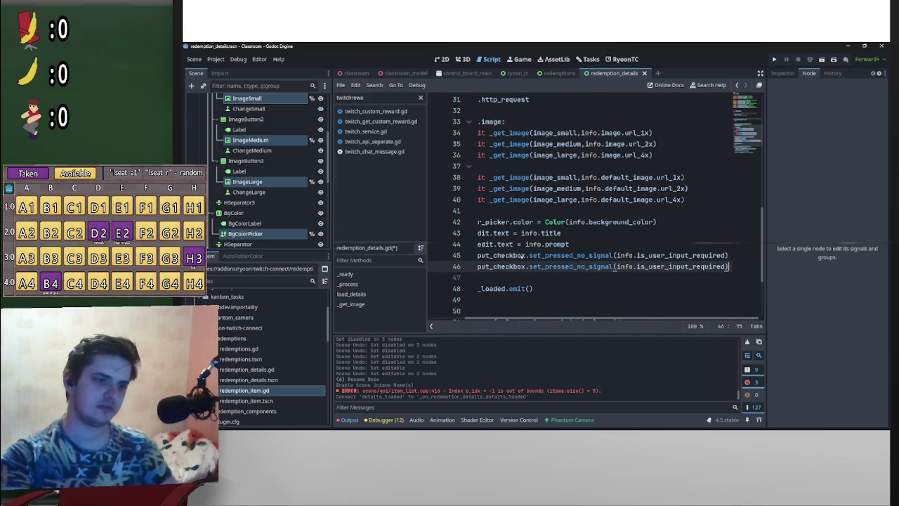
{"action": "left_click", "coordinate": [526, 267]}
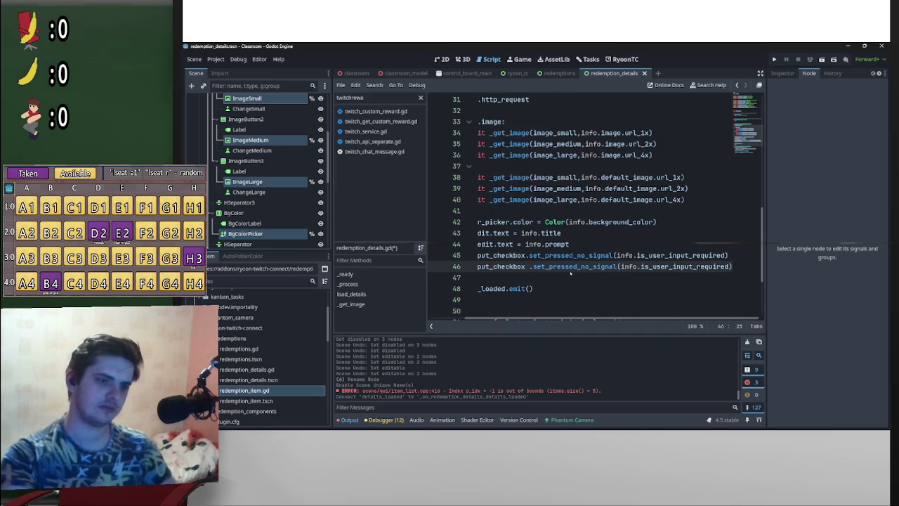
{"action": "key", "text": "shift+Home"}
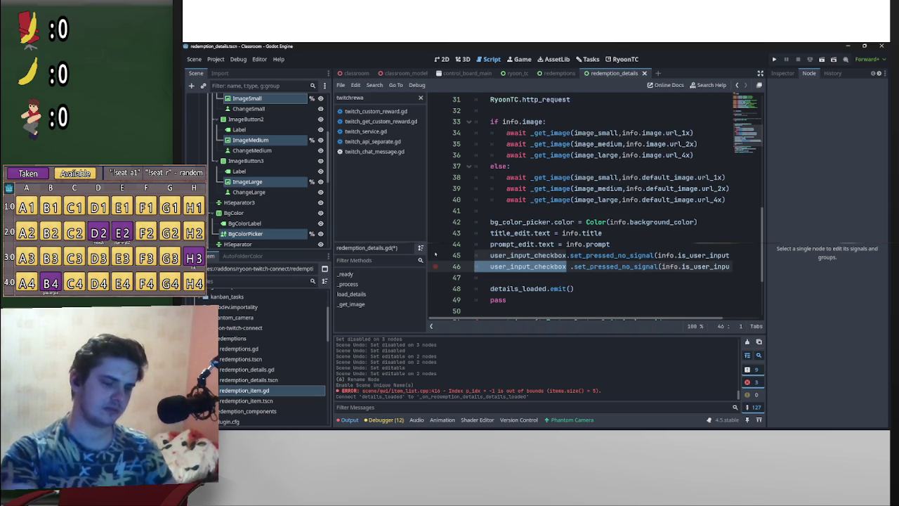
{"action": "key", "text": "Tab"}
{"action": "key", "text": "BackSpace"}
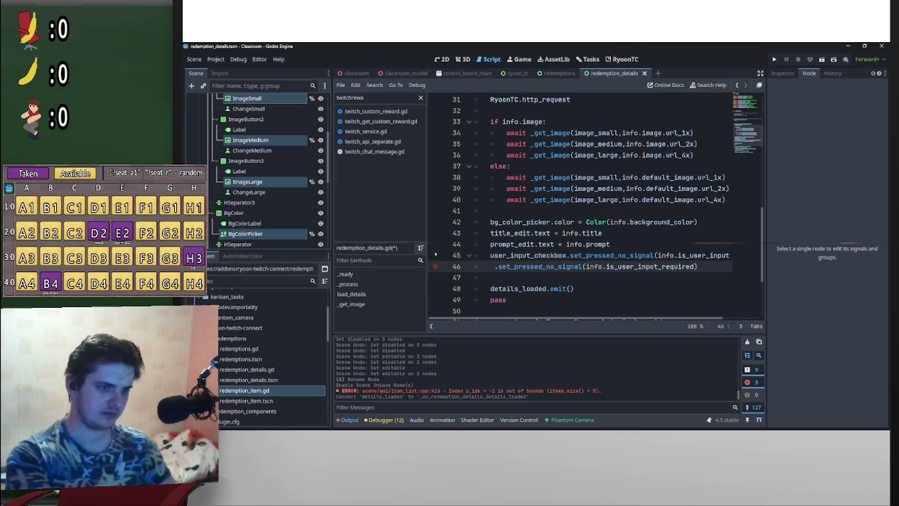
{"action": "type", "text": "pa"}
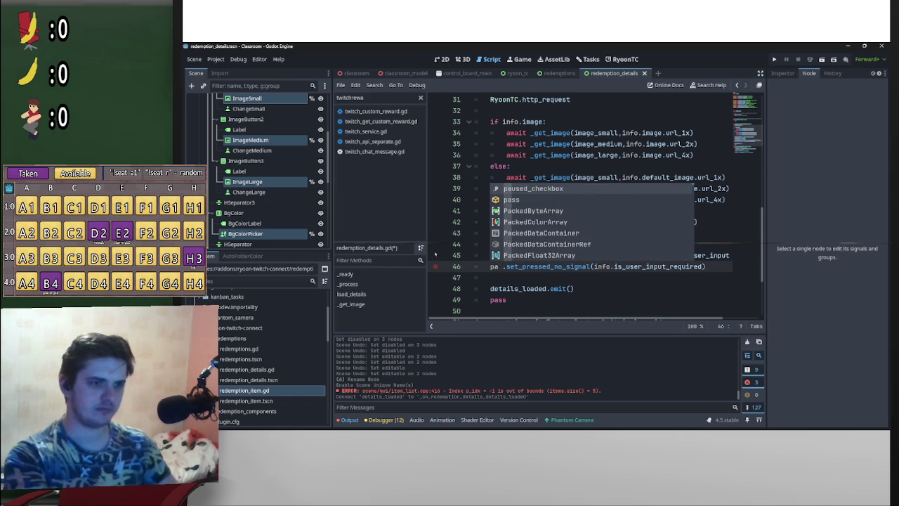
{"action": "key", "text": "Return"}
{"action": "key", "text": "BackSpace"}
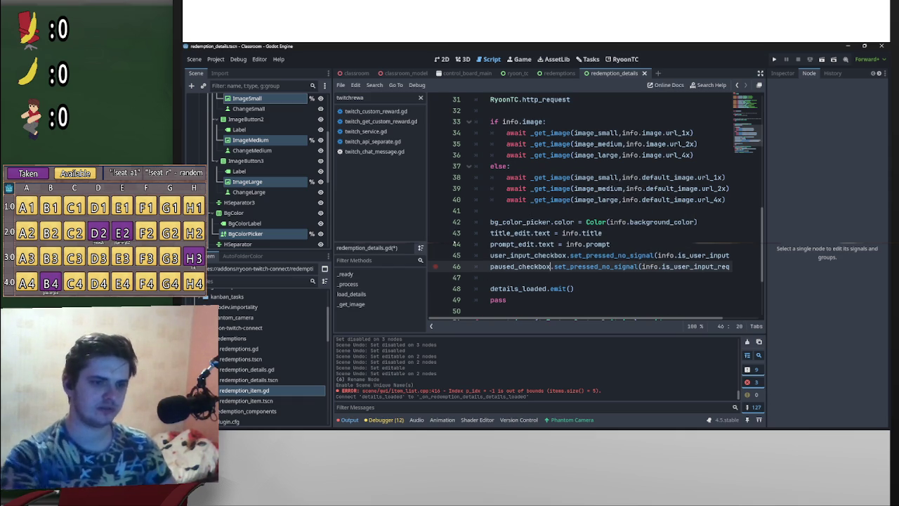
- Change the copied line's argument to info.is_paused and start a new line below it
{"action": "scroll", "coordinate": [686, 268], "scroll_direction": "right", "scroll_amount": 2}
{"action": "left_click_drag", "start_coordinate": [709, 265], "coordinate": [628, 265]}
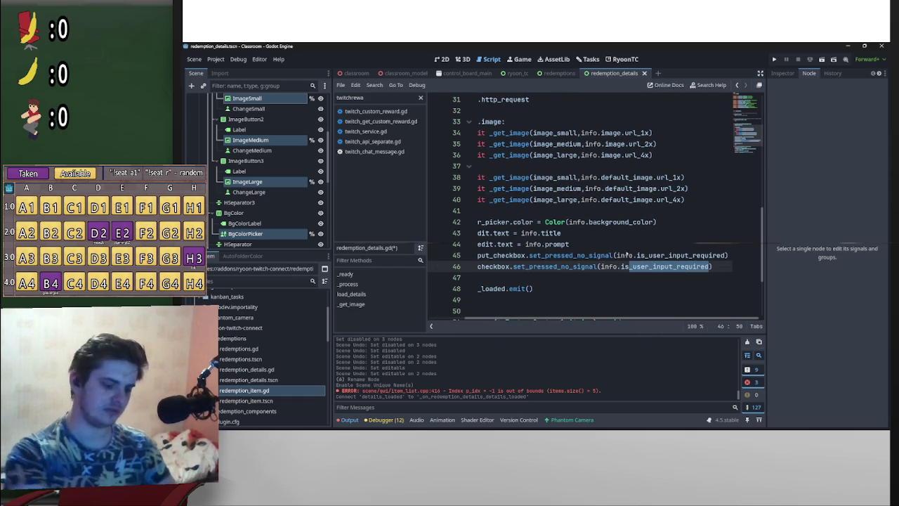
{"action": "type", "text": "_paused"}
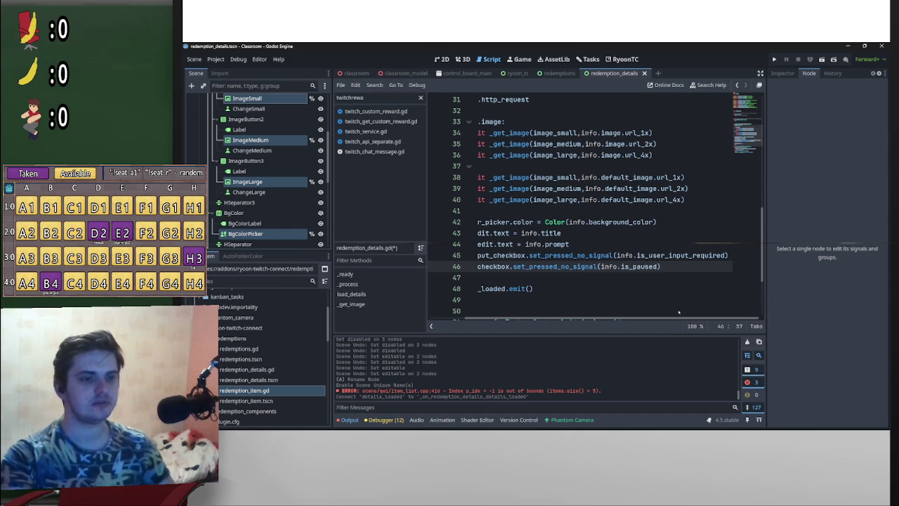
{"action": "scroll", "coordinate": [641, 279], "scroll_direction": "up", "scroll_amount": 10}
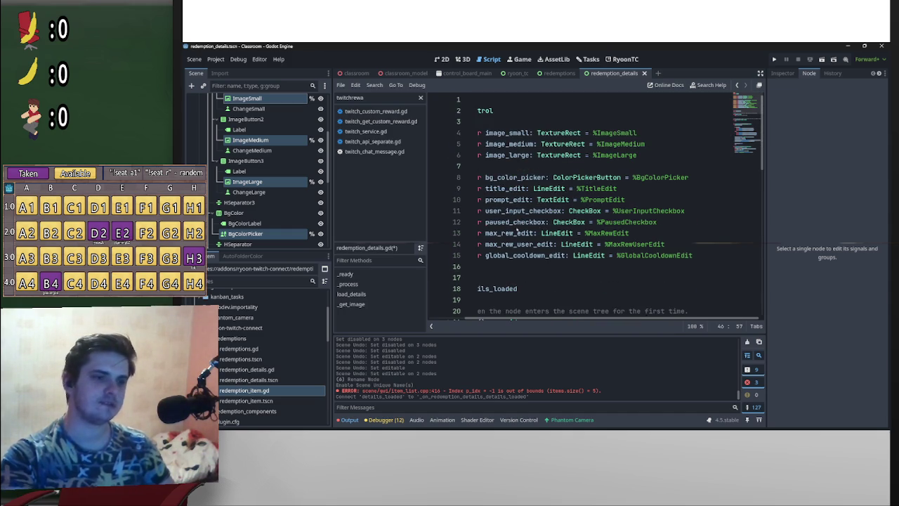
{"action": "scroll", "coordinate": [549, 243], "scroll_direction": "down", "scroll_amount": 10}
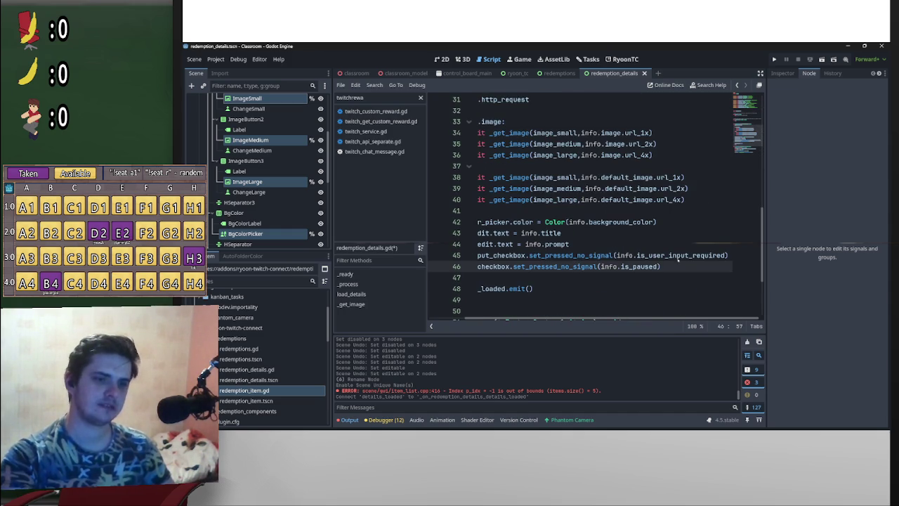
{"action": "scroll", "coordinate": [702, 254], "scroll_direction": "left", "scroll_amount": 3}
{"action": "key", "text": "End"}
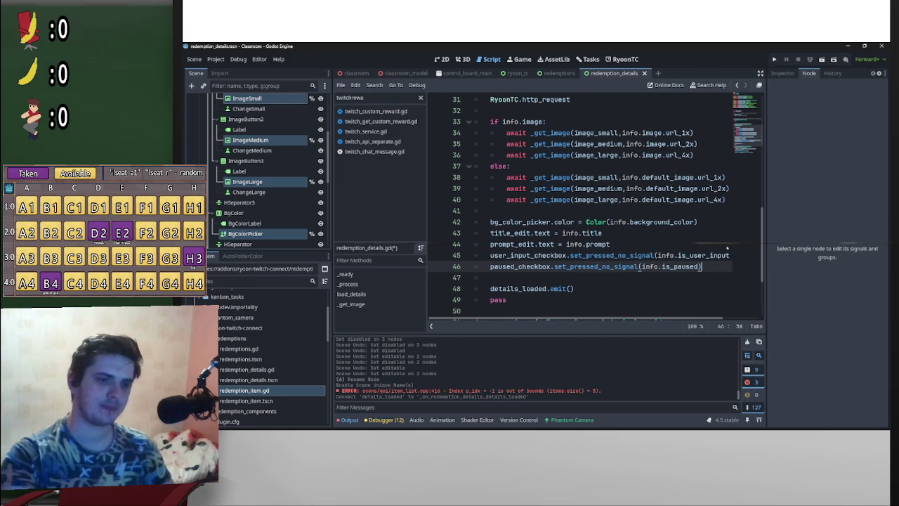
{"action": "key", "text": "Return"}
{"action": "scroll", "coordinate": [614, 244], "scroll_direction": "up", "scroll_amount": 10}
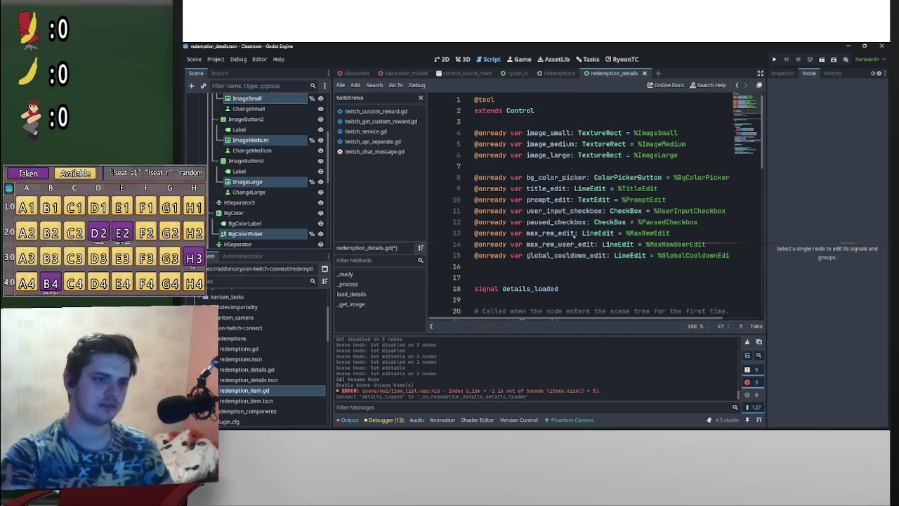
{"action": "scroll", "coordinate": [578, 247], "scroll_direction": "down", "scroll_amount": 11}
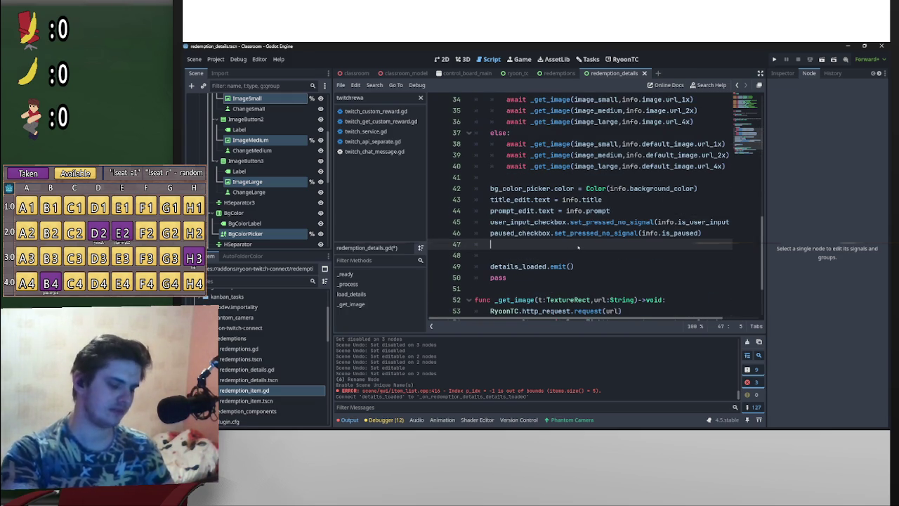
- Add lines for max_rew_edit, max_rew_user_edit and the global cooldown edit in load_details
{"action": "type", "text": "max"}
{"action": "key", "text": "Return"}
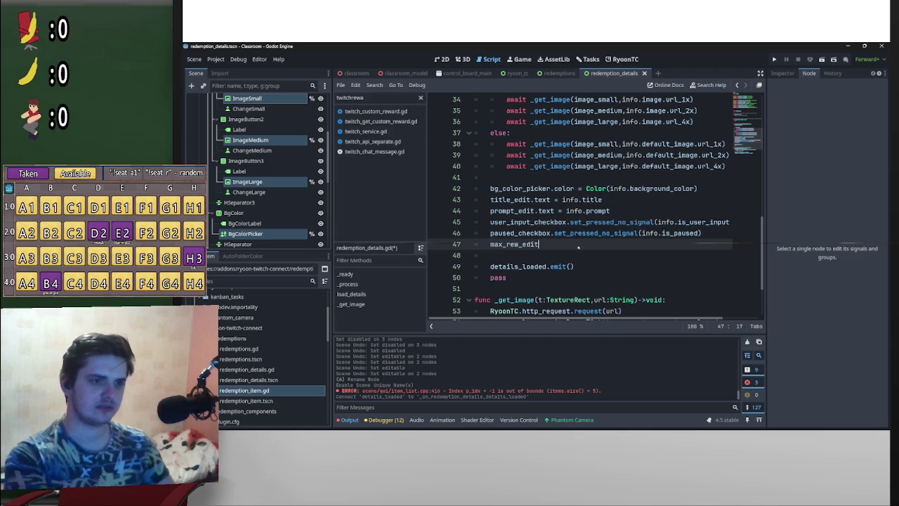
{"action": "key", "text": "Return"}
{"action": "type", "text": "max"}
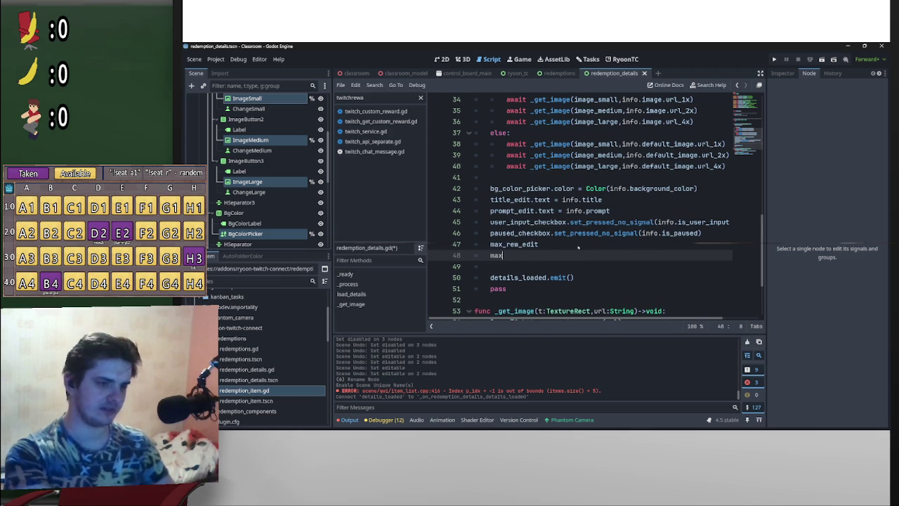
{"action": "key", "text": "Down"}
{"action": "key", "text": "Return"}
{"action": "key", "text": "Return"}
{"action": "type", "text": "cool"}
{"action": "key", "text": "Return"}
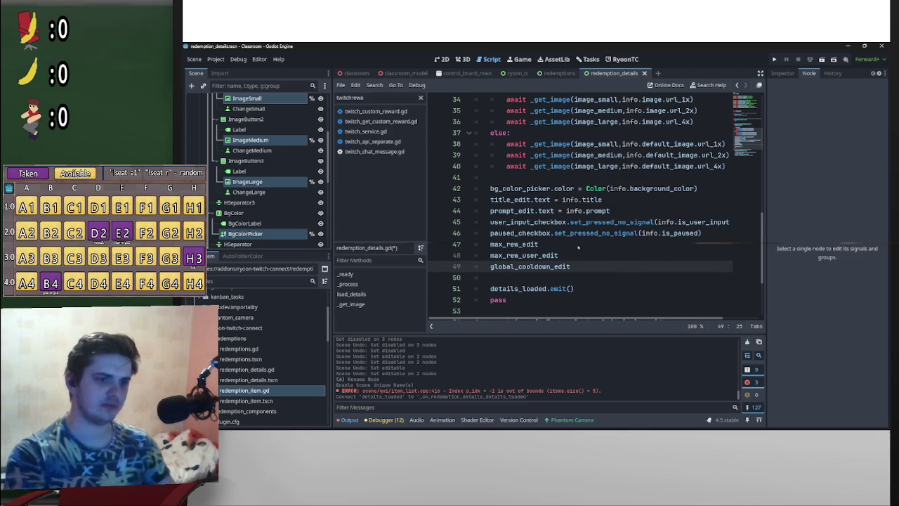
- Append '.text = info.max_per_stream_setting' to all three lines using multiple carets
{"action": "left_click", "coordinate": [577, 244]}
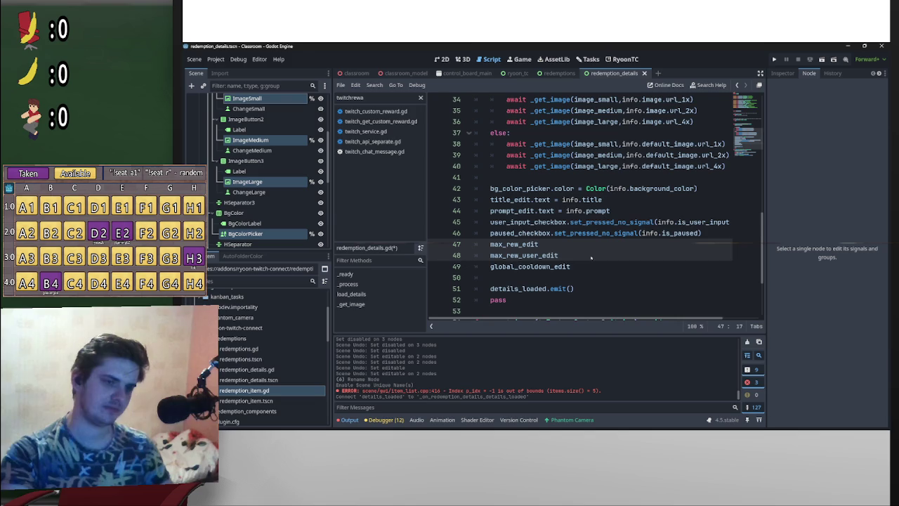
{"action": "key", "text": "shift+alt+Down"}
{"action": "key", "text": "End"}
{"action": "type", "text": ".text = "}
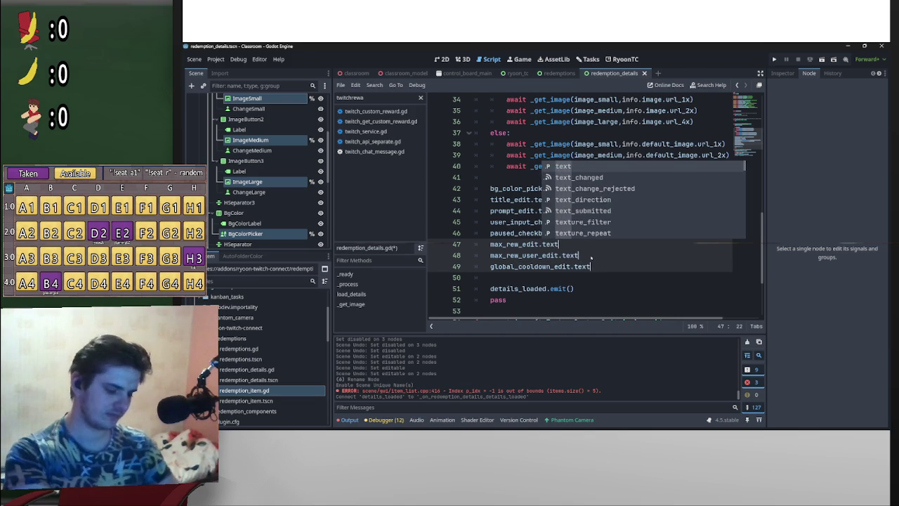
{"action": "type", "text": "inf"}
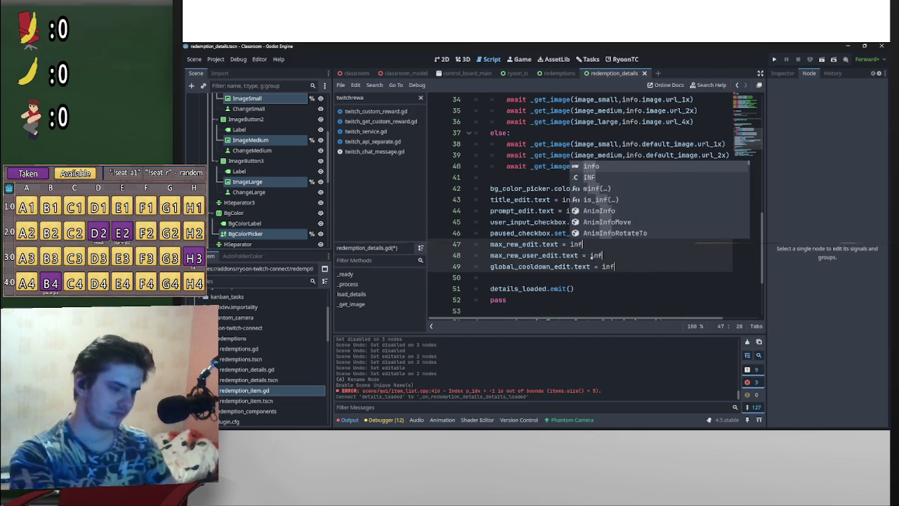
{"action": "type", "text": "o.m"}
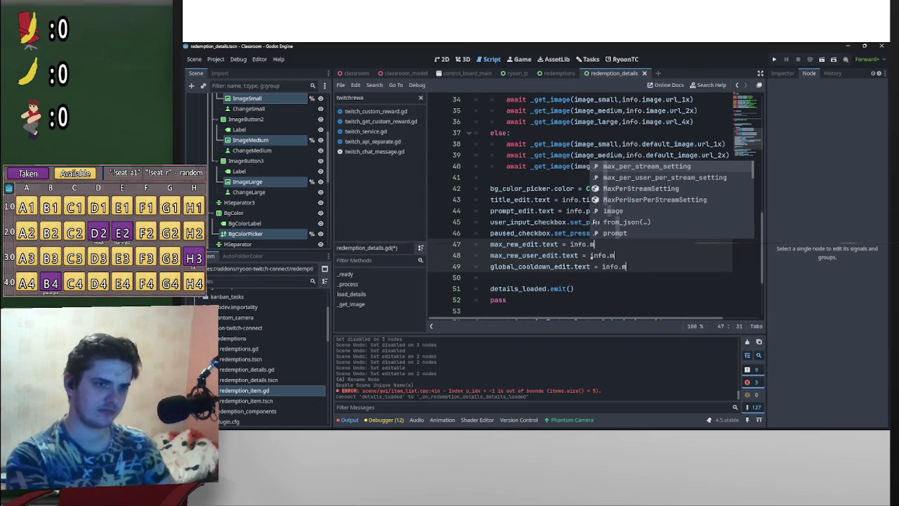
{"action": "key", "text": "Return"}
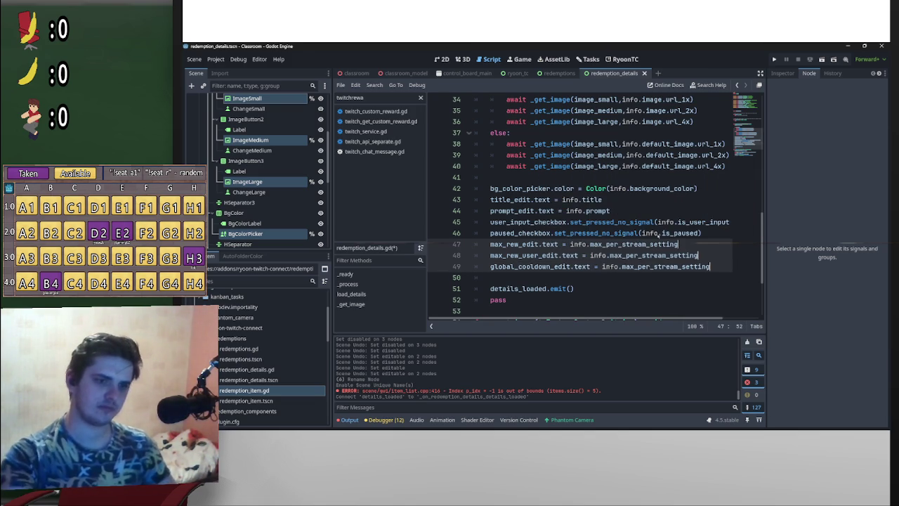
{"action": "left_click", "coordinate": [696, 256]}
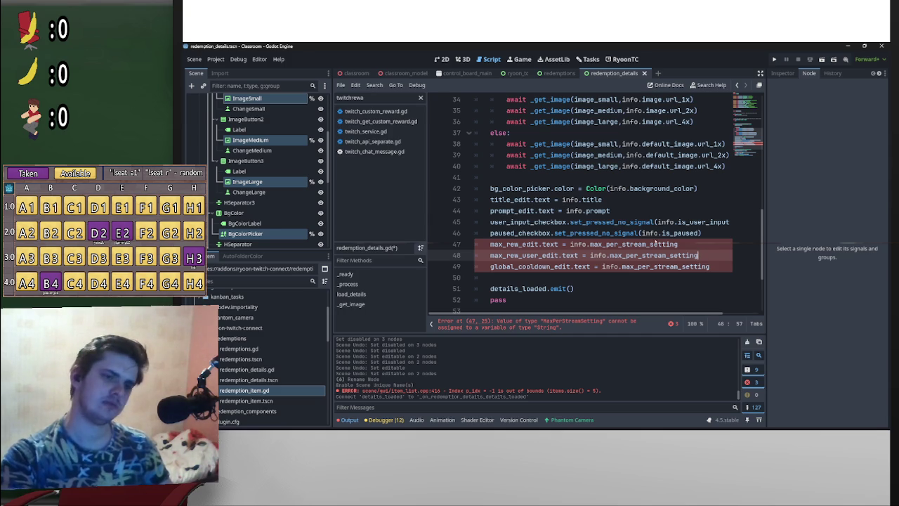
{"action": "left_click", "coordinate": [656, 244], "text": "ctrl"}
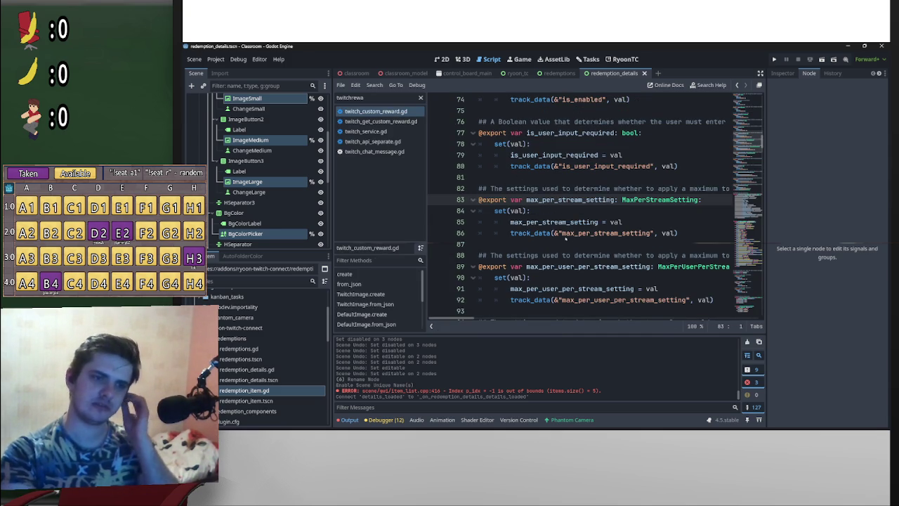
- Inspect the MaxPerStreamSetting class, then return to the exported max_per_stream_setting declaration
{"action": "left_click", "coordinate": [654, 195], "text": "ctrl"}
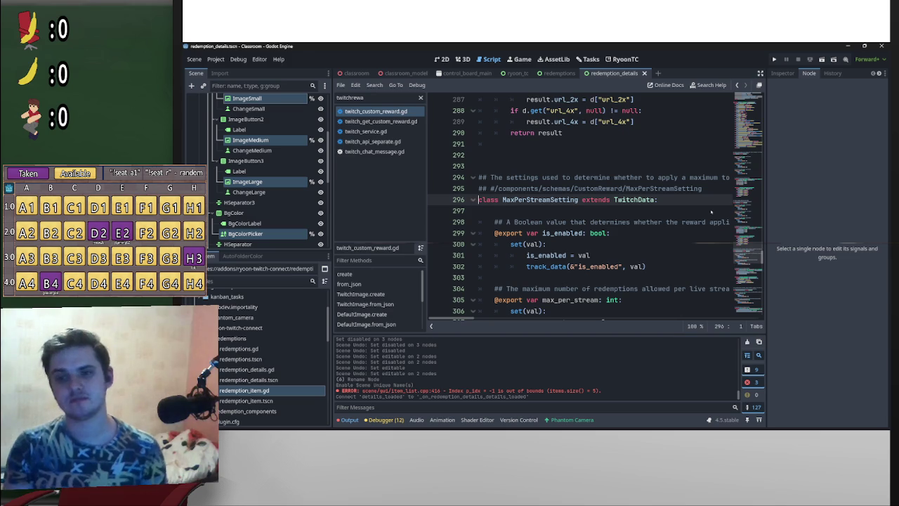
{"action": "scroll", "coordinate": [564, 214], "scroll_direction": "down", "scroll_amount": 4}
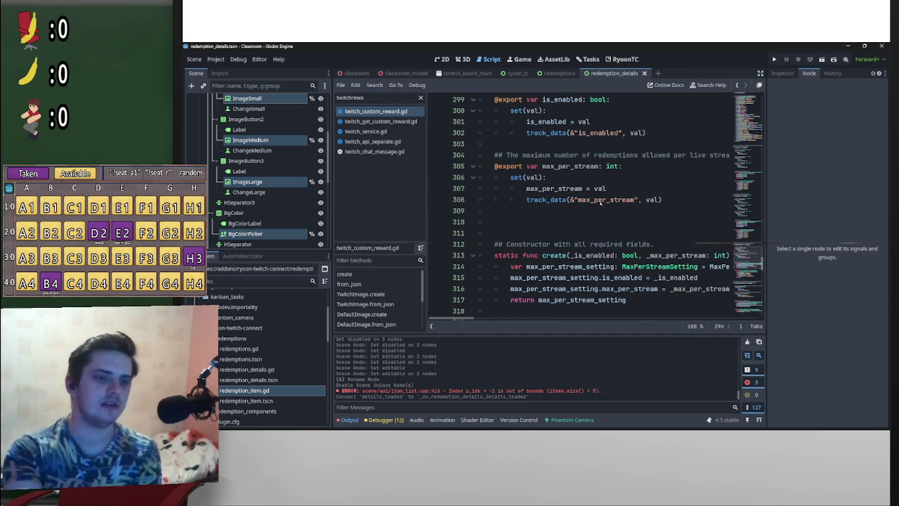
{"action": "scroll", "coordinate": [564, 215], "scroll_direction": "up", "scroll_amount": 1}
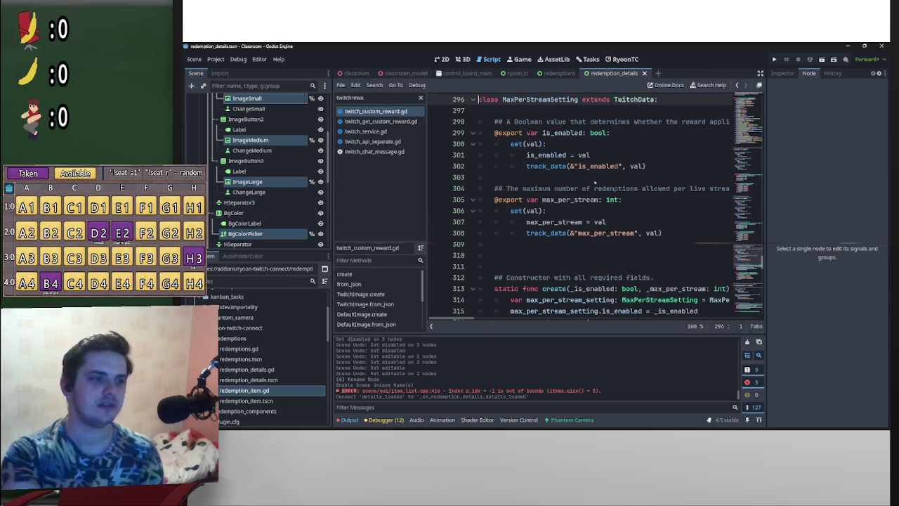
{"action": "scroll", "coordinate": [591, 266], "scroll_direction": "up", "scroll_amount": 5}
{"action": "key", "text": "alt+Left"}
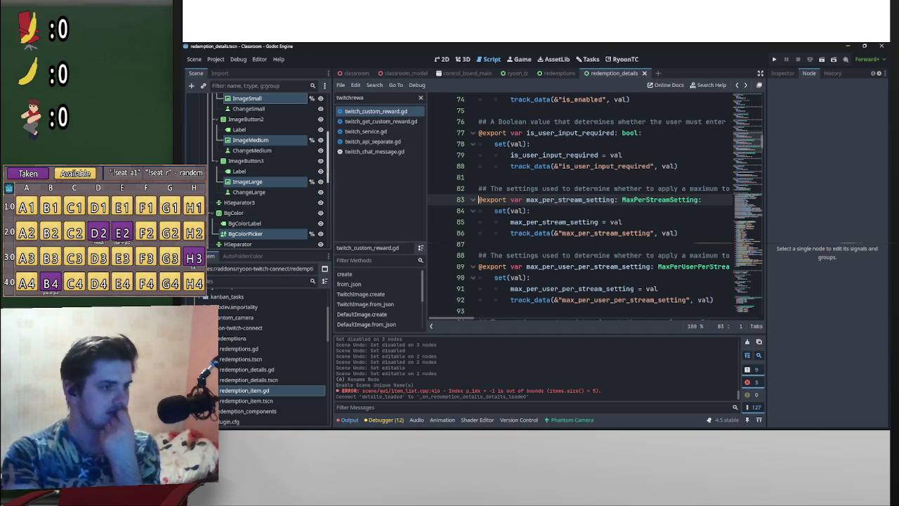
{"action": "scroll", "coordinate": [260, 168], "scroll_direction": "up", "scroll_amount": 5}
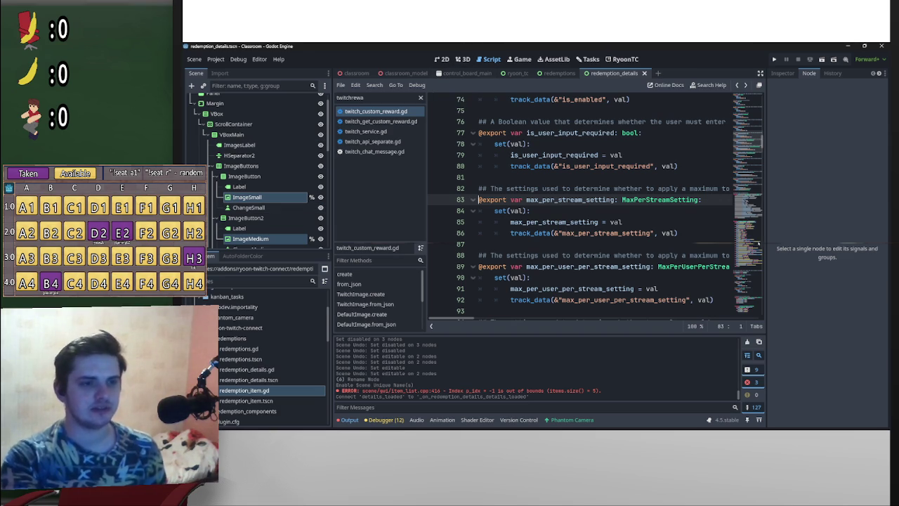
{"action": "scroll", "coordinate": [672, 274], "scroll_direction": "down", "scroll_amount": 2}
{"action": "scroll", "coordinate": [677, 270], "scroll_direction": "down", "scroll_amount": 3}
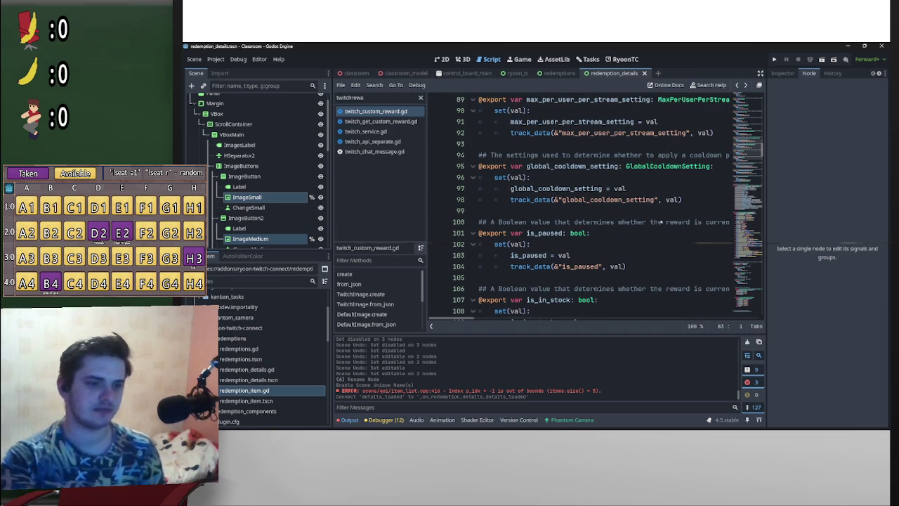
{"action": "scroll", "coordinate": [669, 229], "scroll_direction": "down", "scroll_amount": 2}
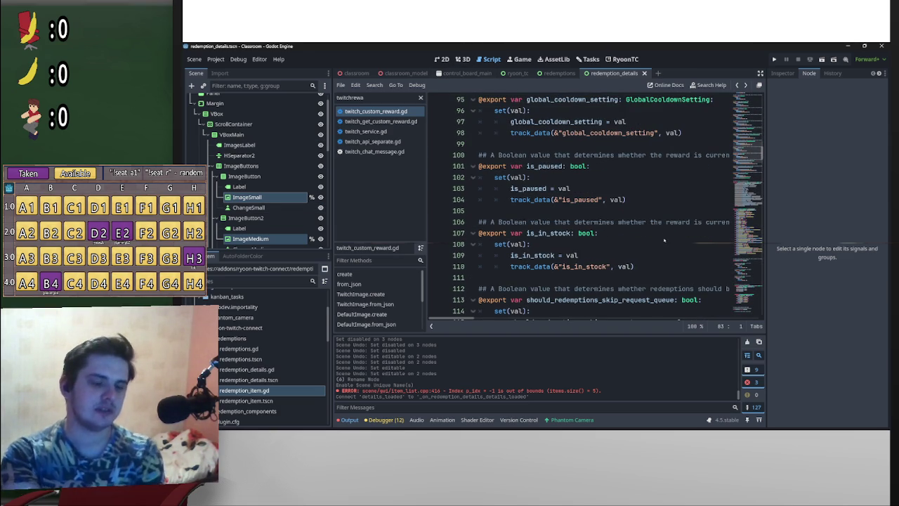
{"action": "scroll", "coordinate": [673, 242], "scroll_direction": "up", "scroll_amount": 6}
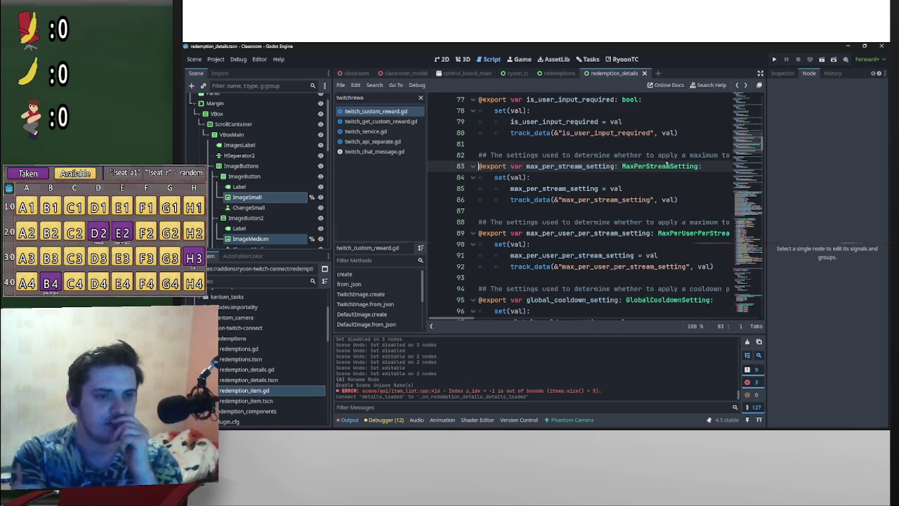
{"action": "scroll", "coordinate": [690, 266], "scroll_direction": "up", "scroll_amount": 2}
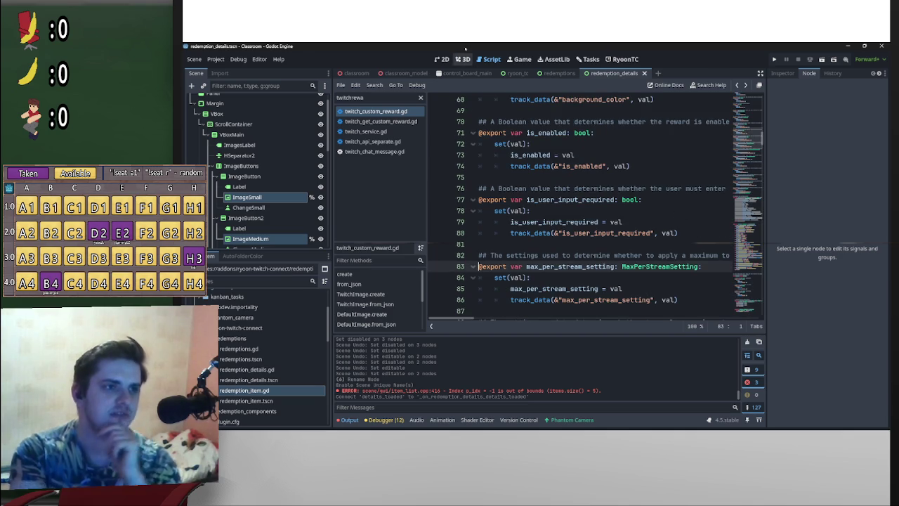
{"action": "left_click", "coordinate": [462, 59]}
{"action": "left_click", "coordinate": [442, 59]}
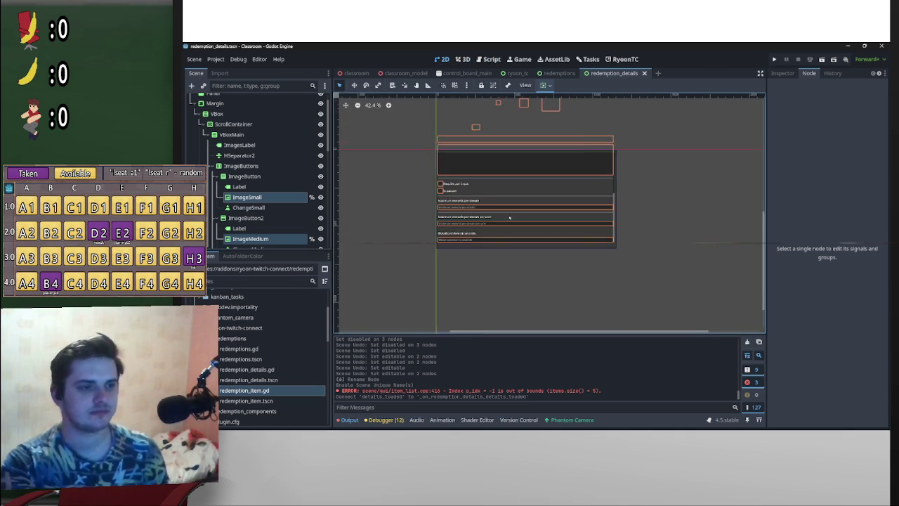
{"action": "scroll", "coordinate": [482, 213], "scroll_direction": "up", "scroll_amount": 5}
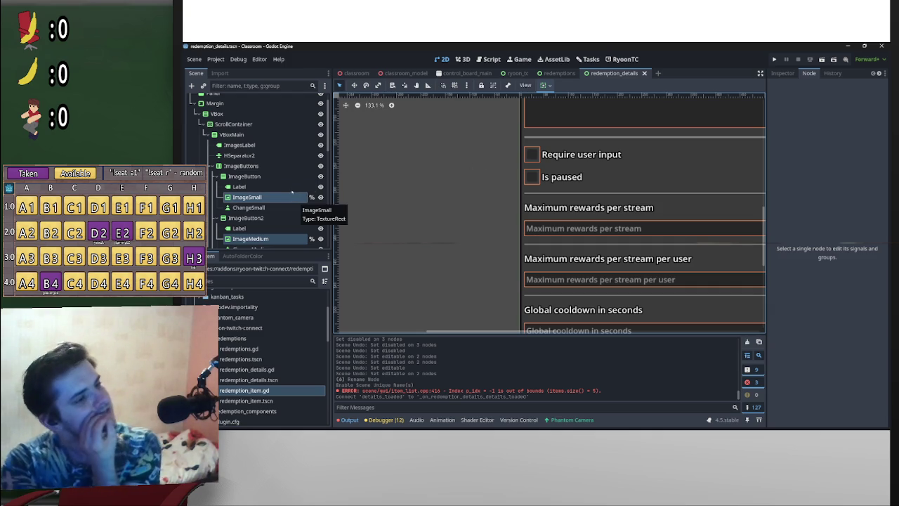
{"action": "scroll", "coordinate": [295, 207], "scroll_direction": "down", "scroll_amount": 3}
{"action": "left_click", "coordinate": [281, 223], "text": "ctrl"}
{"action": "scroll", "coordinate": [281, 176], "scroll_direction": "down", "scroll_amount": 3}
{"action": "left_click", "coordinate": [246, 164], "text": "ctrl"}
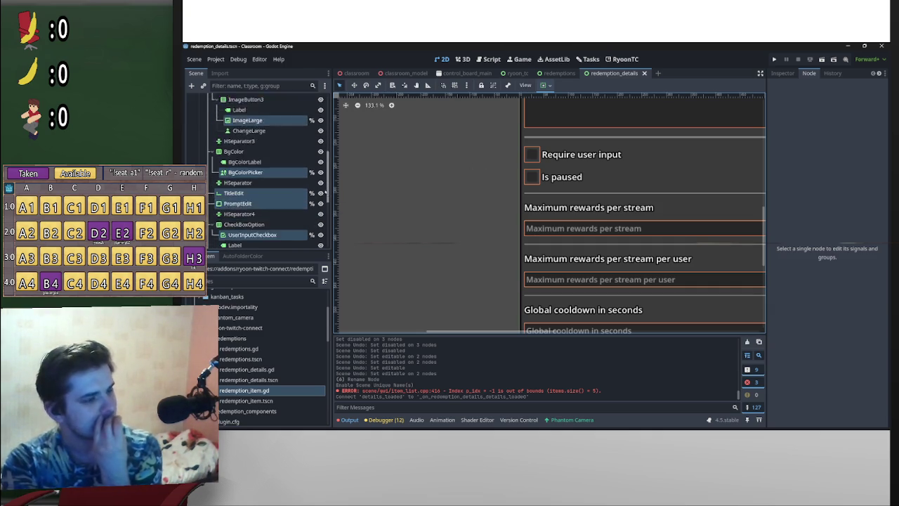
{"action": "left_click", "coordinate": [235, 185], "text": "ctrl"}
{"action": "left_click", "coordinate": [239, 195], "text": "ctrl"}
{"action": "left_click", "coordinate": [253, 227], "text": "ctrl"}
{"action": "scroll", "coordinate": [320, 197], "scroll_direction": "down", "scroll_amount": 6}
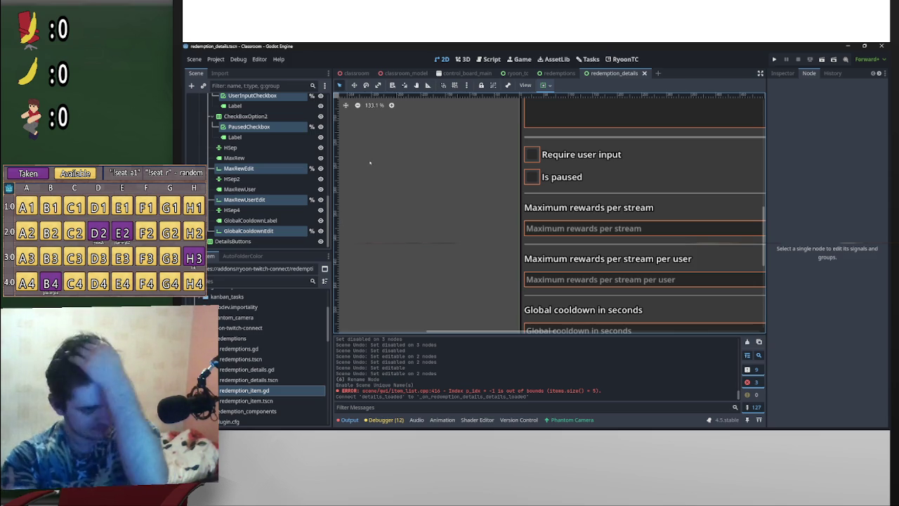
{"action": "scroll", "coordinate": [282, 203], "scroll_direction": "up", "scroll_amount": 3}
{"action": "scroll", "coordinate": [281, 203], "scroll_direction": "down", "scroll_amount": 3}
{"action": "scroll", "coordinate": [282, 203], "scroll_direction": "up", "scroll_amount": 5}
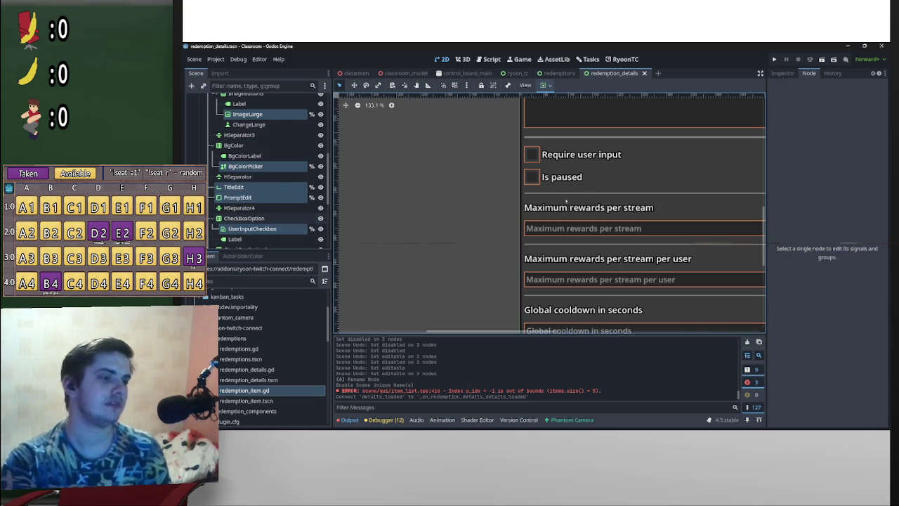
{"action": "left_click", "coordinate": [543, 174]}
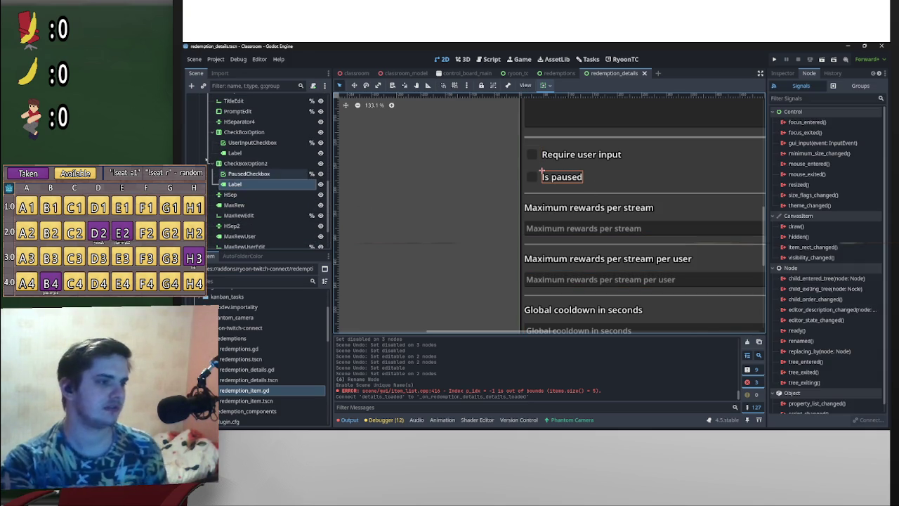
{"action": "left_click", "coordinate": [213, 163]}
{"action": "left_click", "coordinate": [524, 169]}
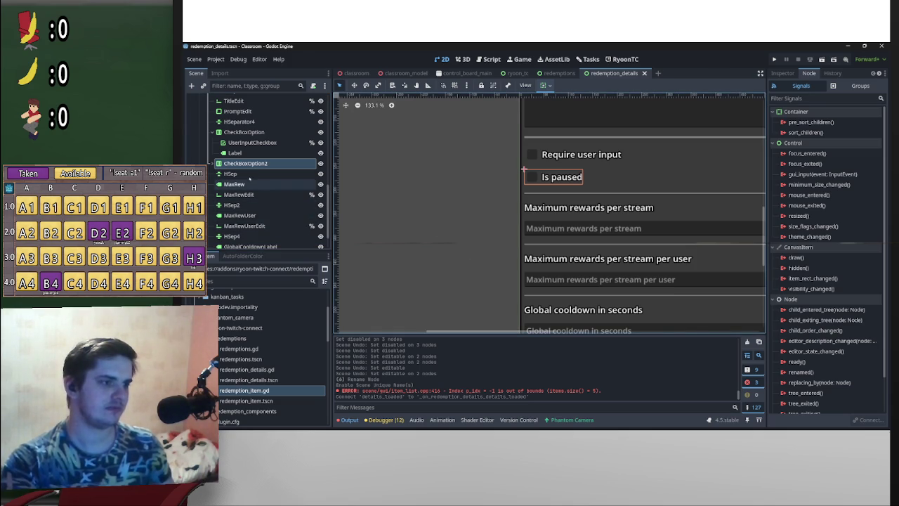
{"action": "left_click", "coordinate": [316, 184]}
{"action": "left_click", "coordinate": [313, 194]}
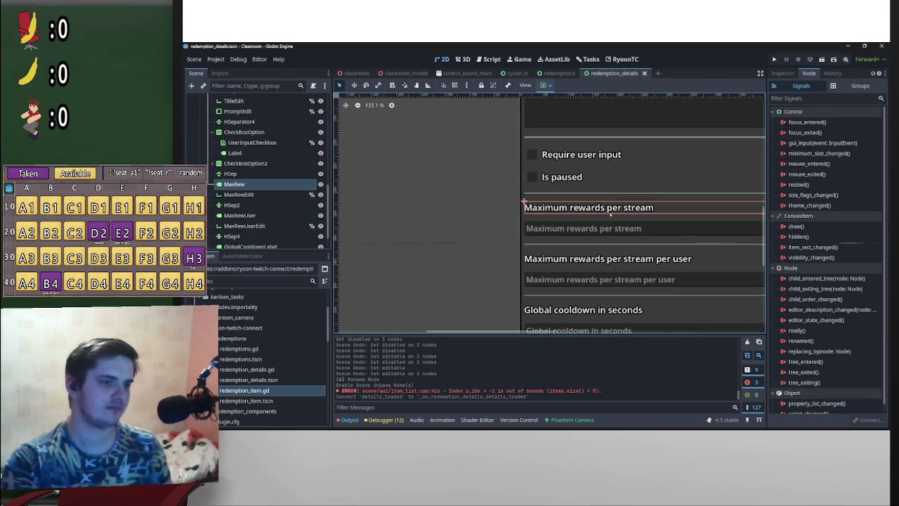
{"action": "left_click", "coordinate": [274, 184]}
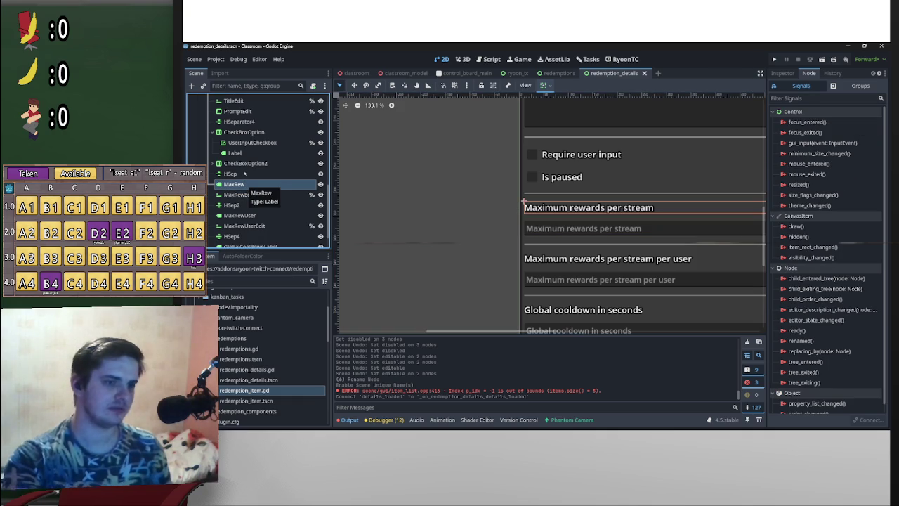
- Paste the copied CheckBoxOption row directly under VBoxMain
{"action": "key", "text": "Delete"}
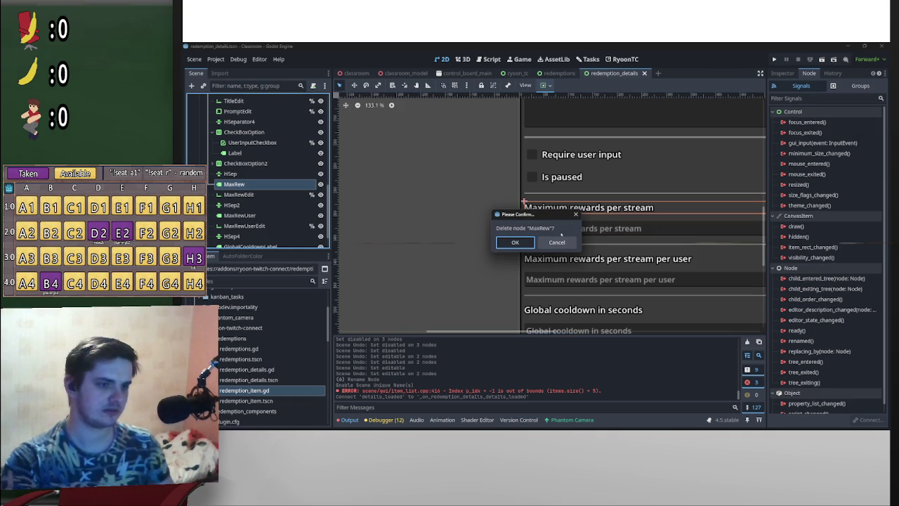
{"action": "left_click", "coordinate": [557, 241]}
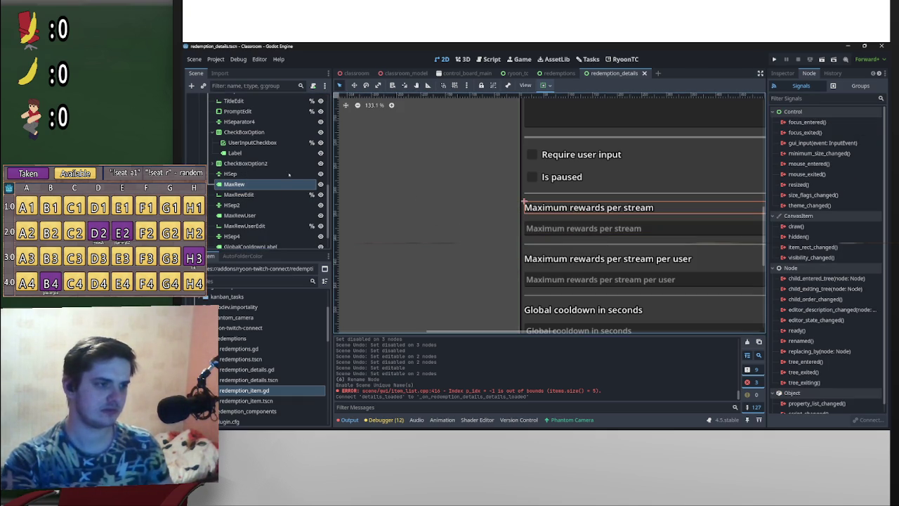
{"action": "scroll", "coordinate": [296, 180], "scroll_direction": "up", "scroll_amount": 5}
{"action": "scroll", "coordinate": [296, 180], "scroll_direction": "up", "scroll_amount": 3}
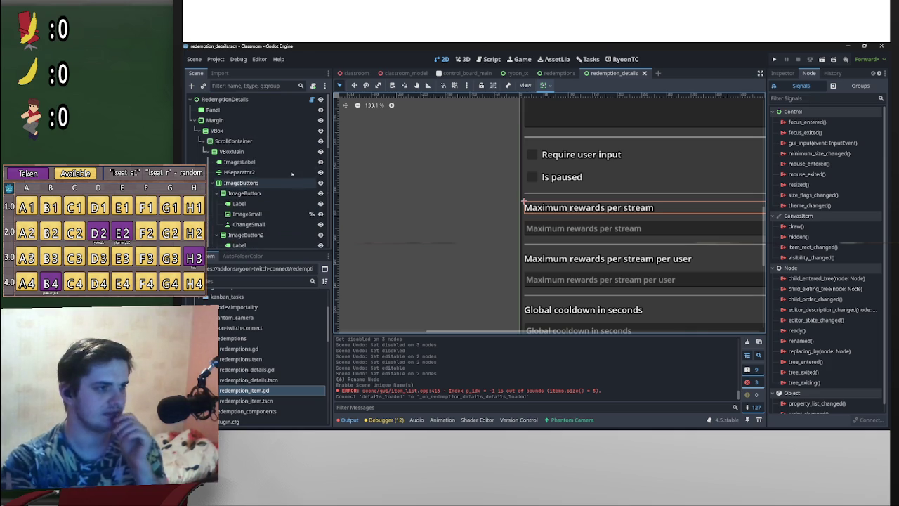
{"action": "left_click", "coordinate": [253, 140]}
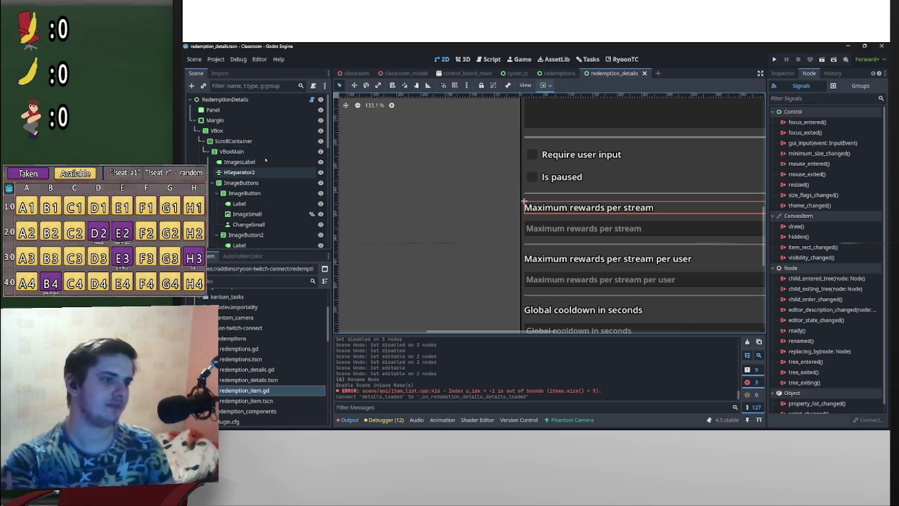
{"action": "key", "text": "Down"}
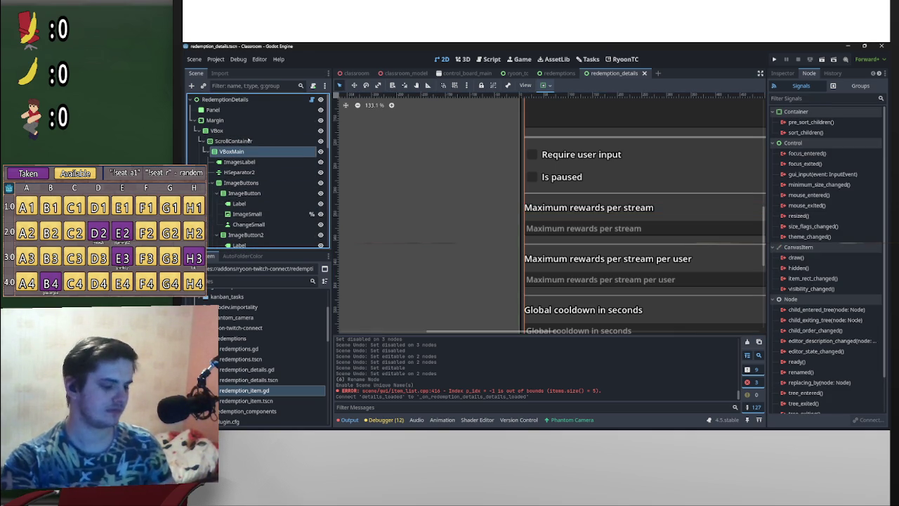
{"action": "key", "text": "ctrl+v"}
{"action": "key", "text": "ctrl+v"}
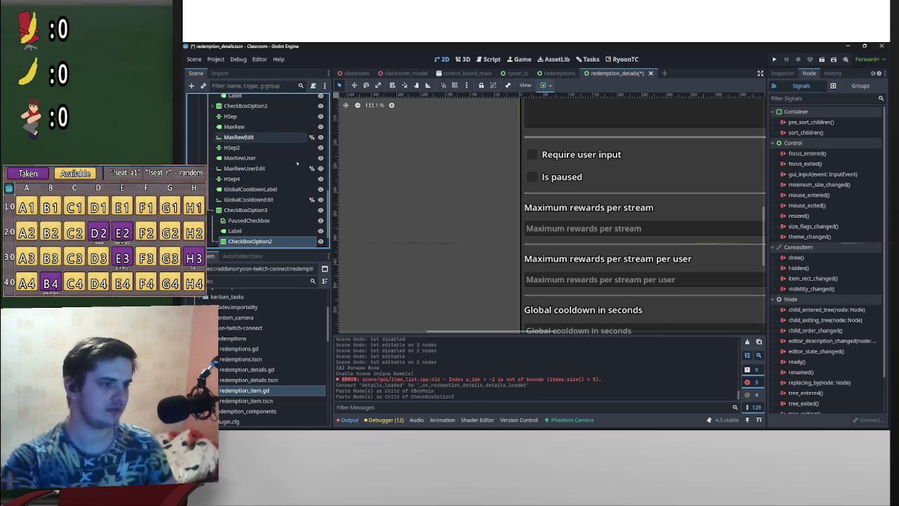
{"action": "key", "text": "ctrl+v"}
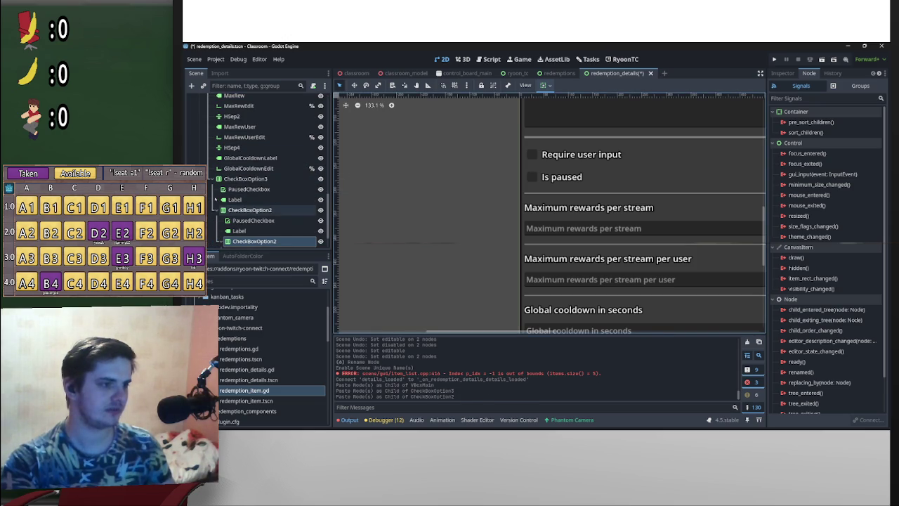
{"action": "key", "text": "ctrl+z"}
{"action": "key", "text": "ctrl+z"}
{"action": "scroll", "coordinate": [280, 228], "scroll_direction": "up", "scroll_amount": 3}
{"action": "scroll", "coordinate": [280, 228], "scroll_direction": "up", "scroll_amount": 8}
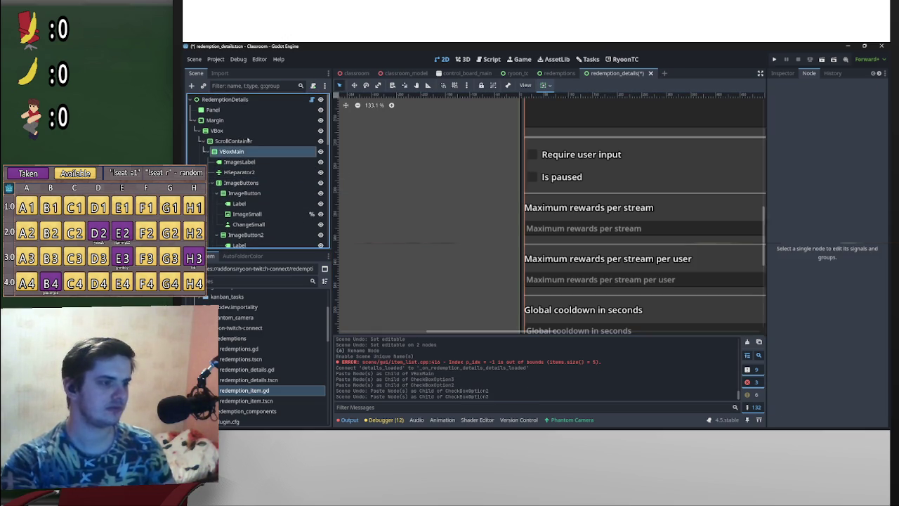
{"action": "key", "text": "ctrl+v"}
{"action": "scroll", "coordinate": [281, 190], "scroll_direction": "down", "scroll_amount": 2}
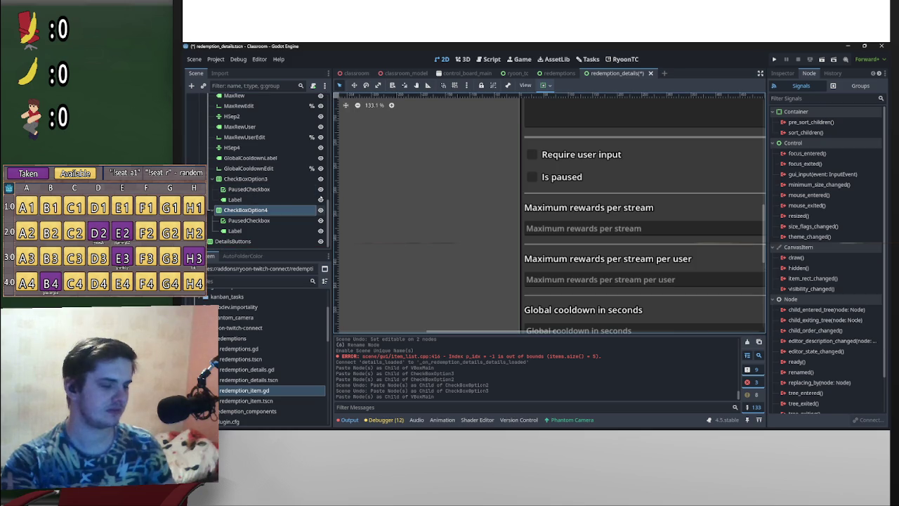
- Duplicate the pasted row and collapse CheckBoxOption3 and CheckBoxOption4
{"action": "key", "text": "ctrl+d"}
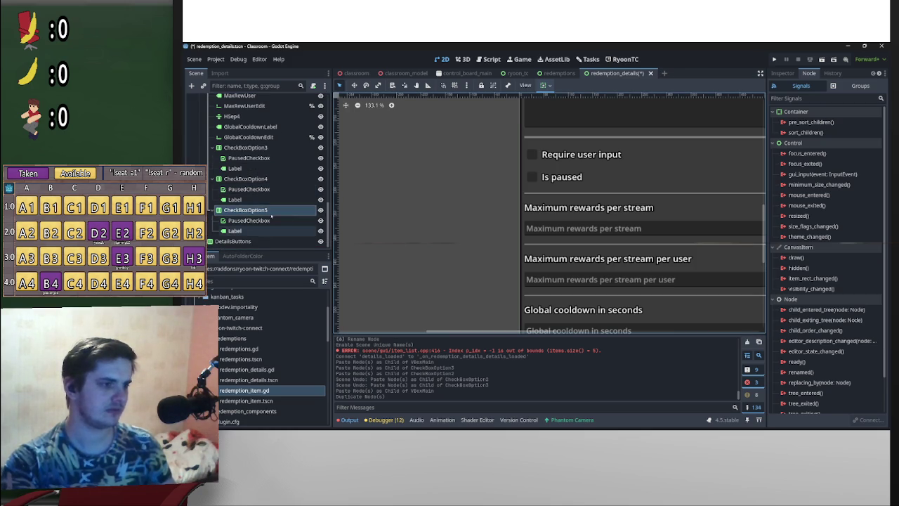
{"action": "scroll", "coordinate": [259, 208], "scroll_direction": "up", "scroll_amount": 2}
{"action": "left_click", "coordinate": [259, 205]}
{"action": "left_click", "coordinate": [212, 205]}
{"action": "left_click", "coordinate": [211, 215]}
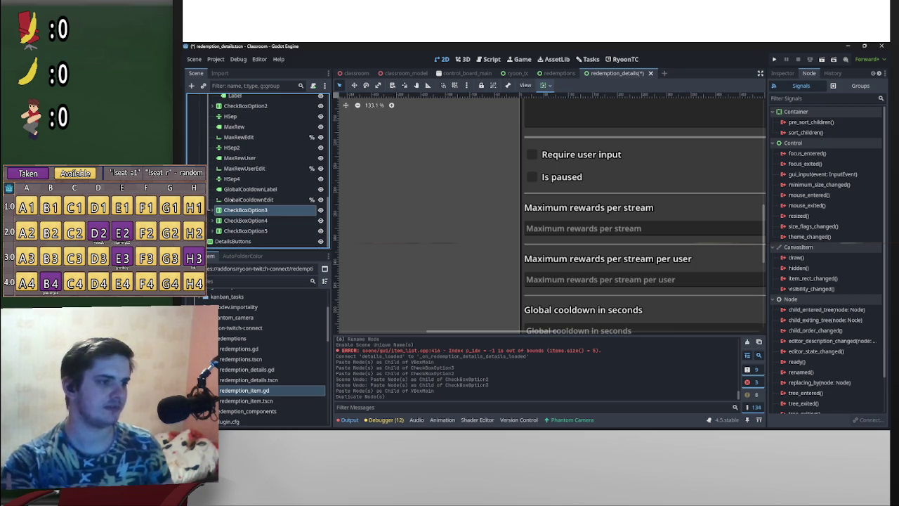
{"action": "scroll", "coordinate": [246, 190], "scroll_direction": "up", "scroll_amount": 3}
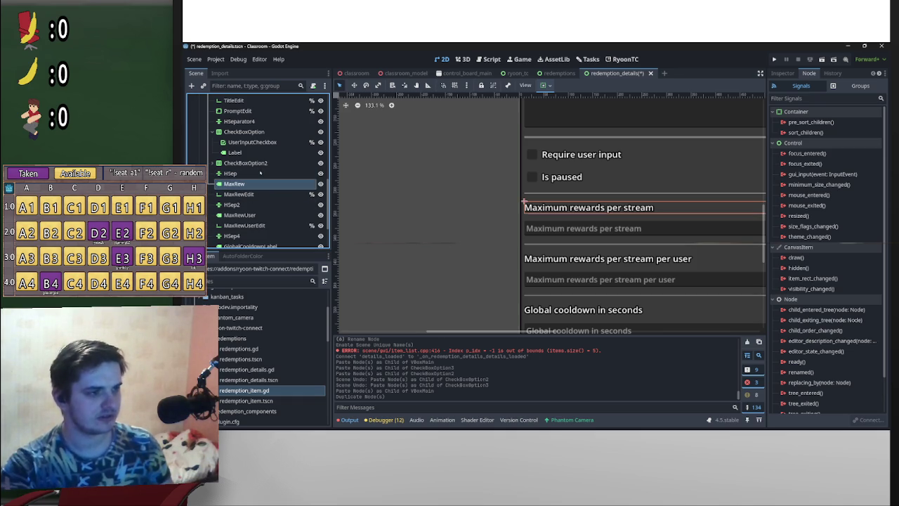
{"action": "double_click", "coordinate": [267, 184]}
{"action": "scroll", "coordinate": [260, 199], "scroll_direction": "down", "scroll_amount": 3}
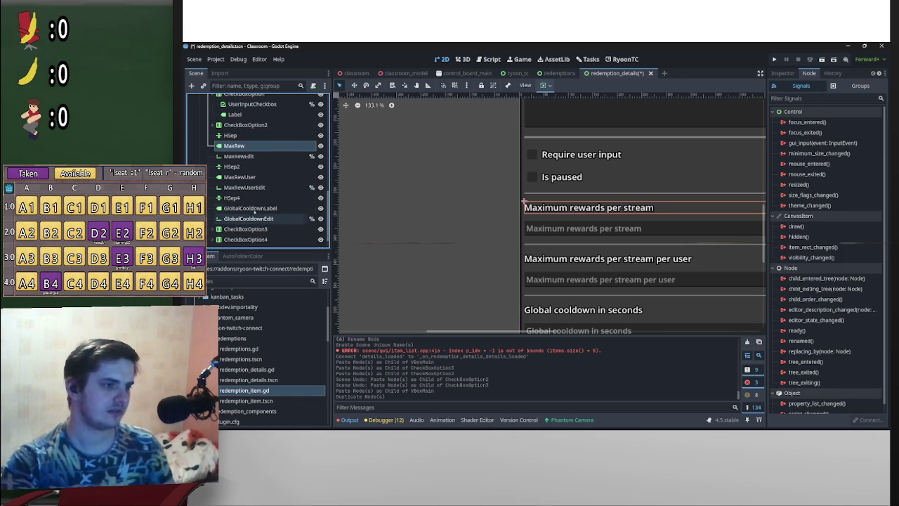
- Rename CheckBoxOption3's PausedCheckbox to MaxRewCheckbox
{"action": "double_click", "coordinate": [247, 209]}
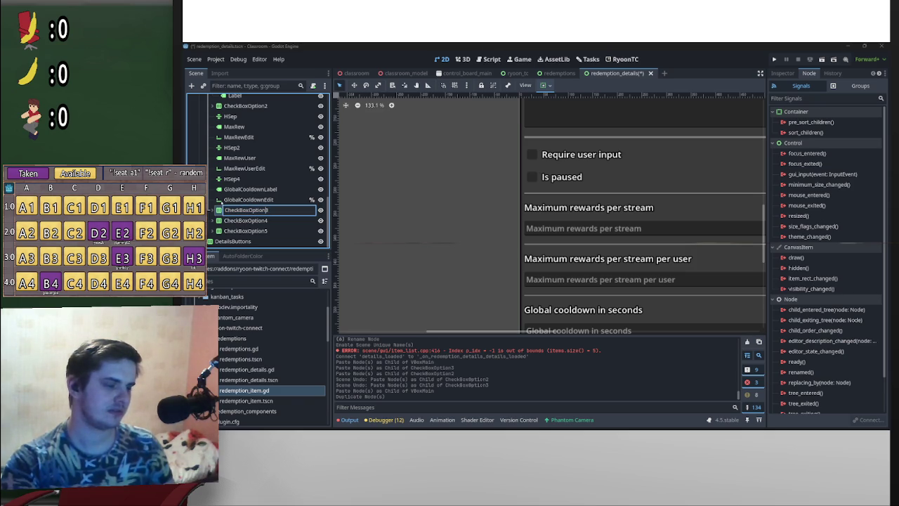
{"action": "left_click", "coordinate": [213, 209]}
{"action": "double_click", "coordinate": [247, 219]}
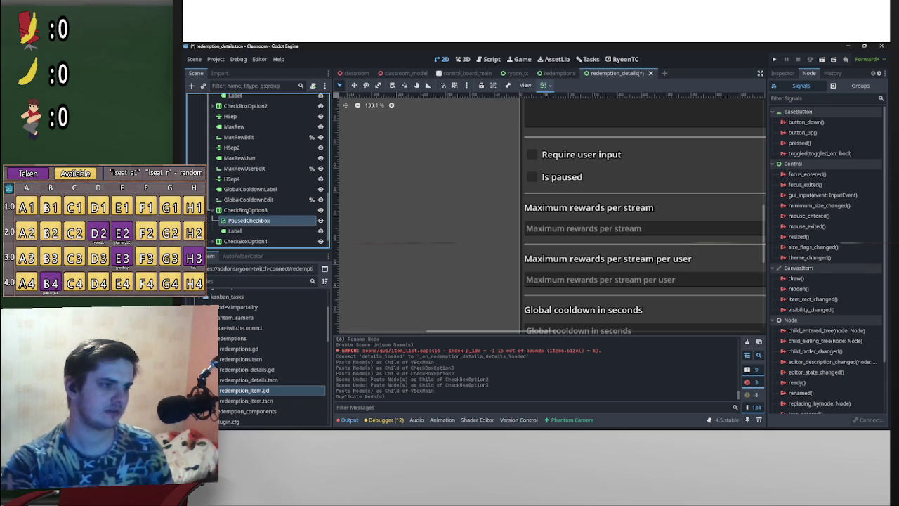
{"action": "left_click", "coordinate": [247, 220]}
{"action": "key", "text": "BackSpace"}
{"action": "key", "text": "BackSpace"}
{"action": "key", "text": "BackSpace"}
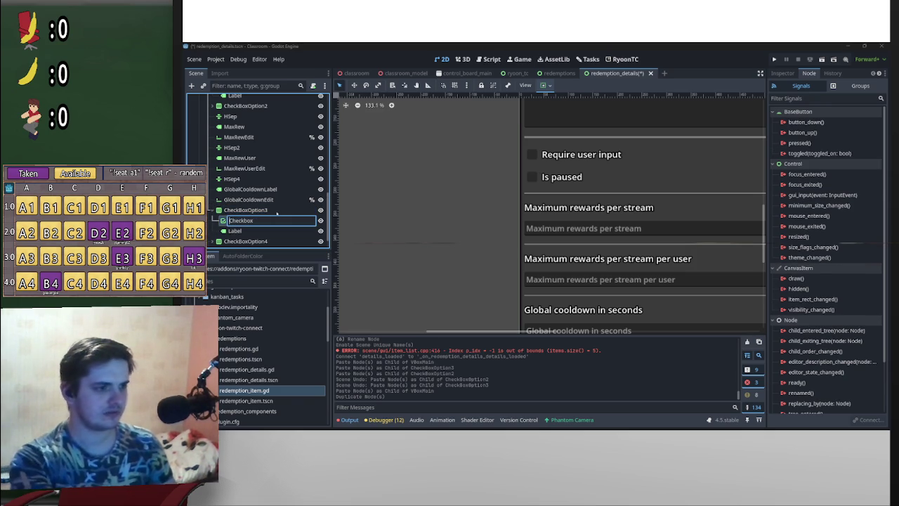
{"action": "type", "text": "MaxRew"}
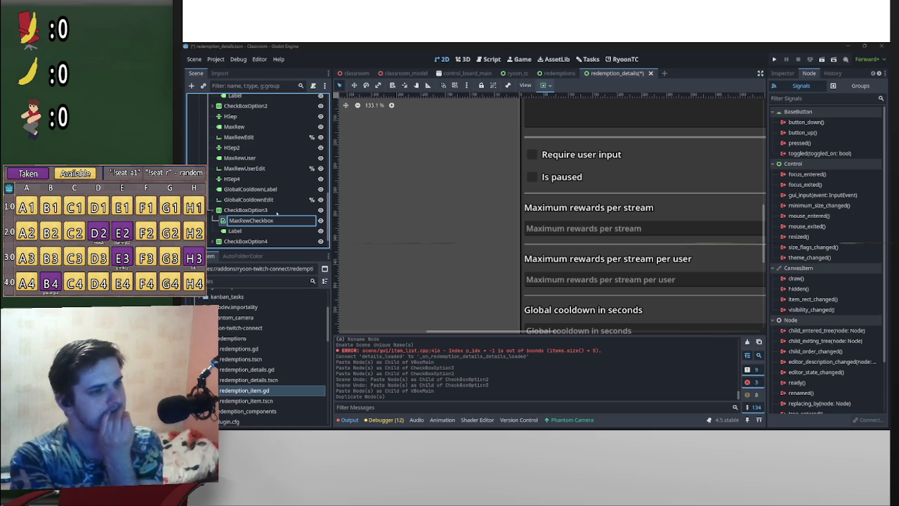
{"action": "key", "text": "Return"}
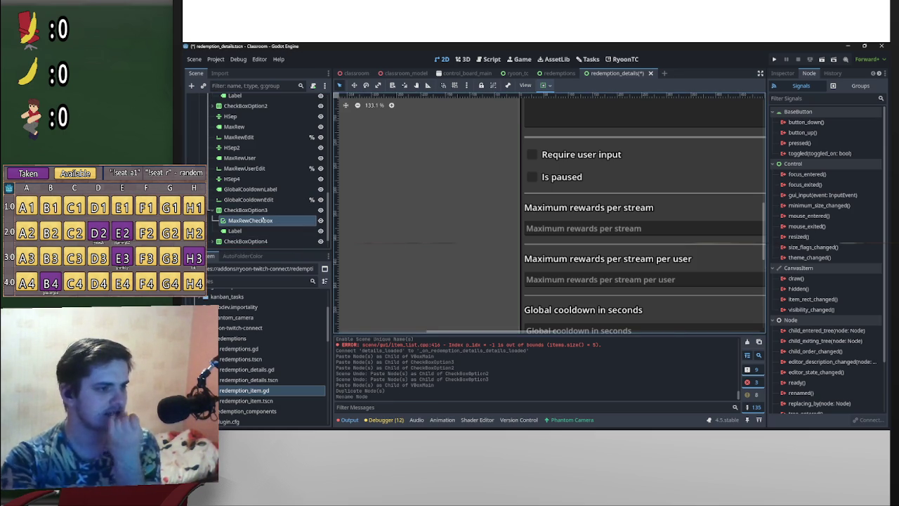
- Delete the MaxRew label node from the form
{"action": "left_click", "coordinate": [247, 208]}
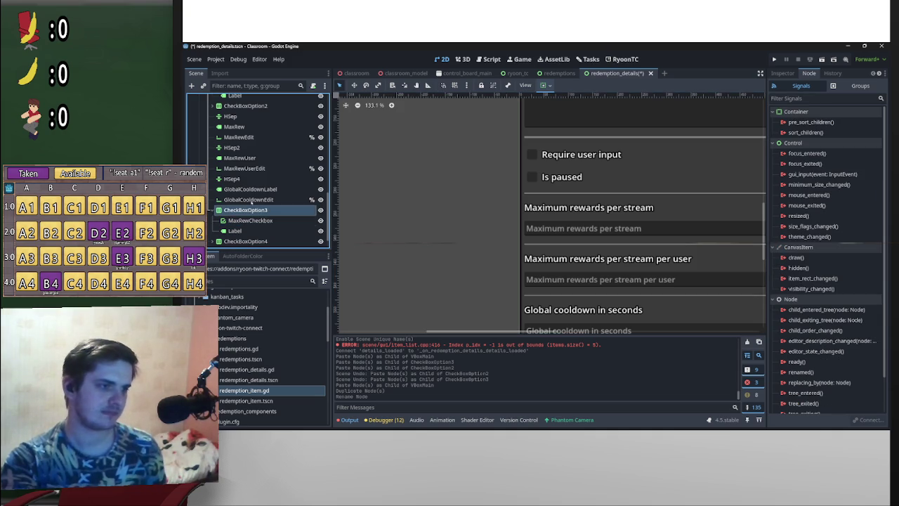
{"action": "left_click", "coordinate": [214, 210]}
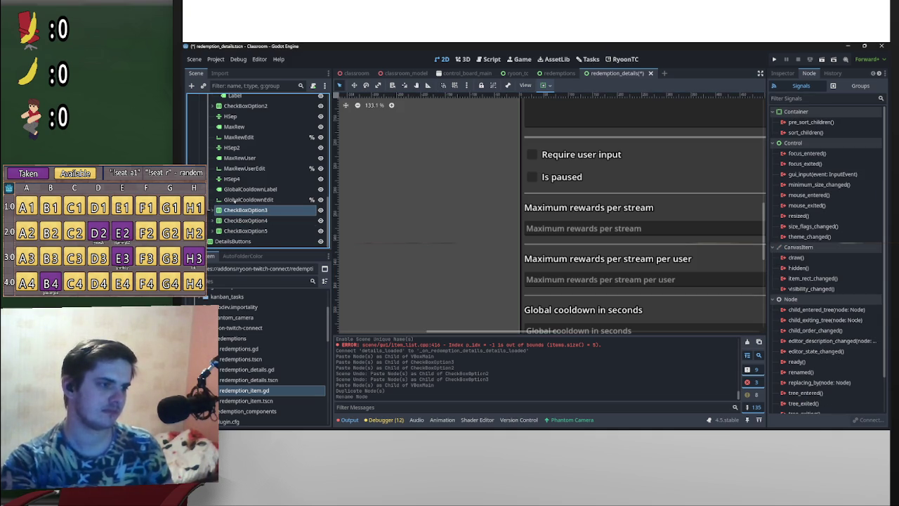
{"action": "scroll", "coordinate": [236, 201], "scroll_direction": "up", "scroll_amount": 3}
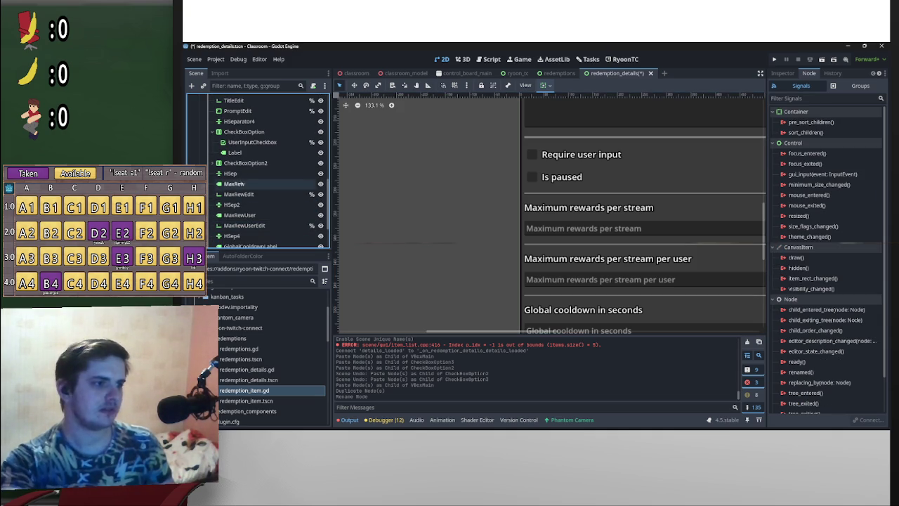
{"action": "left_click", "coordinate": [238, 184]}
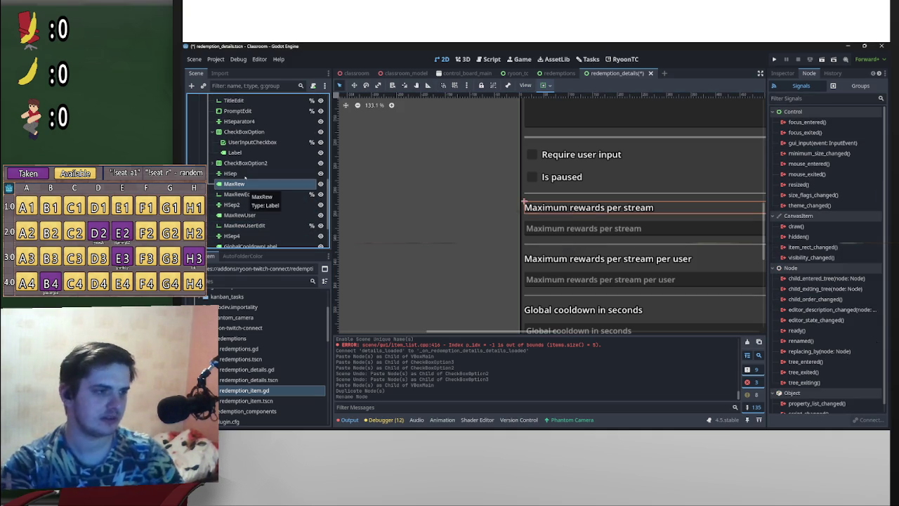
{"action": "key", "text": "Delete"}
{"action": "key", "text": "Return"}
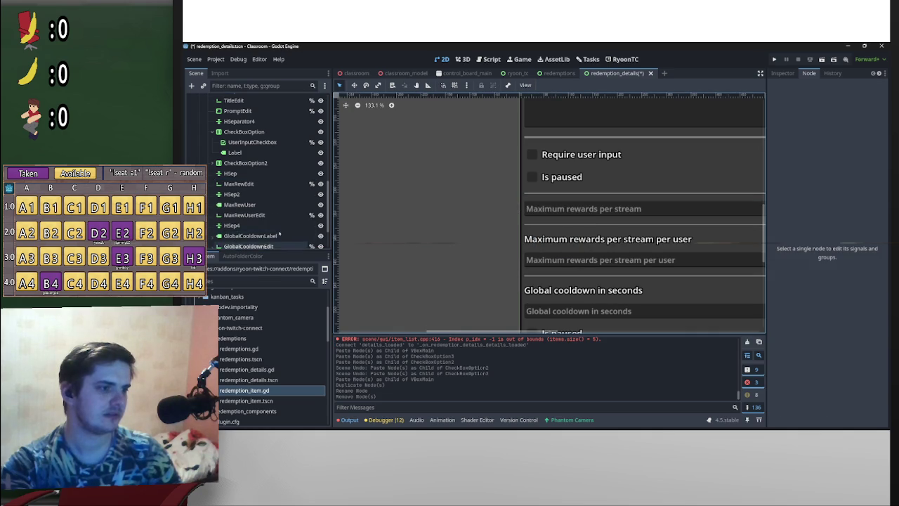
- Drag the checkbox rows into place just below the HSep and HSep2 separators
{"action": "scroll", "coordinate": [279, 234], "scroll_direction": "down", "scroll_amount": 1}
{"action": "mouse_move", "coordinate": [279, 237]}
{"action": "left_mouse_down"}
{"action": "mouse_move", "coordinate": [267, 146]}
{"action": "mouse_move", "coordinate": [270, 160]}
{"action": "left_mouse_up"}
{"action": "scroll", "coordinate": [281, 197], "scroll_direction": "down", "scroll_amount": 1}
{"action": "mouse_move", "coordinate": [281, 220]}
{"action": "left_mouse_down"}
{"action": "mouse_move", "coordinate": [281, 167]}
{"action": "mouse_move", "coordinate": [280, 220]}
{"action": "mouse_move", "coordinate": [281, 205]}
{"action": "left_mouse_up"}
- Delete the MaxRewUser and GlobalCooldownLabel nodes
{"action": "left_click", "coordinate": [249, 178]}
{"action": "key", "text": "Delete"}
{"action": "key", "text": "Return"}
{"action": "left_click", "coordinate": [274, 220]}
{"action": "key", "text": "Delete"}
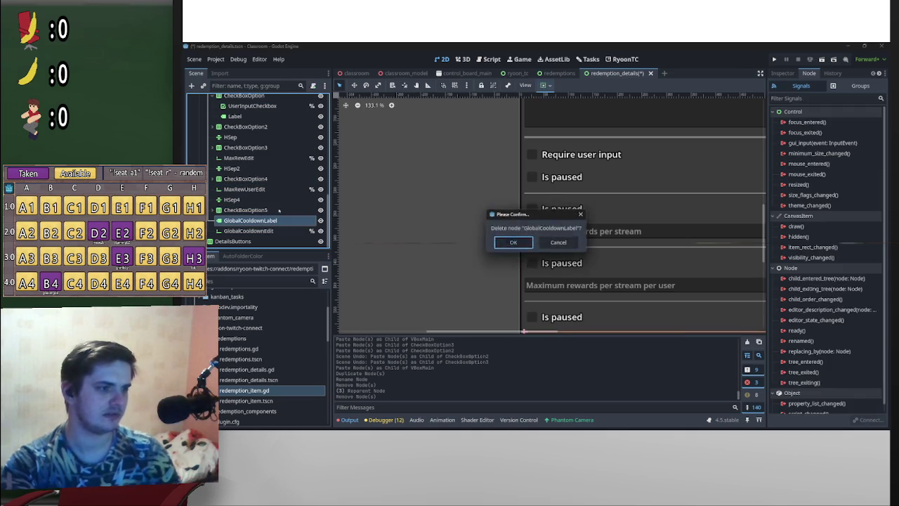
{"action": "key", "text": "Return"}
- Select CheckBoxOption3's 'Is paused' Label and show its properties in the Inspector
{"action": "scroll", "coordinate": [529, 231], "scroll_direction": "down", "scroll_amount": 4}
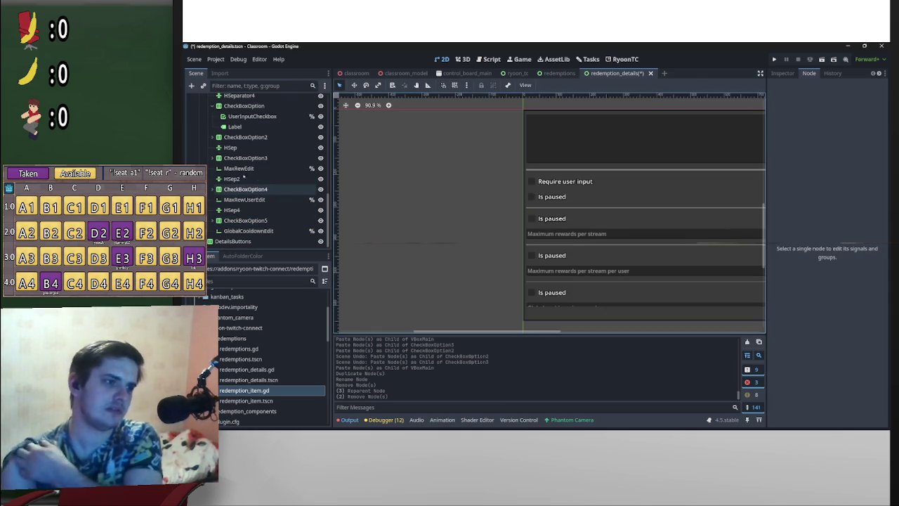
{"action": "scroll", "coordinate": [232, 185], "scroll_direction": "up", "scroll_amount": 2}
{"action": "left_click", "coordinate": [212, 195]}
{"action": "left_click", "coordinate": [253, 205]}
{"action": "key", "text": "Down"}
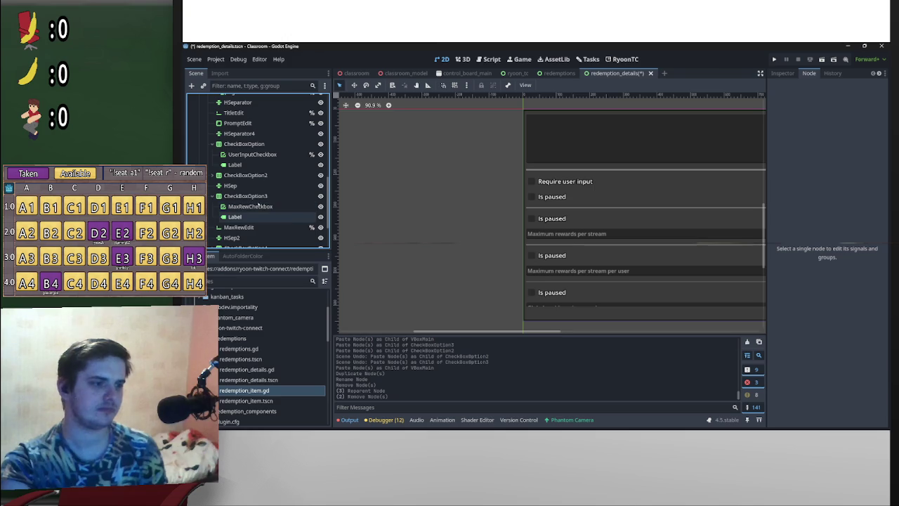
{"action": "left_click", "coordinate": [444, 208]}
{"action": "left_click", "coordinate": [270, 216]}
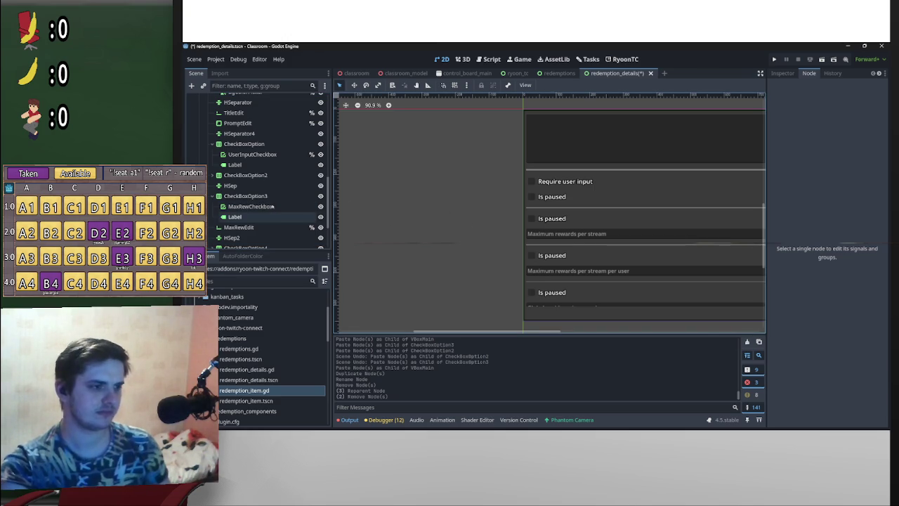
{"action": "left_click", "coordinate": [239, 216]}
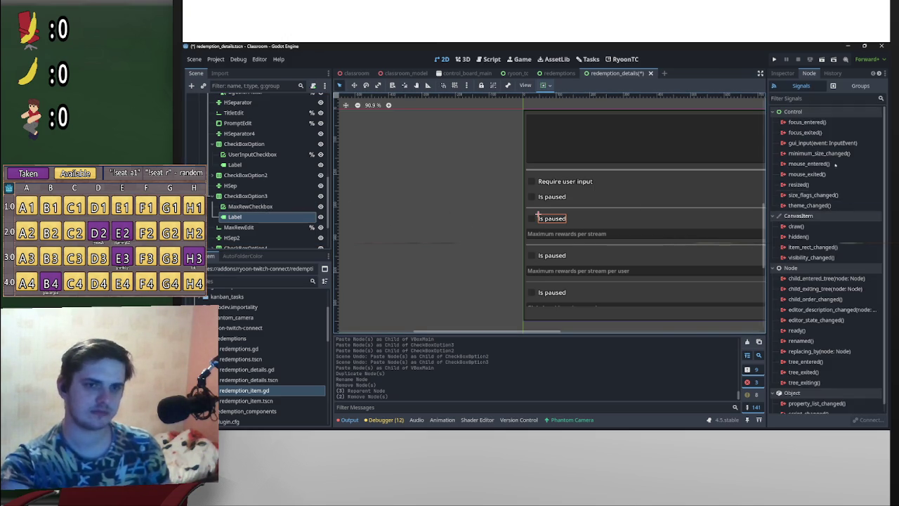
{"action": "left_click", "coordinate": [782, 73]}
{"action": "scroll", "coordinate": [266, 188], "scroll_direction": "down", "scroll_amount": 2}
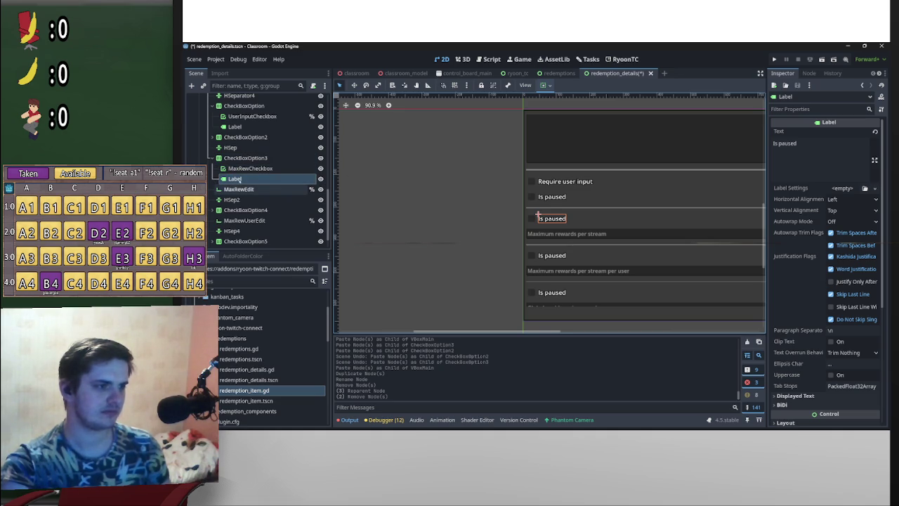
- Set CheckBoxOption3's Label text to 'Maximum rewards per stream', then switch to the Redemptions scene
{"action": "left_click", "coordinate": [239, 189]}
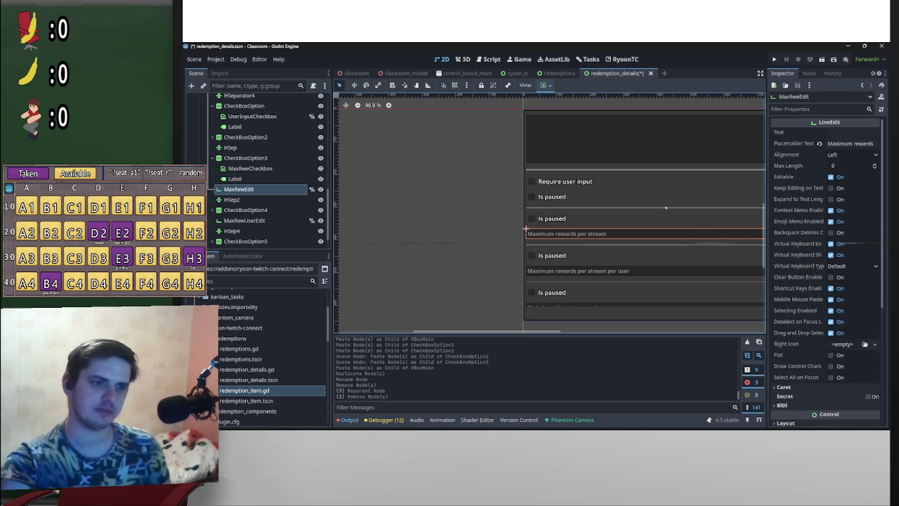
{"action": "left_click", "coordinate": [852, 143]}
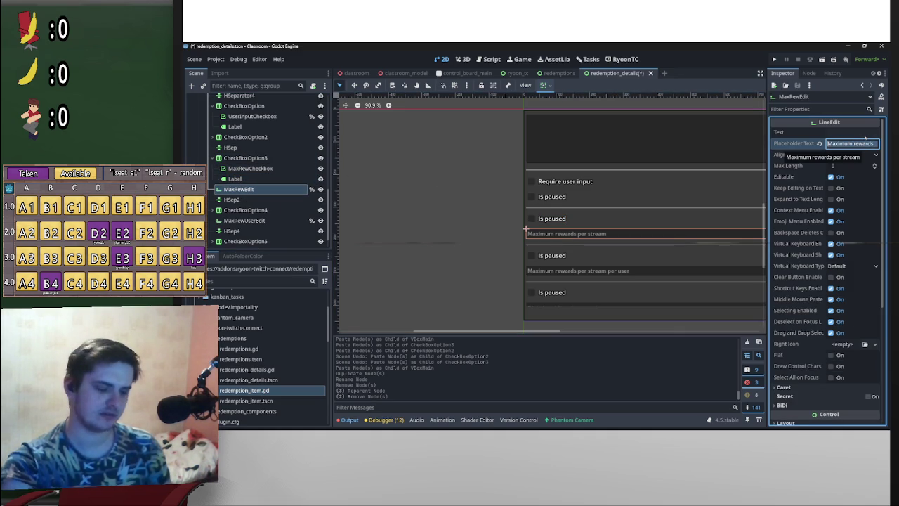
{"action": "left_click", "coordinate": [242, 179]}
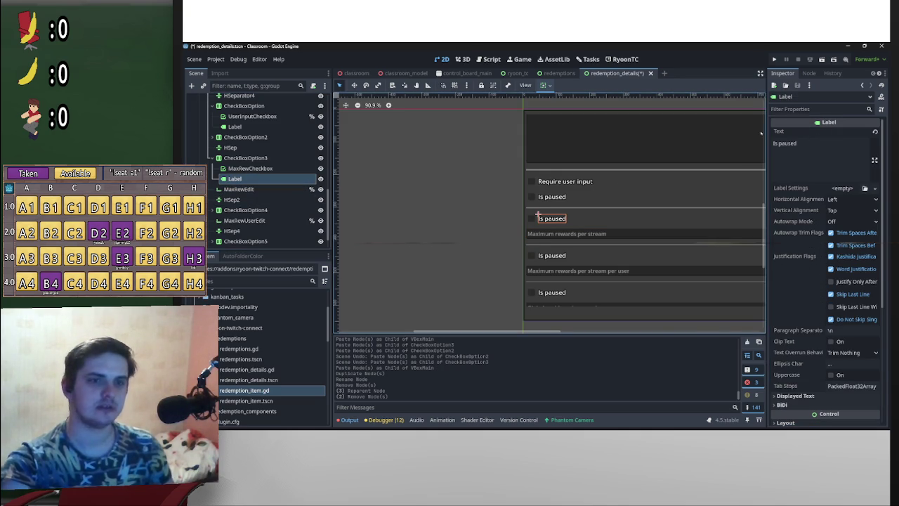
{"action": "left_click", "coordinate": [804, 138]}
{"action": "type", "text": "Maximum rewards per stream"}
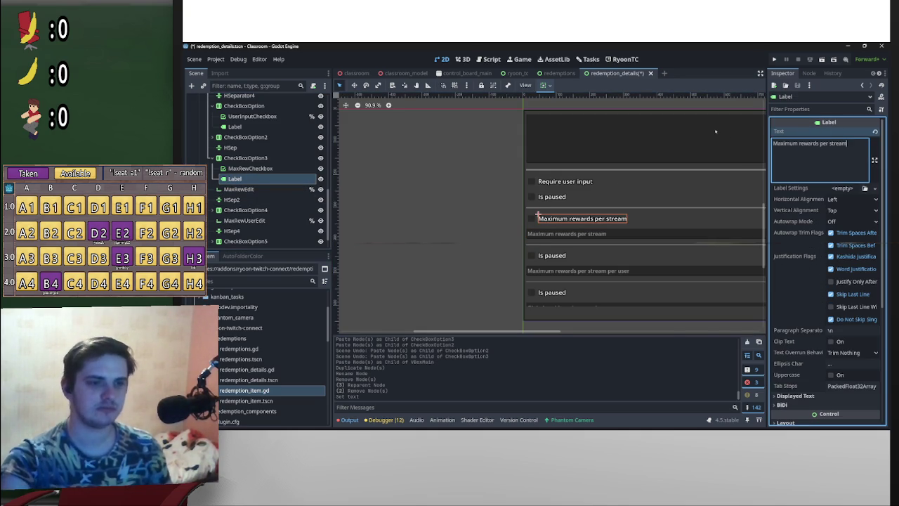
{"action": "left_click", "coordinate": [483, 201]}
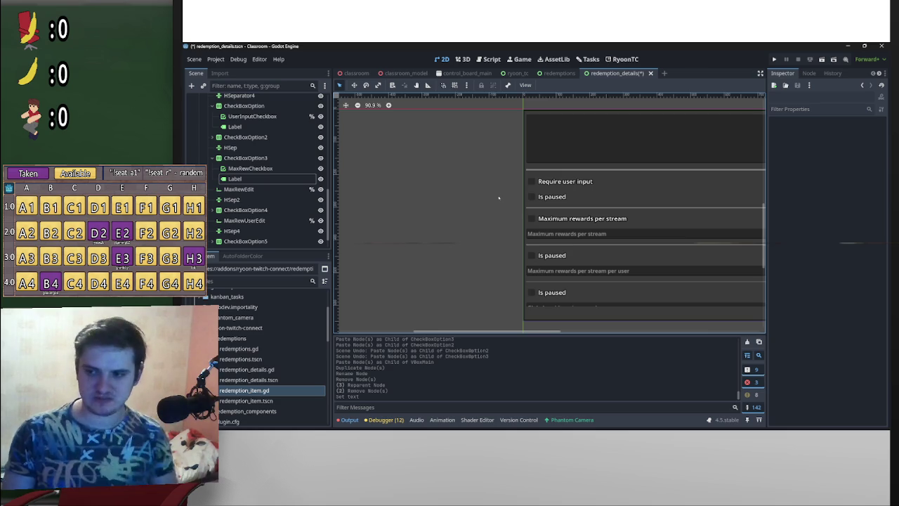
{"action": "scroll", "coordinate": [639, 235], "scroll_direction": "down", "scroll_amount": 2}
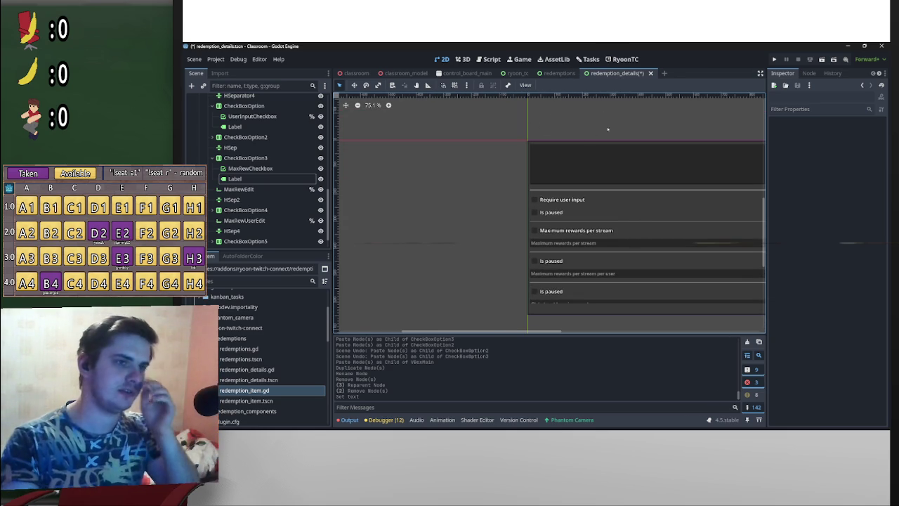
{"action": "scroll", "coordinate": [604, 217], "scroll_direction": "up", "scroll_amount": 1}
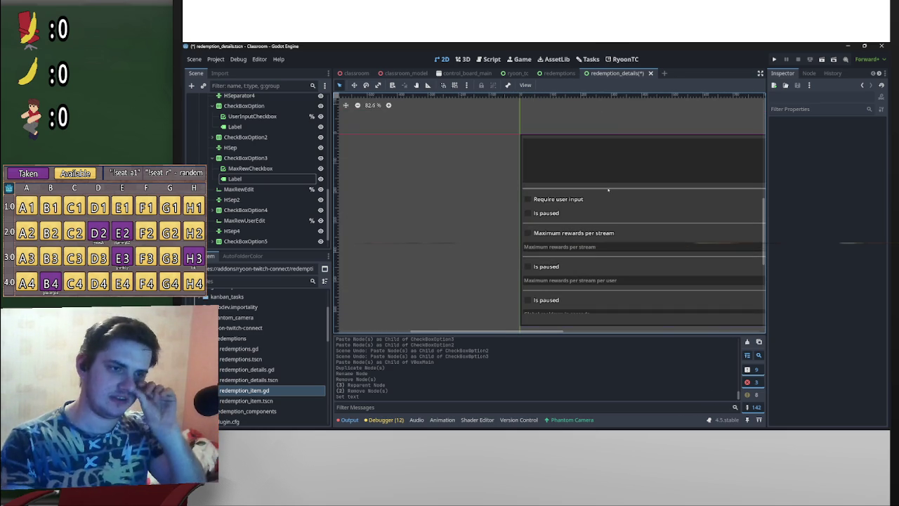
{"action": "left_click", "coordinate": [561, 73]}
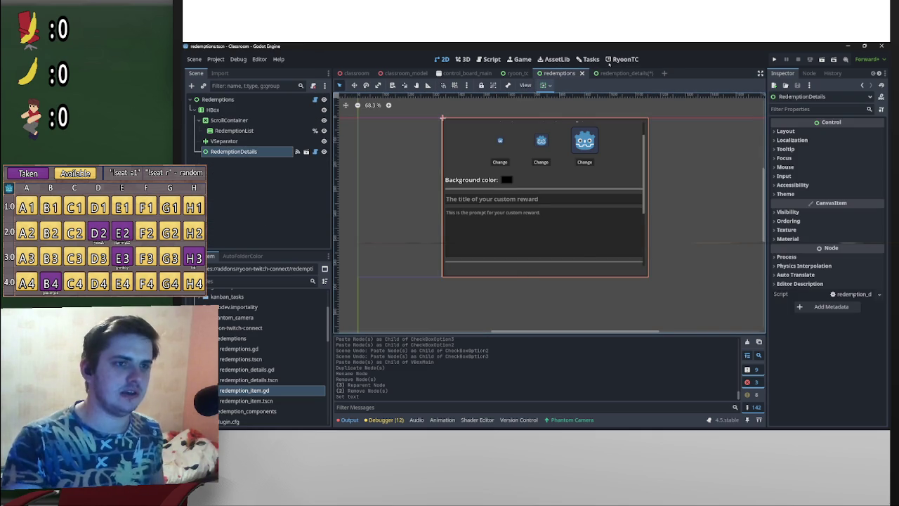
- In redemption_details.gd, delete the three erroring max-reward assignment lines 47–49
{"action": "left_click", "coordinate": [622, 73]}
{"action": "left_click", "coordinate": [490, 59]}
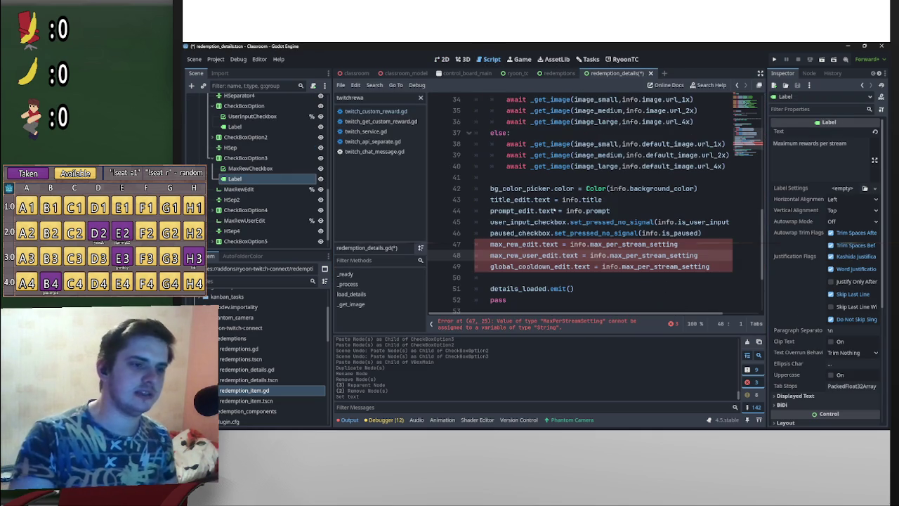
{"action": "mouse_move", "coordinate": [724, 267]}
{"action": "left_mouse_down"}
{"action": "mouse_move", "coordinate": [482, 253]}
{"action": "mouse_move", "coordinate": [480, 239]}
{"action": "left_mouse_up"}
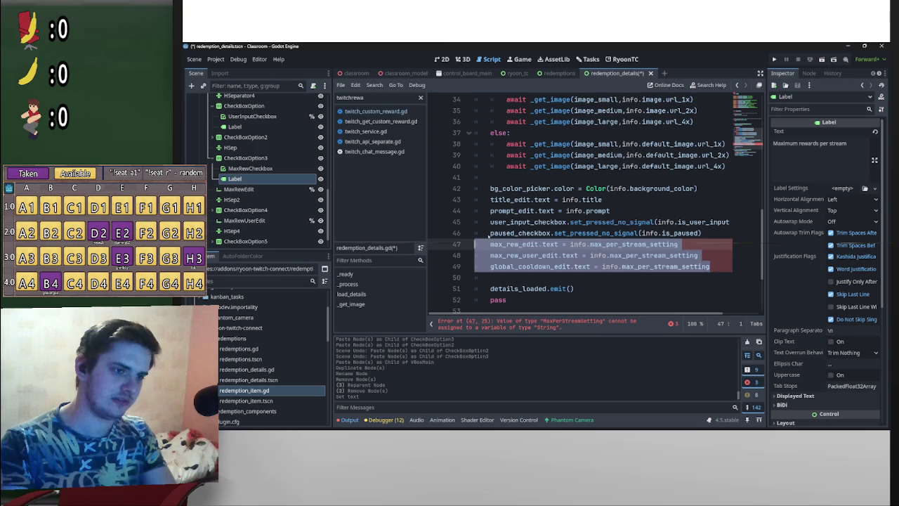
{"action": "left_click", "coordinate": [508, 243]}
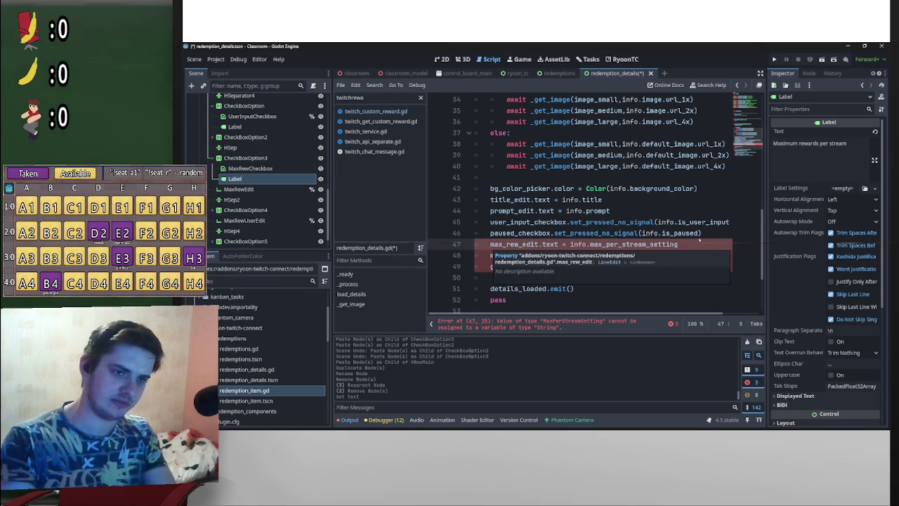
{"action": "key", "text": "shift+Down"}
{"action": "key", "text": "shift+Down"}
{"action": "key", "text": "shift+End"}
{"action": "key", "text": "BackSpace"}
{"action": "scroll", "coordinate": [560, 243], "scroll_direction": "up", "scroll_amount": 1}
{"action": "scroll", "coordinate": [559, 243], "scroll_direction": "up", "scroll_amount": 4}
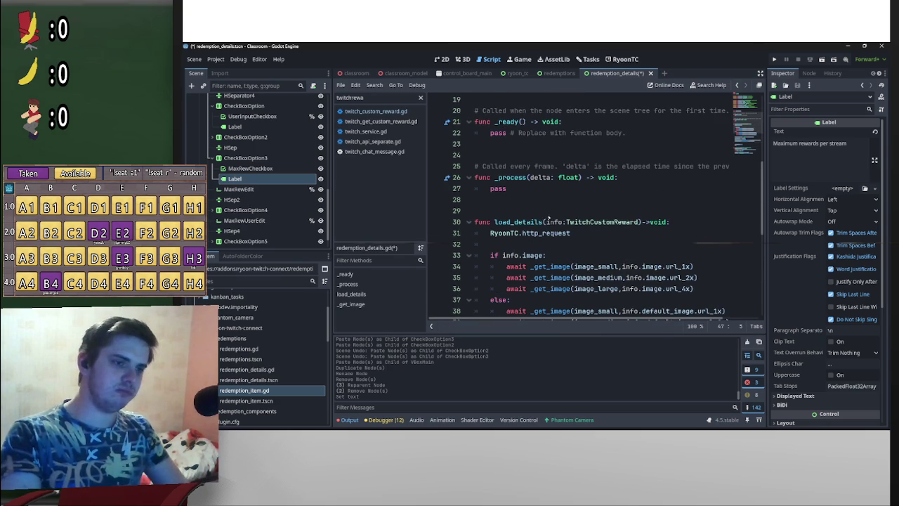
- Replace the RyoonTC.http_request line with 'return' at the top of load_details and save
{"action": "left_click", "coordinate": [490, 233]}
{"action": "key", "text": "Return"}
{"action": "key", "text": "Up"}
{"action": "type", "text": "return"}
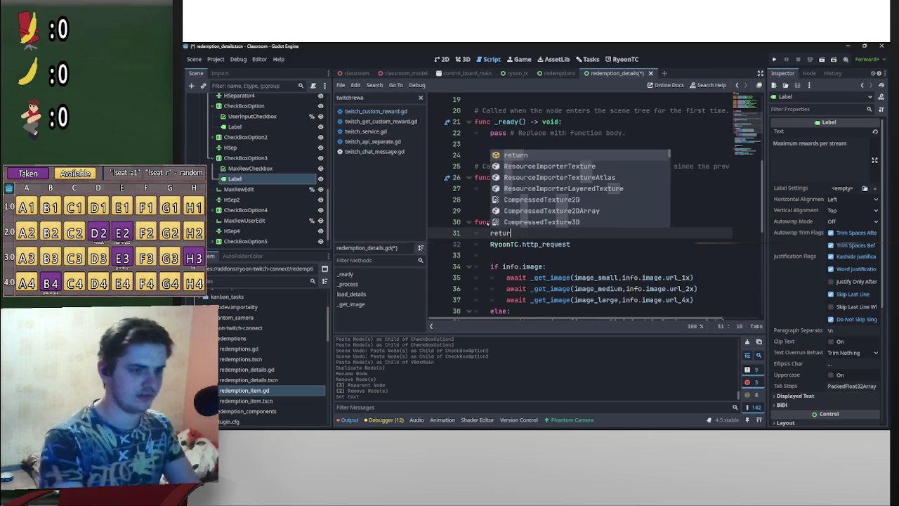
{"action": "triple_click", "coordinate": [526, 244]}
{"action": "key", "text": "BackSpace"}
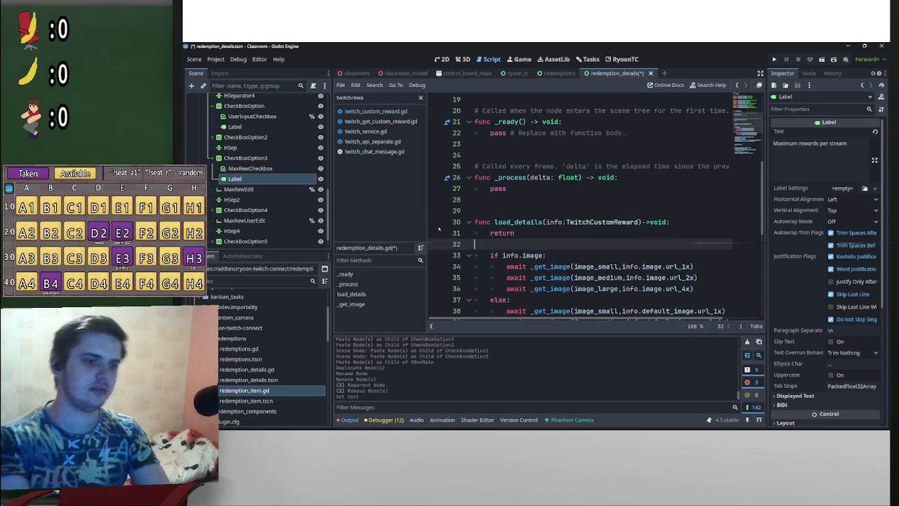
{"action": "key", "text": "BackSpace"}
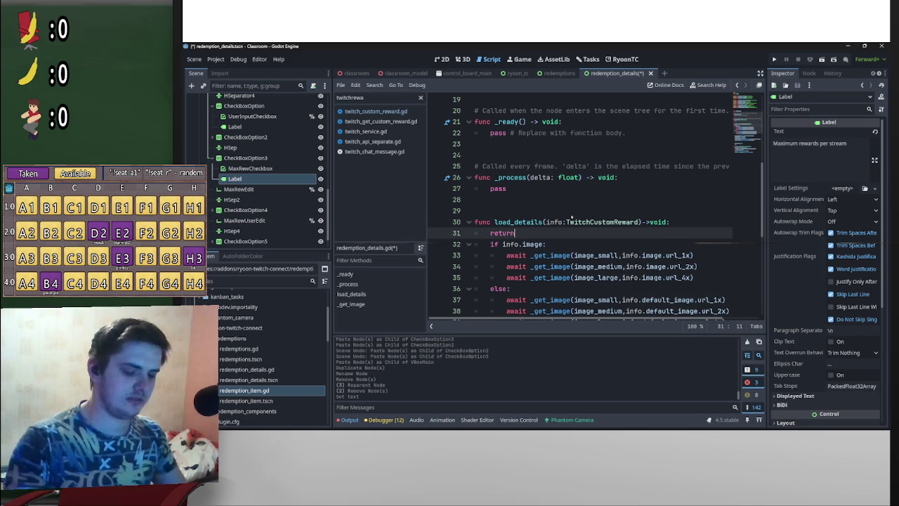
{"action": "key", "text": "Return"}
{"action": "key", "text": "ctrl+s"}
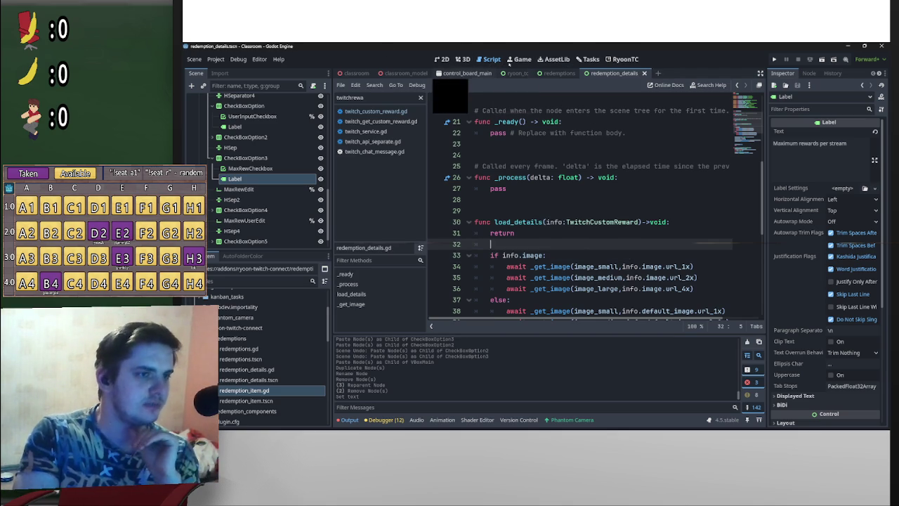
{"action": "left_click", "coordinate": [213, 58]}
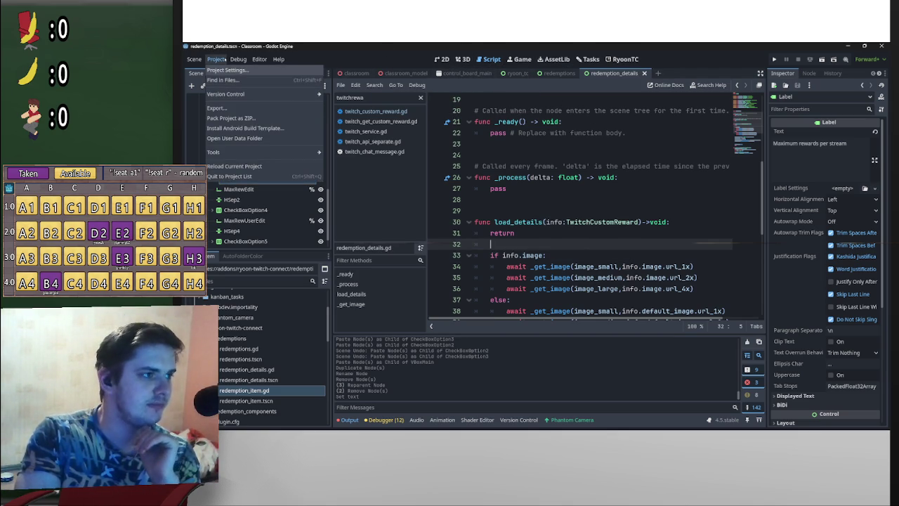
- Check the Plugins list in Project Settings, then refresh the RyoonTC Redemptions panel
{"action": "left_click", "coordinate": [226, 69]}
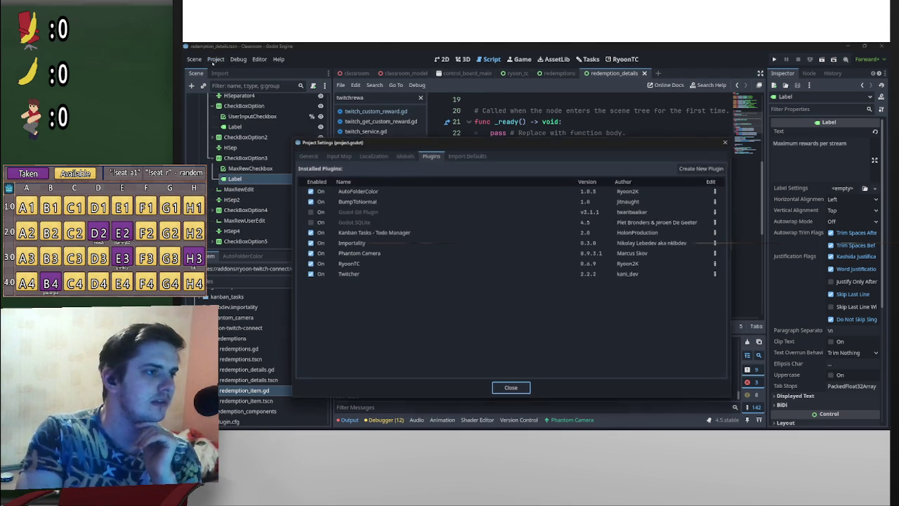
{"action": "left_click", "coordinate": [510, 388]}
{"action": "left_click", "coordinate": [623, 59]}
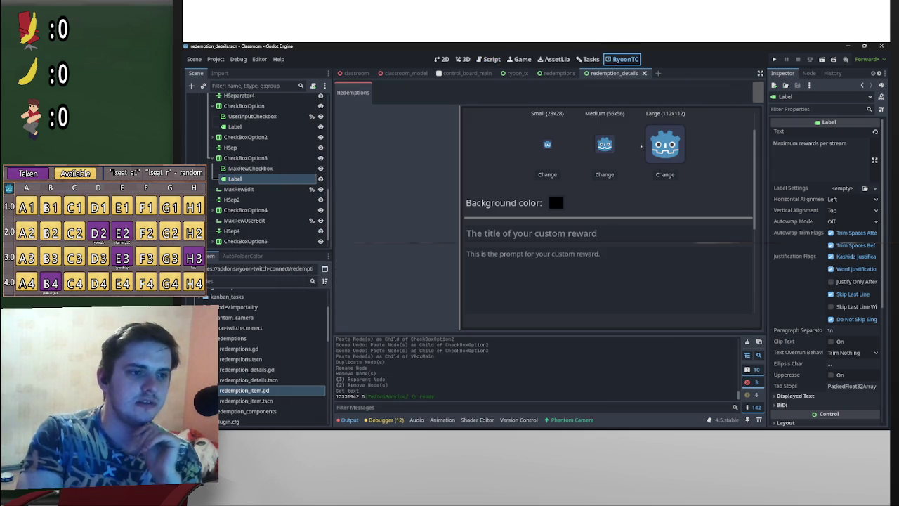
{"action": "scroll", "coordinate": [738, 166], "scroll_direction": "down", "scroll_amount": 3}
{"action": "scroll", "coordinate": [741, 289], "scroll_direction": "up", "scroll_amount": 5}
{"action": "scroll", "coordinate": [740, 289], "scroll_direction": "down", "scroll_amount": 3}
{"action": "scroll", "coordinate": [740, 289], "scroll_direction": "up", "scroll_amount": 4}
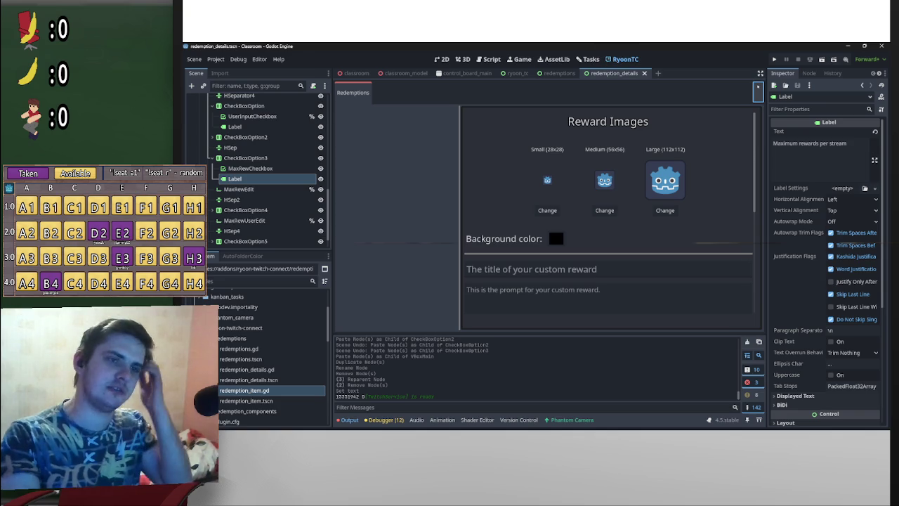
{"action": "left_click", "coordinate": [757, 89]}
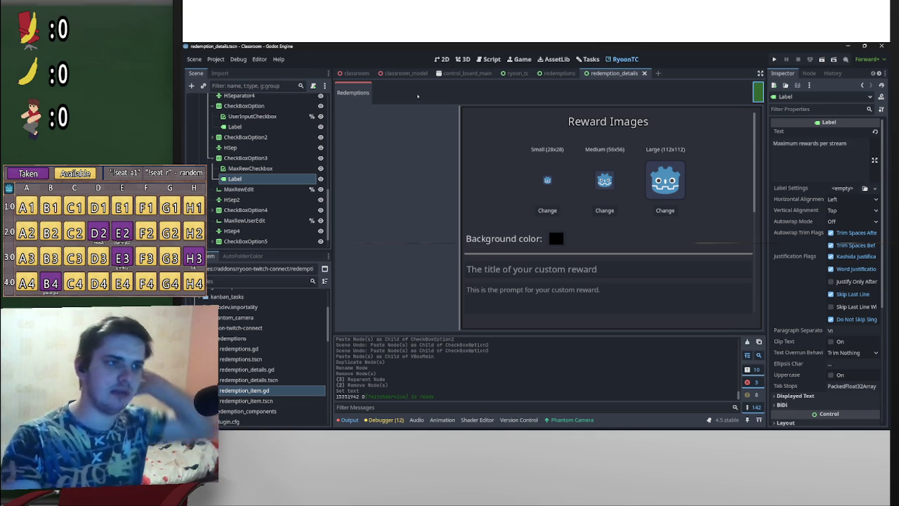